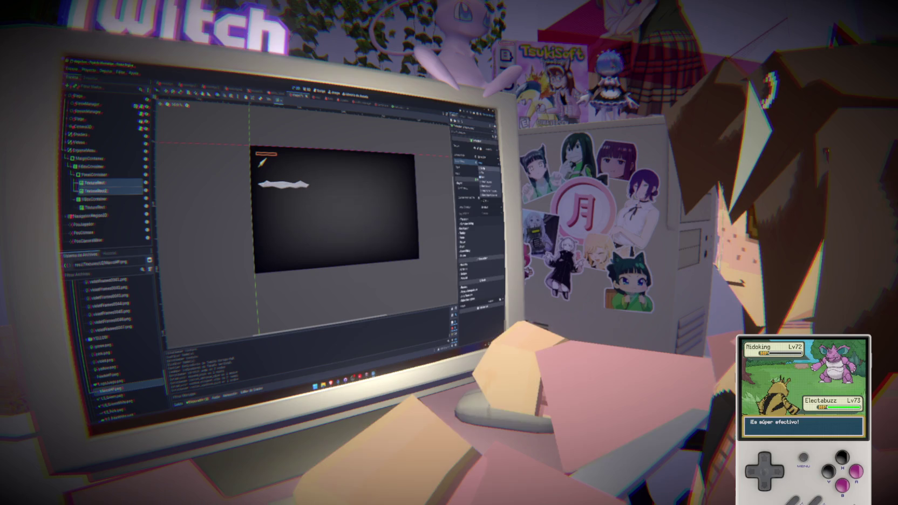
Clear the wavy white texture from the HUD banner's texture property, then switch to Photopea.
left_click(482, 172)
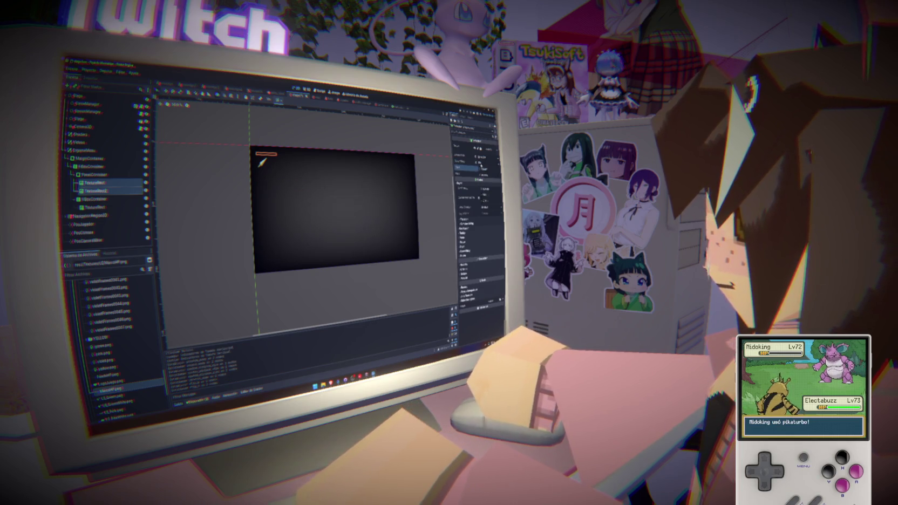
left_click(482, 166)
left_click(485, 182)
left_click(482, 164)
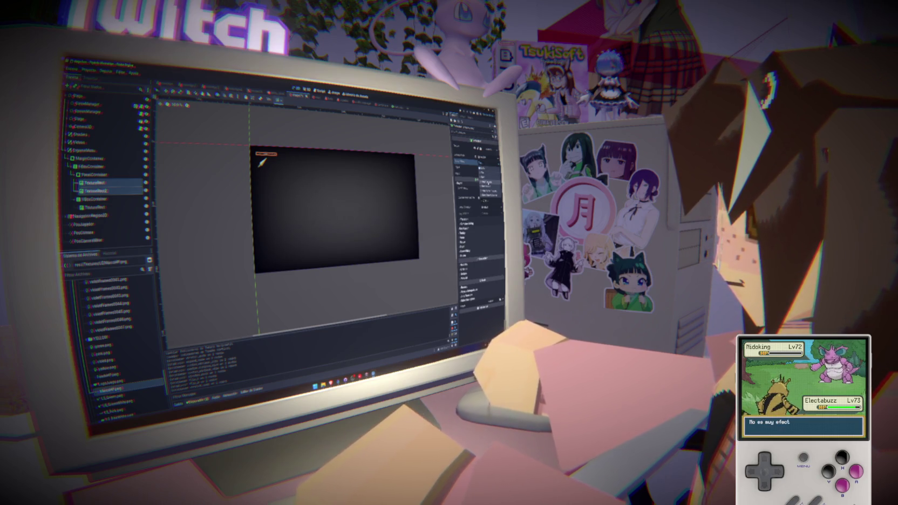
left_click(488, 186)
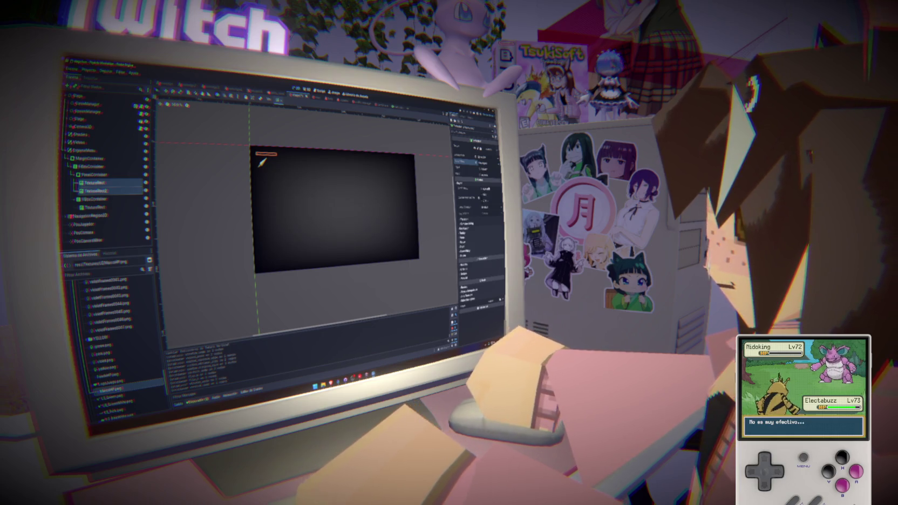
left_click(482, 162)
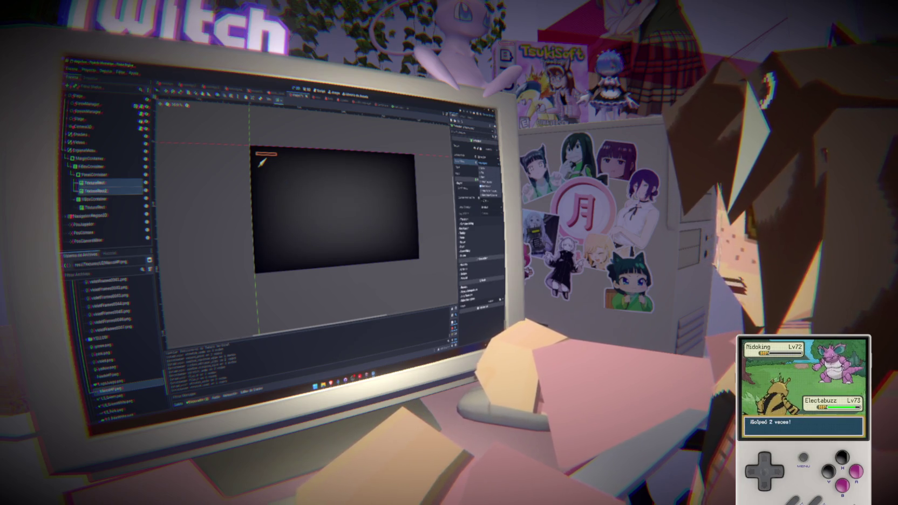
left_click(488, 186)
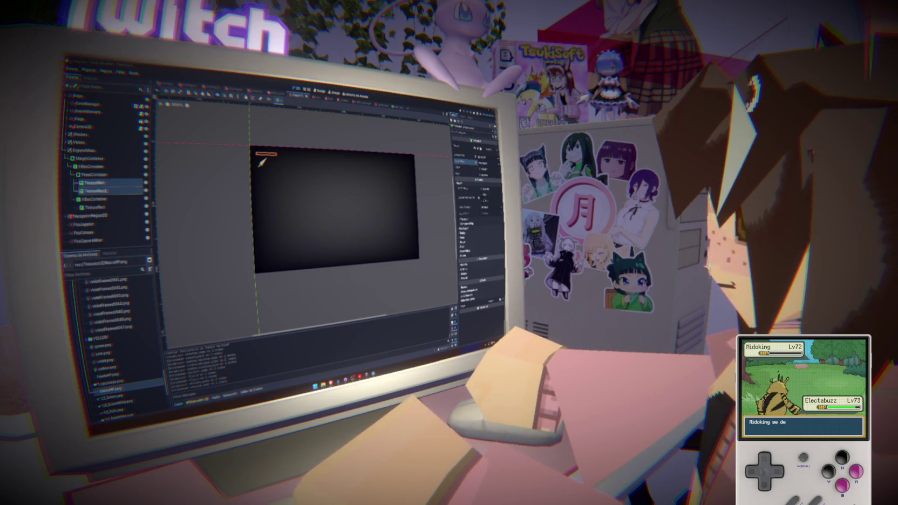
key("alt+Tab")
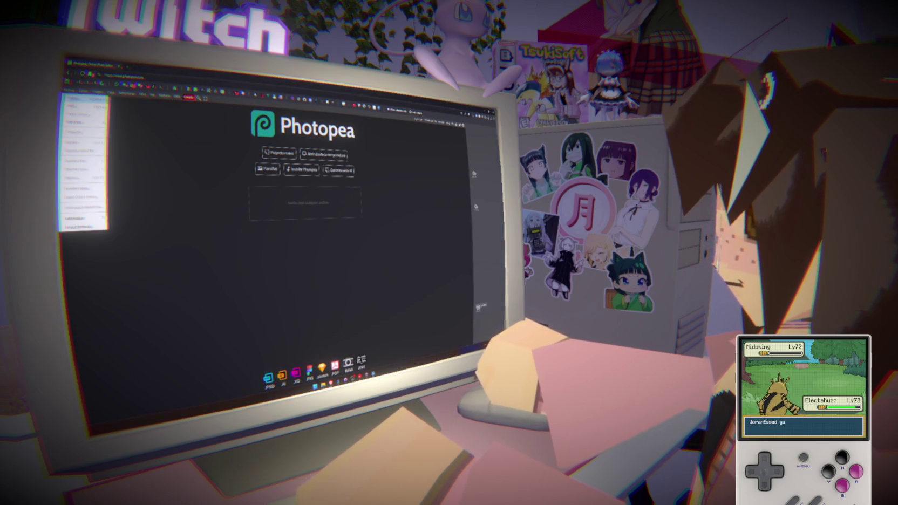
Open the two banner image files from the project's Texturas folder in Photopea.
key("ctrl+o")
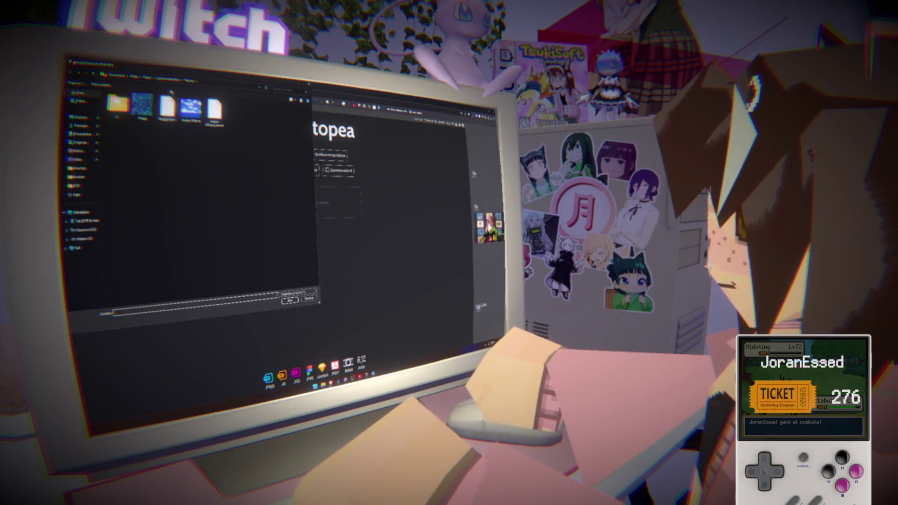
left_click(167, 80)
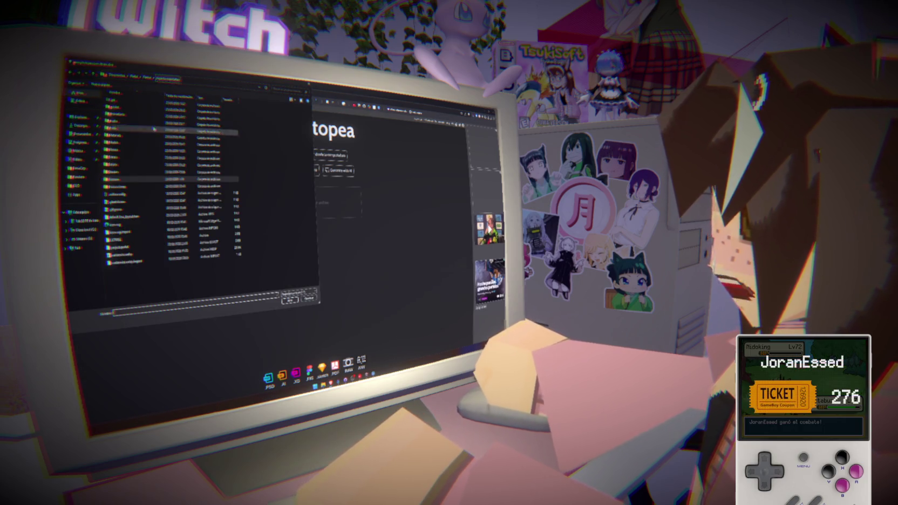
double_click(135, 180)
double_click(117, 104)
left_click(123, 115)
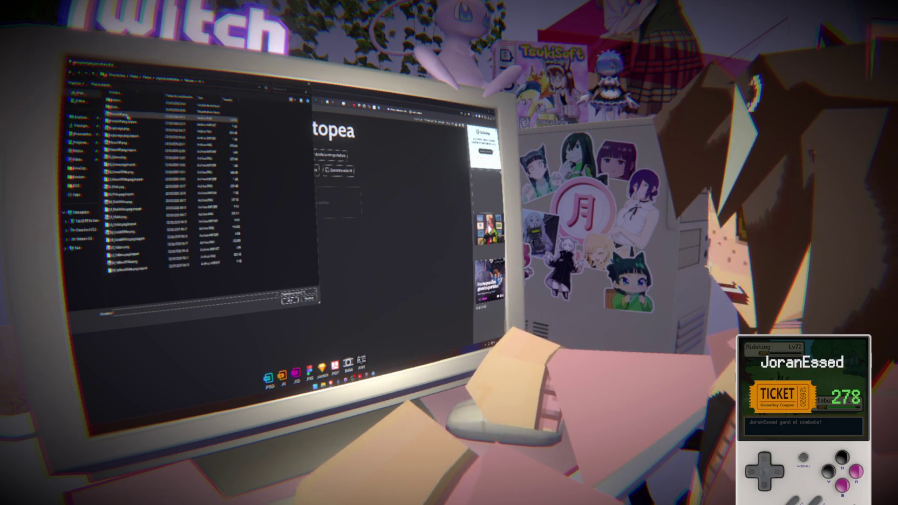
left_click(135, 138)
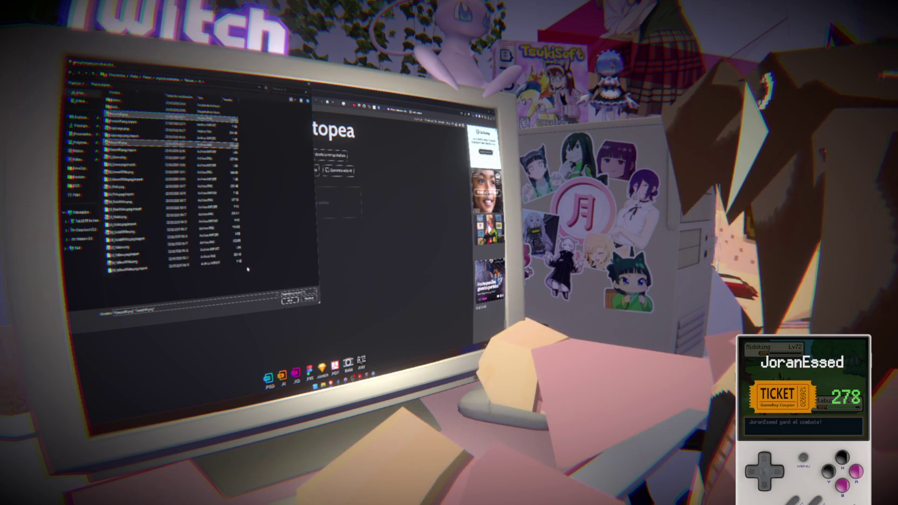
left_click(287, 297)
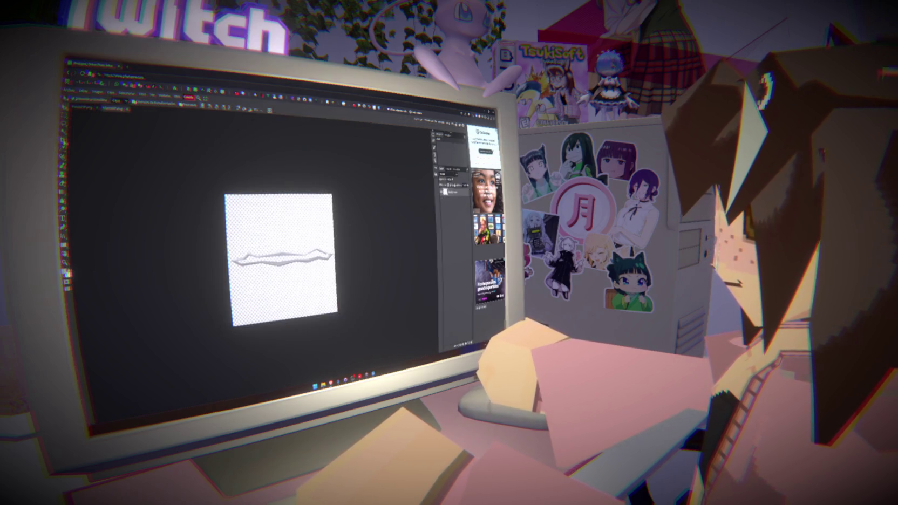
Free-transform the white band, moving it down and stretching it over the wavy squiggle.
key("alt+ctrl+t")
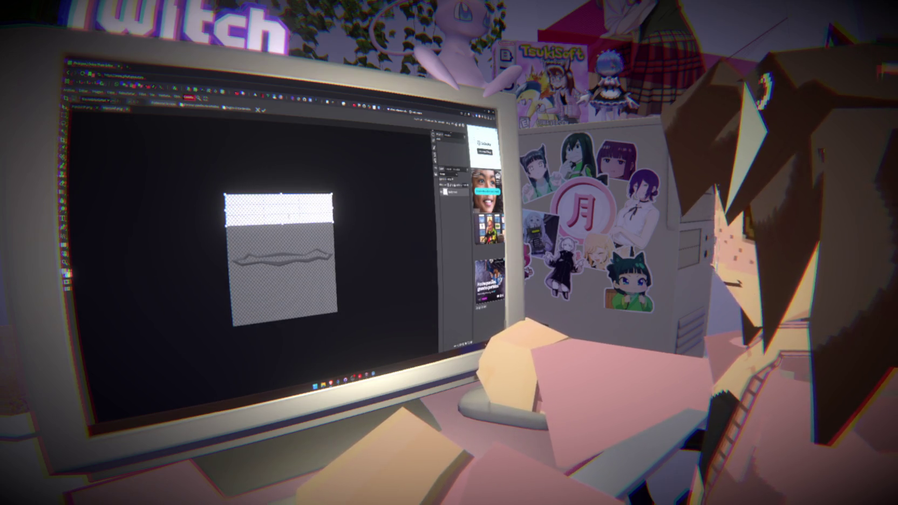
left_click_drag(278, 210, 280, 260)
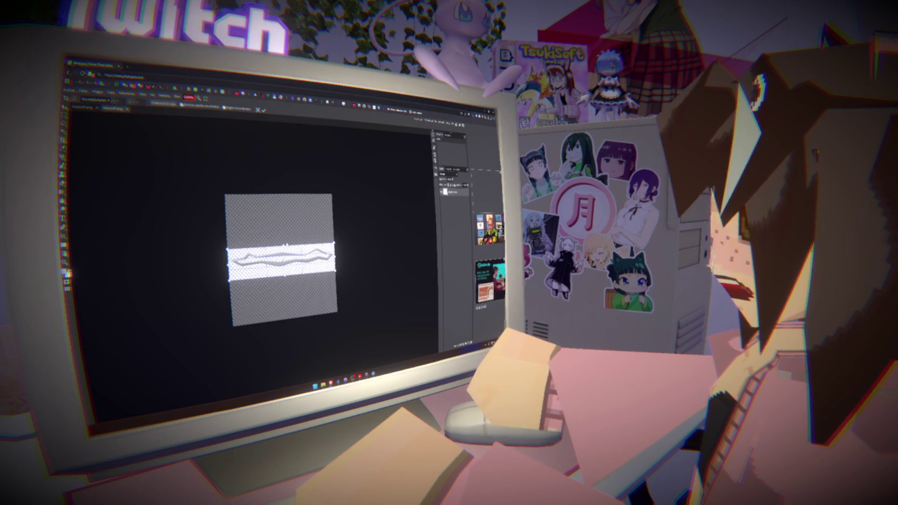
left_click_drag(284, 277, 291, 258)
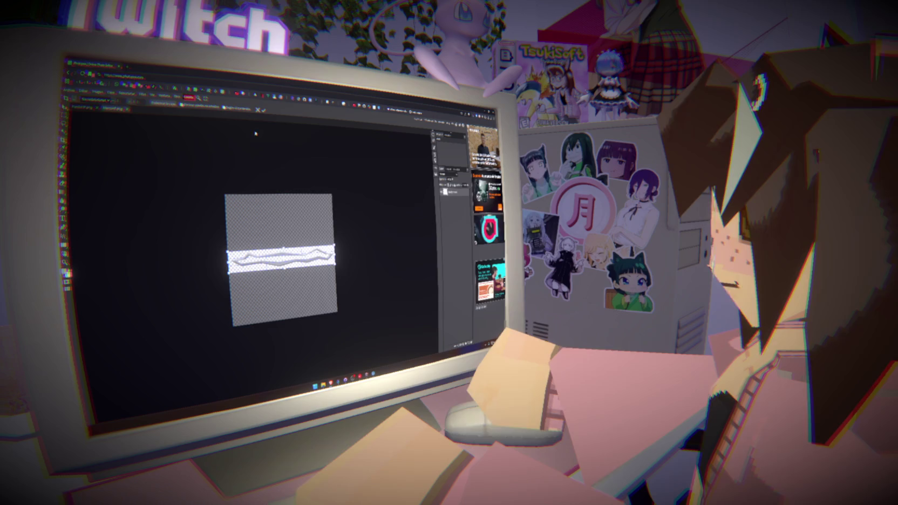
Apply the band transform and trim the canvas around the wavy shape.
key("Return")
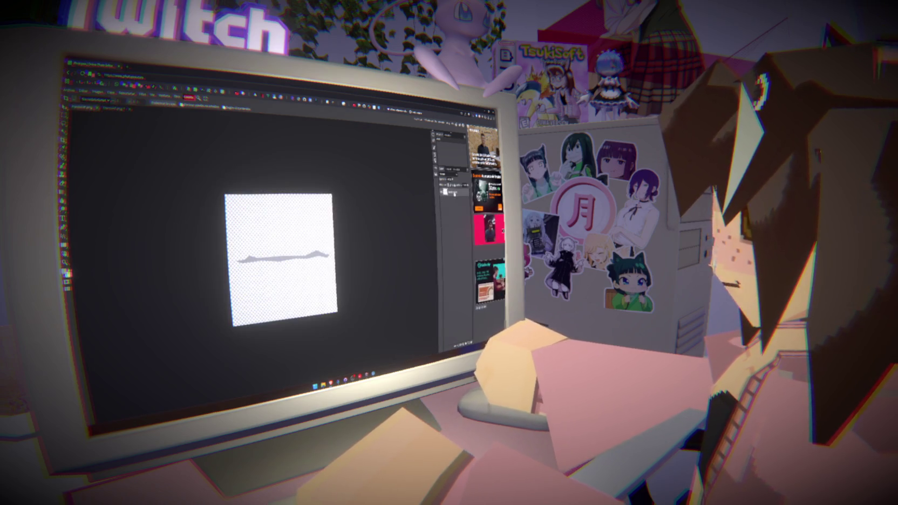
key("Return")
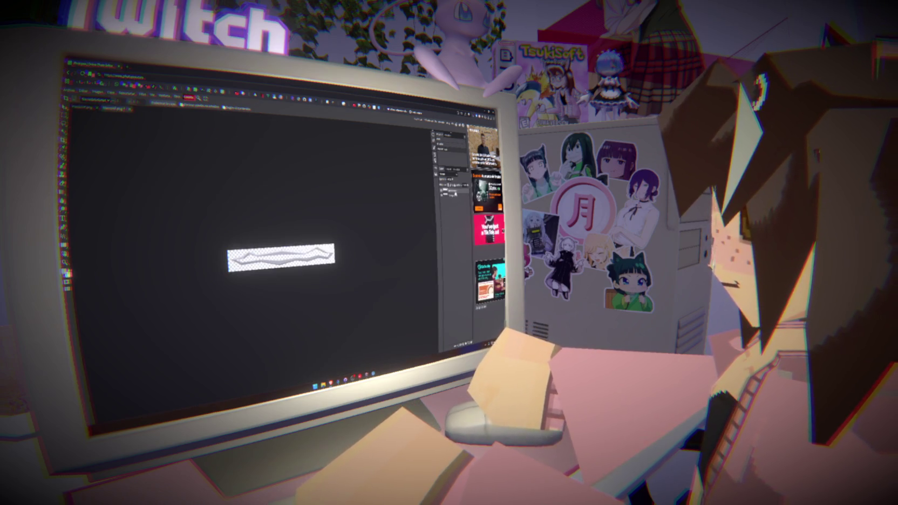
key("ctrl+t")
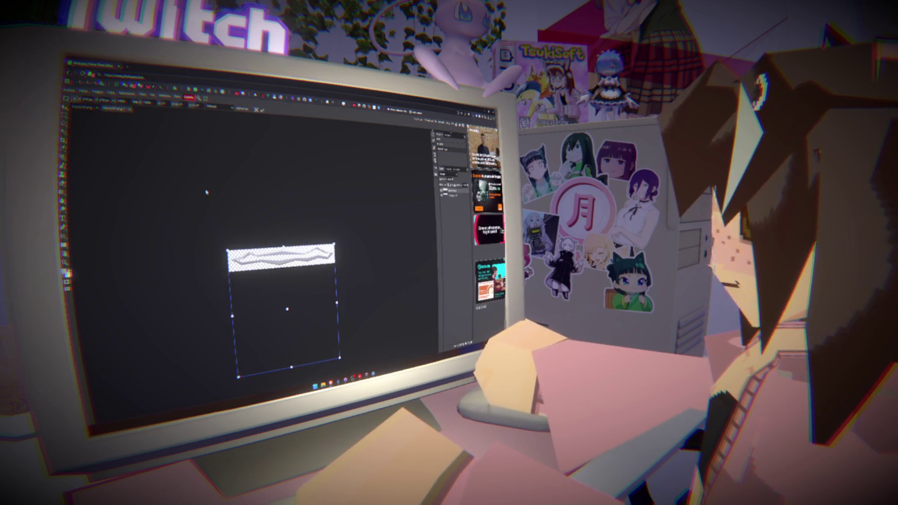
key("Return")
Undo back to the wavy artwork and re-transform the strip to centre it.
left_click_drag(239, 310, 333, 308)
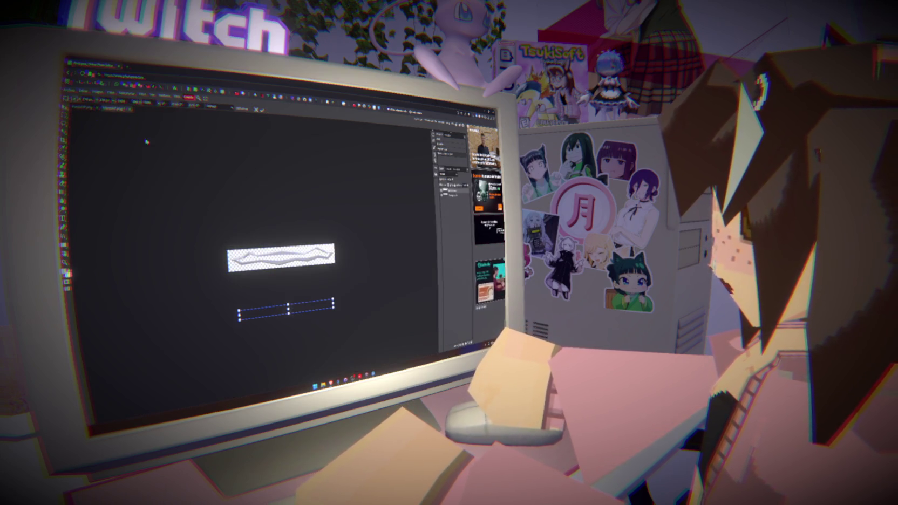
key("Return")
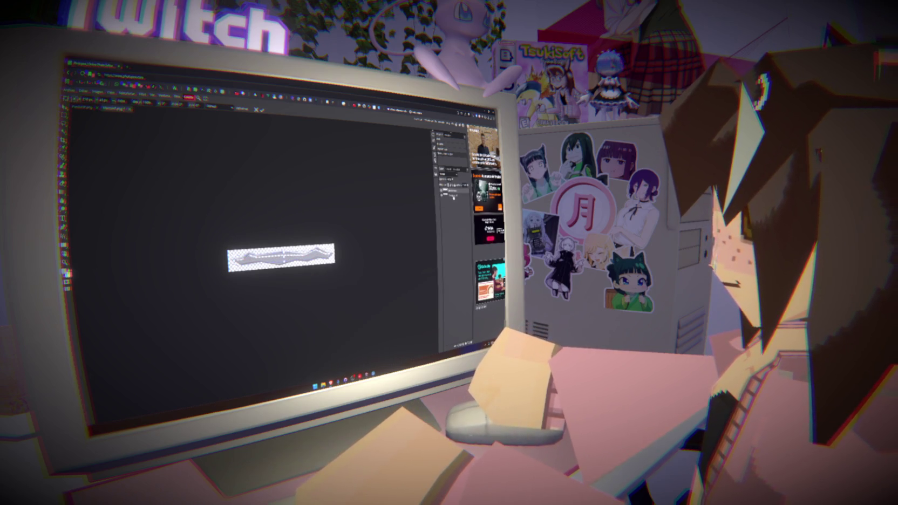
key("ctrl+z")
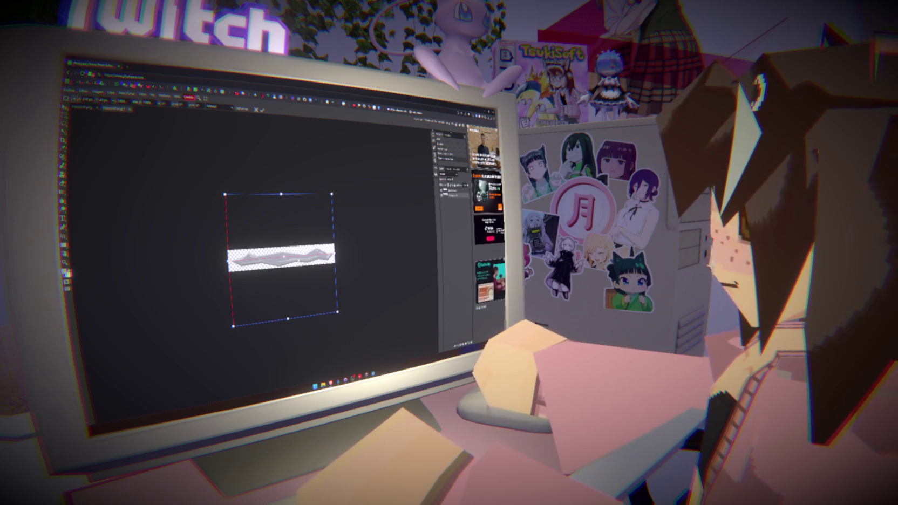
scroll(280, 256, "up", 1)
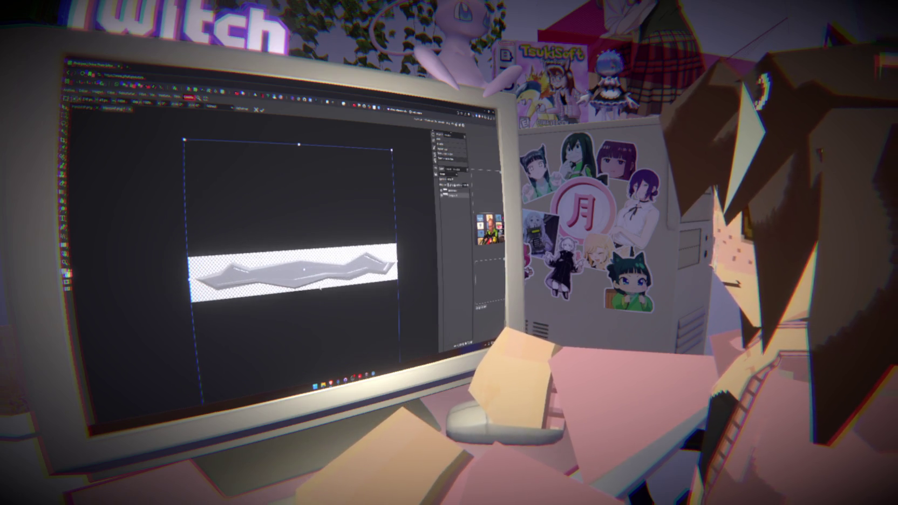
key("Escape")
key("ctrl+t")
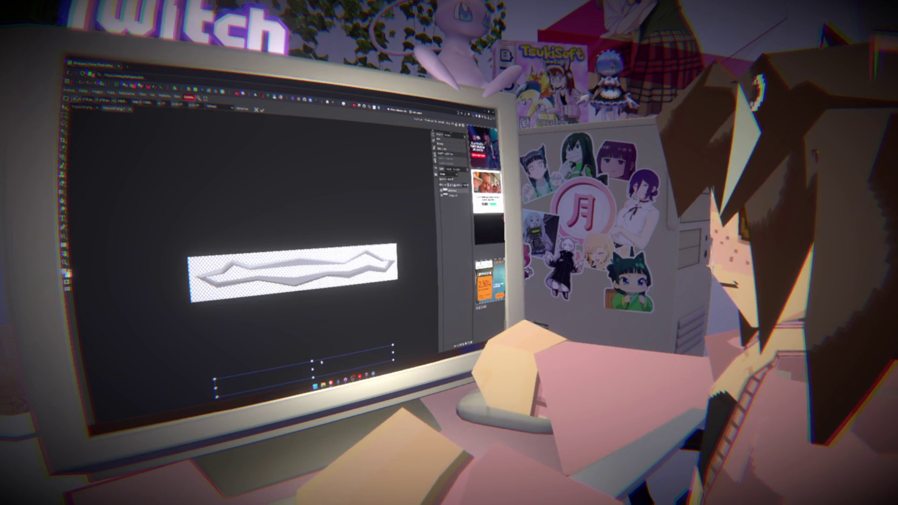
left_click_drag(308, 265, 306, 267)
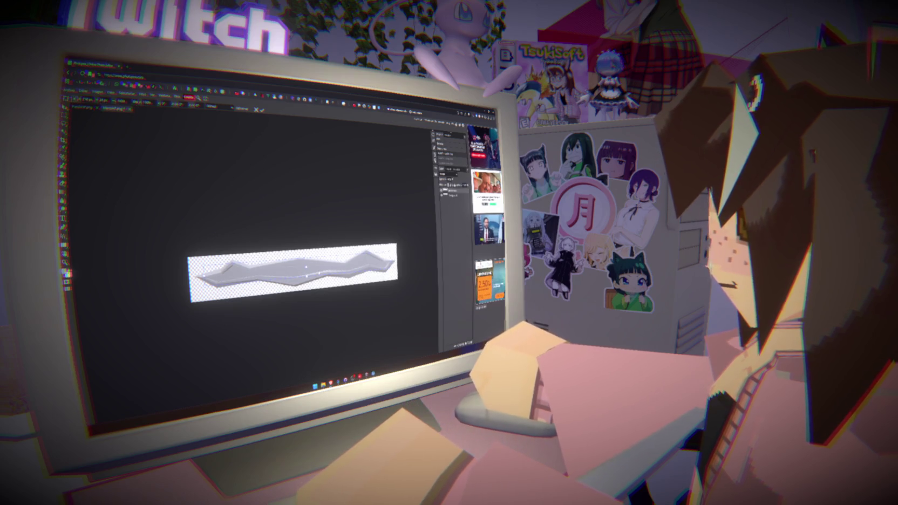
Apply the transform and step through undo/redo of the recent banner edits.
key("Return")
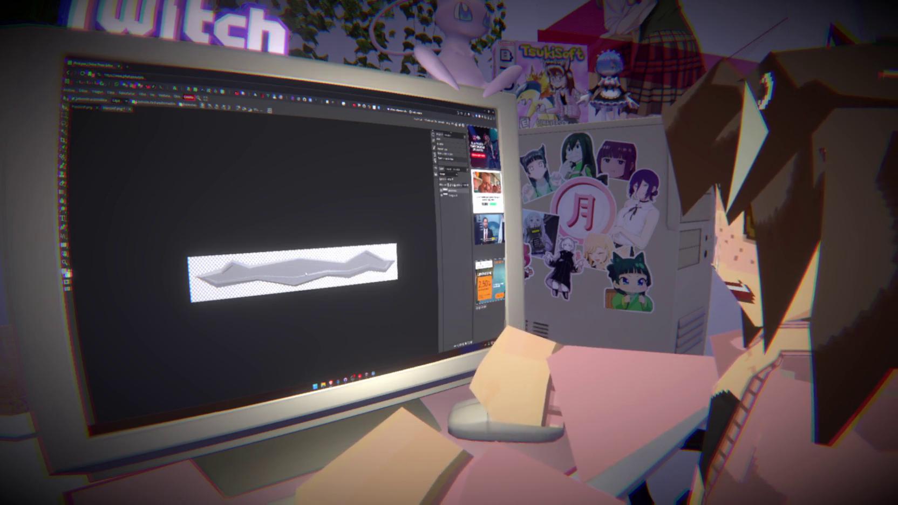
key("b")
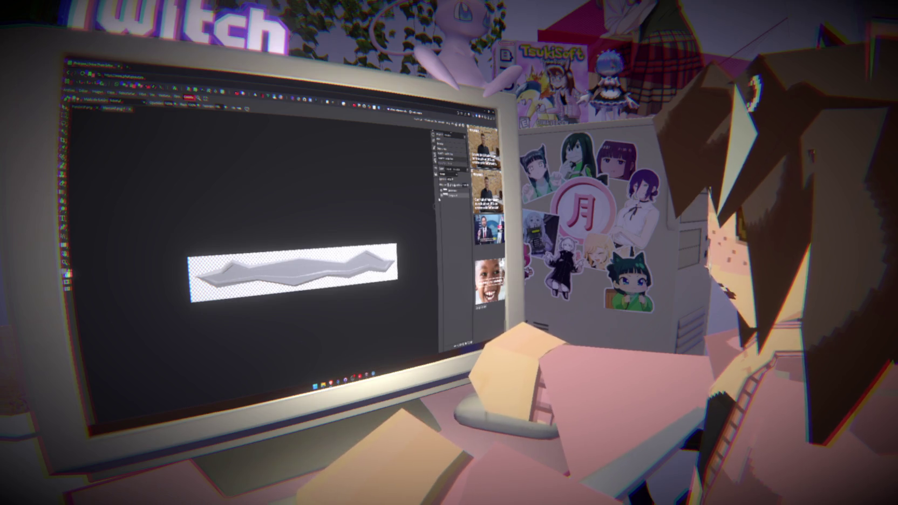
key("ctrl+z")
key("ctrl+shift+z")
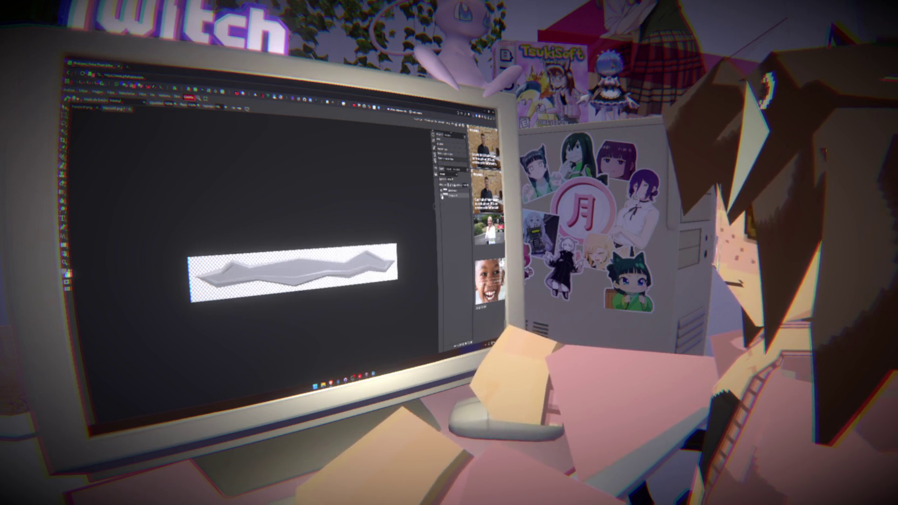
key("ctrl+z")
key("ctrl+shift+z")
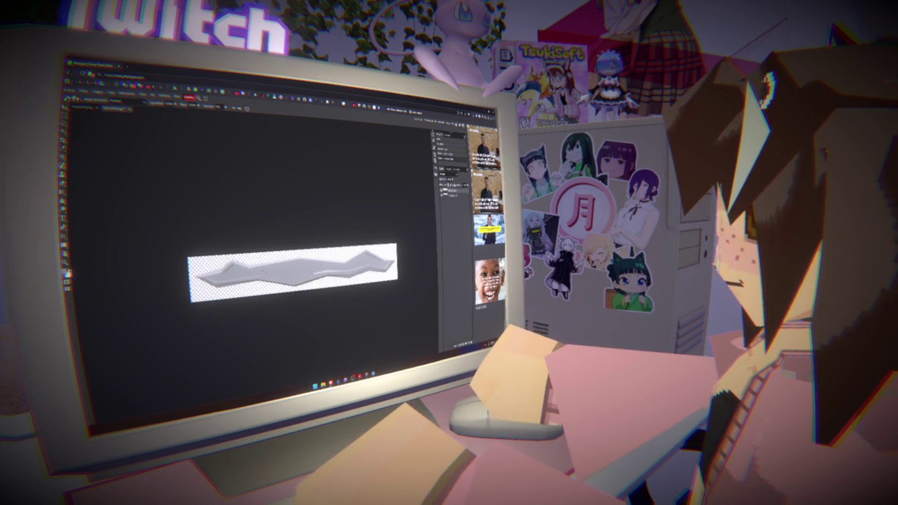
key("ctrl+shift+z")
key("ctrl+shift+z")
key("ctrl+shift+z")
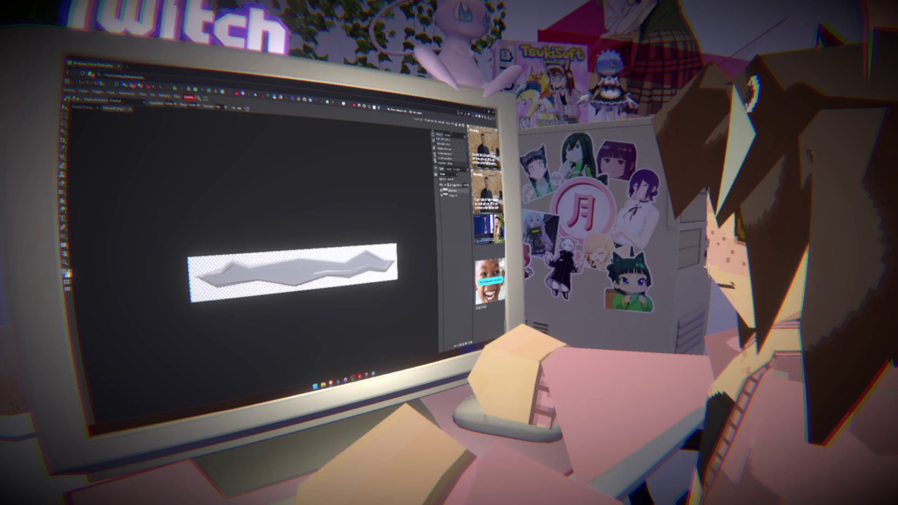
Compare the banner with and without its grey fill, keep the fill, and check History.
key("ctrl+z")
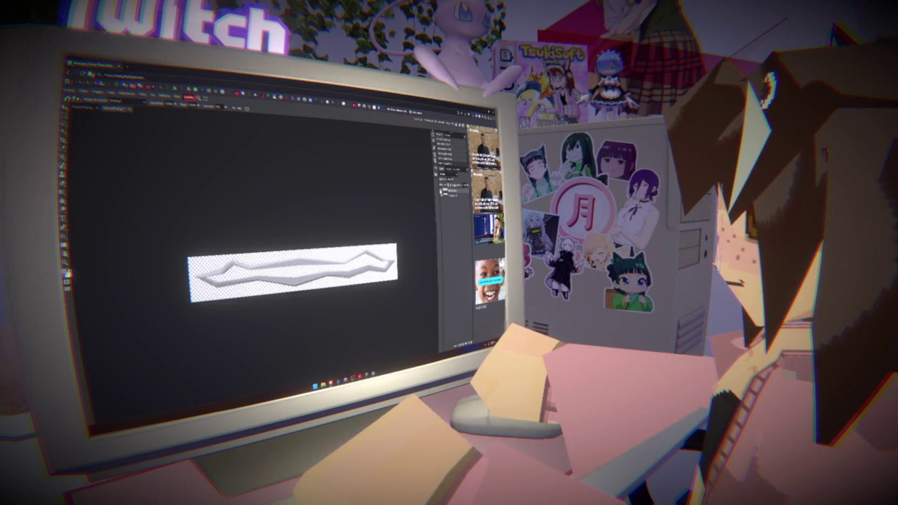
key("ctrl+shift+z")
key("ctrl+z")
key("ctrl+shift+z")
key("ctrl+z")
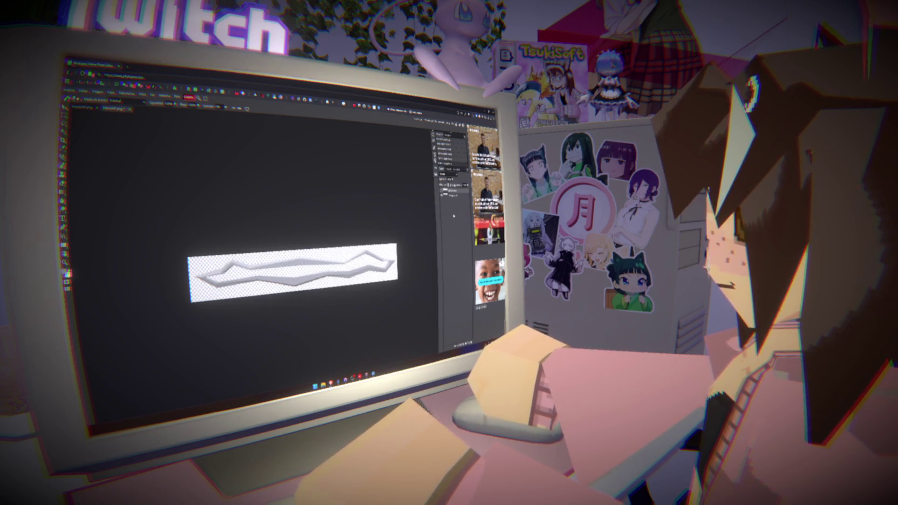
key("ctrl+shift+z")
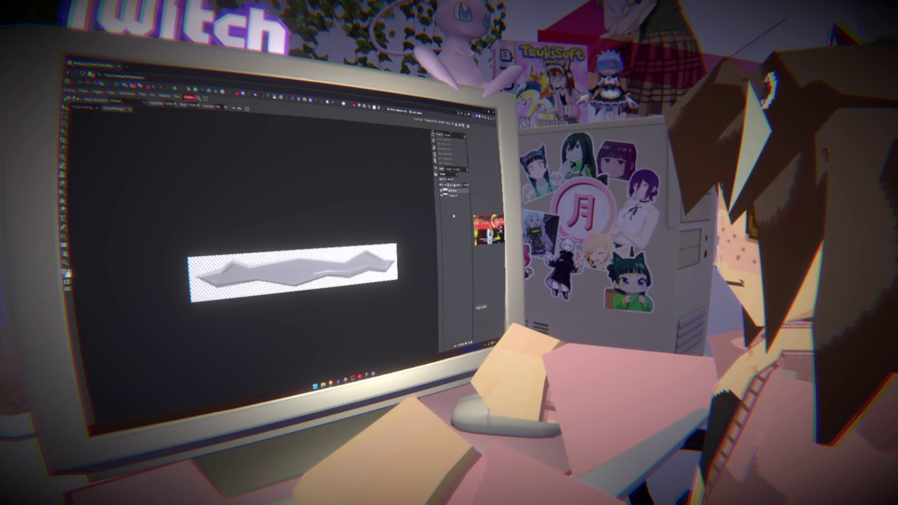
key("ctrl+z")
key("ctrl+shift+z")
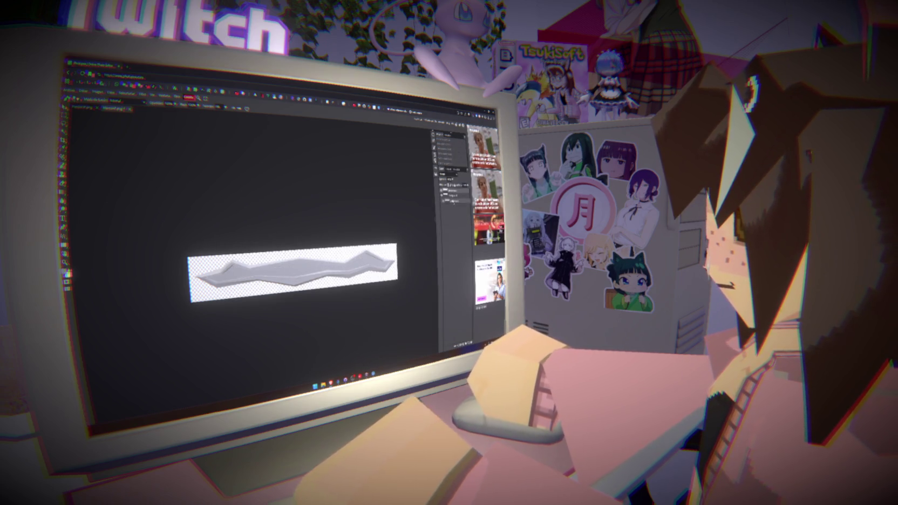
left_click(450, 192)
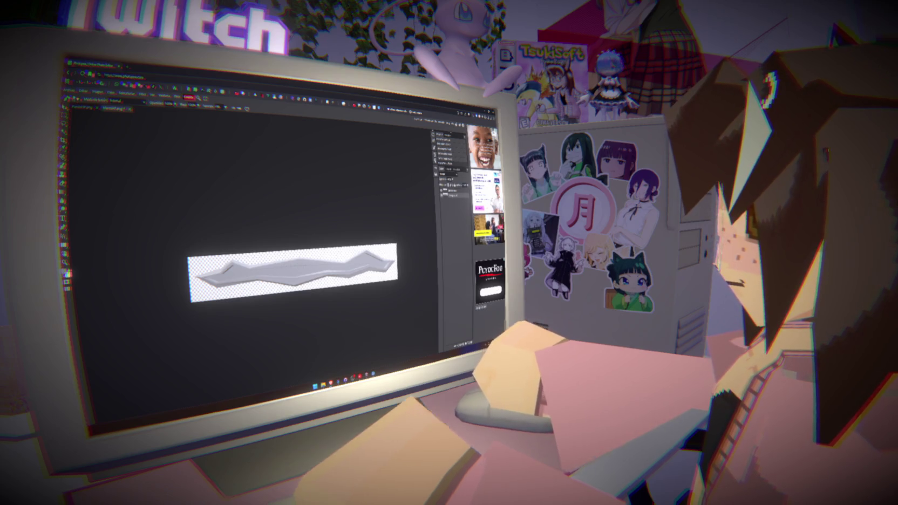
scroll(328, 277, "down", 6)
scroll(313, 275, "up", 3)
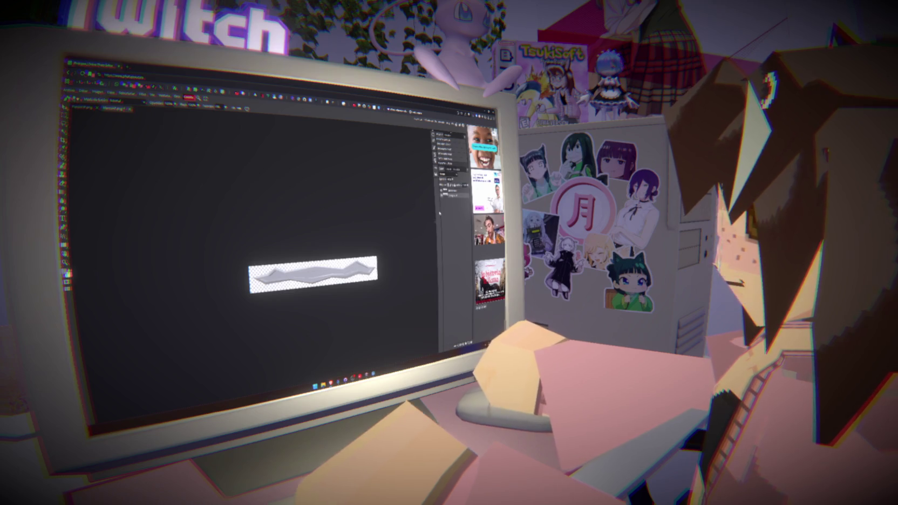
Hide the fill and export the outline-only banner into the game's textures folder.
left_click(442, 196)
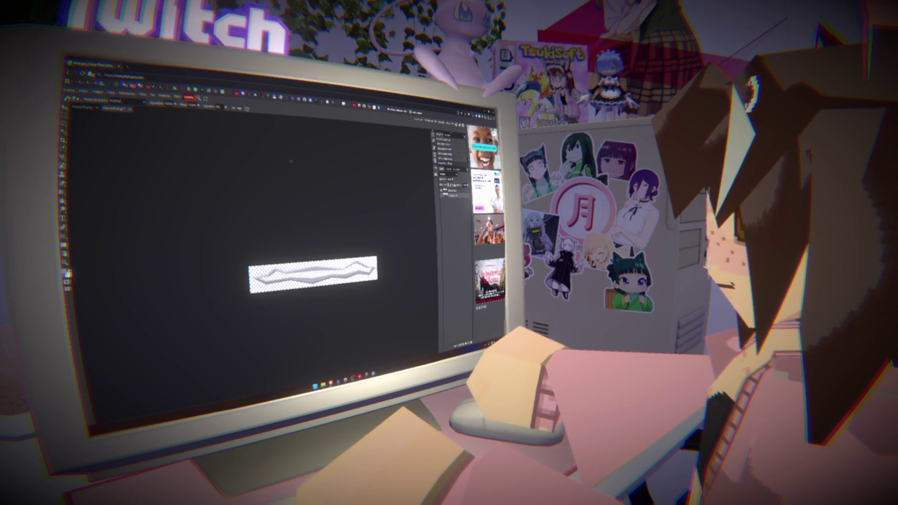
left_click(69, 91)
mouse_move(92, 168)
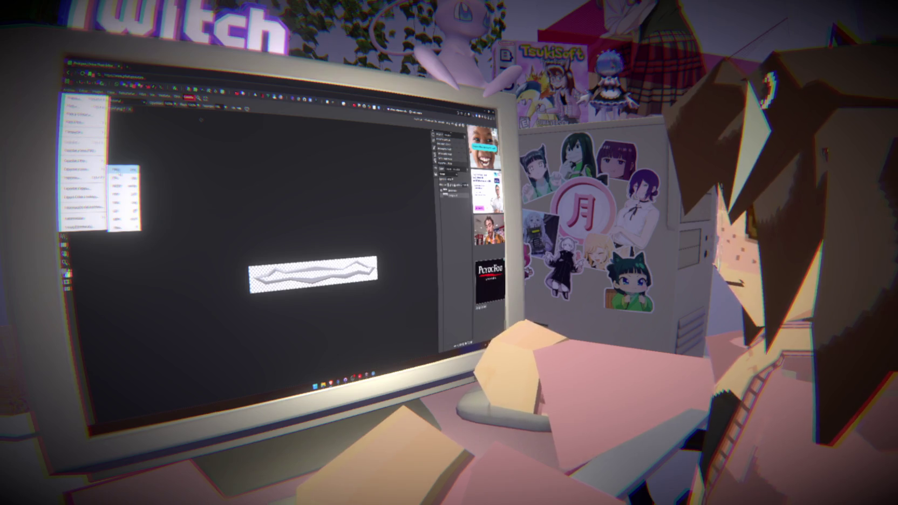
left_click(122, 176)
left_click(236, 209)
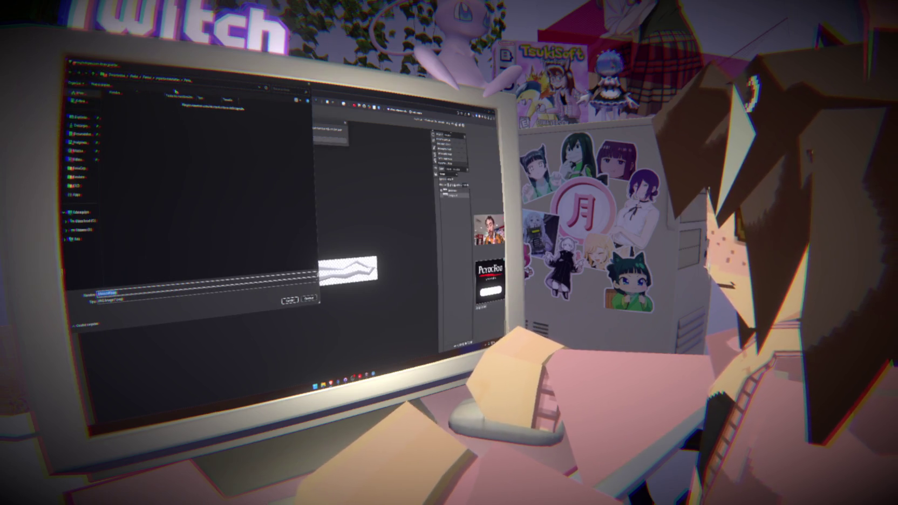
left_click(168, 78)
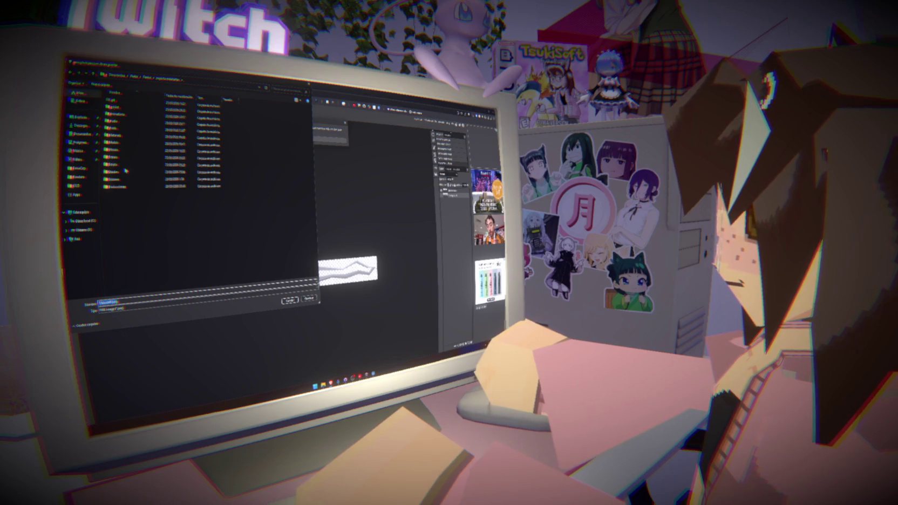
double_click(124, 176)
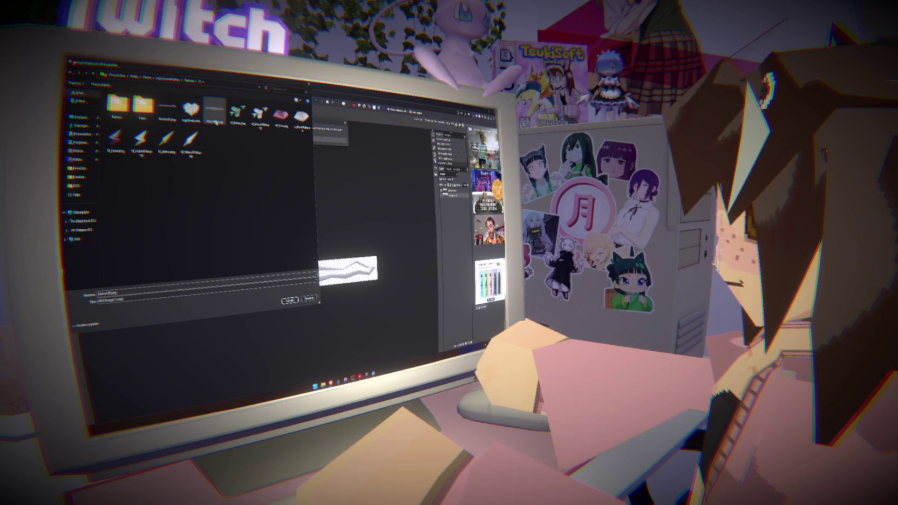
left_click(213, 111)
left_click(290, 301)
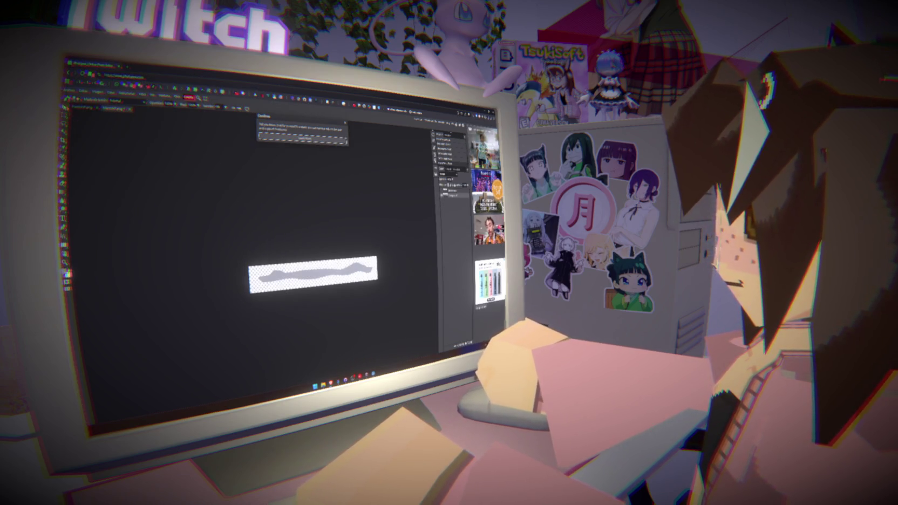
Export the grey-filled banner over the existing banner PNG, confirming the overwrite, and return to Godot.
left_click(68, 91)
mouse_move(80, 169)
left_click(121, 176)
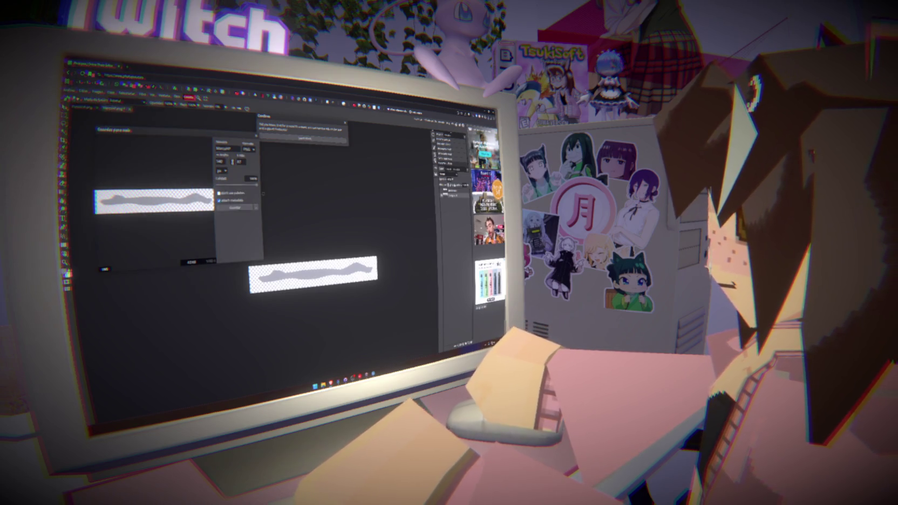
left_click(237, 209)
left_click(167, 108)
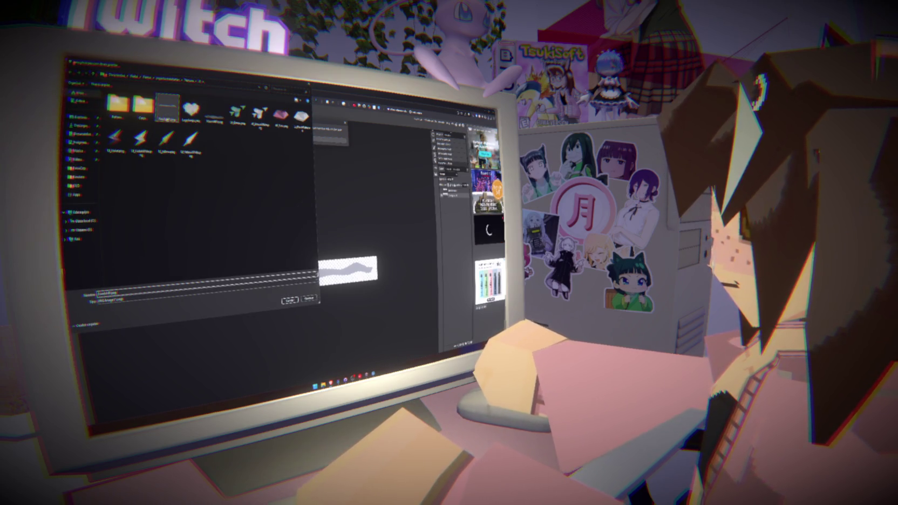
left_click(290, 300)
left_click(344, 236)
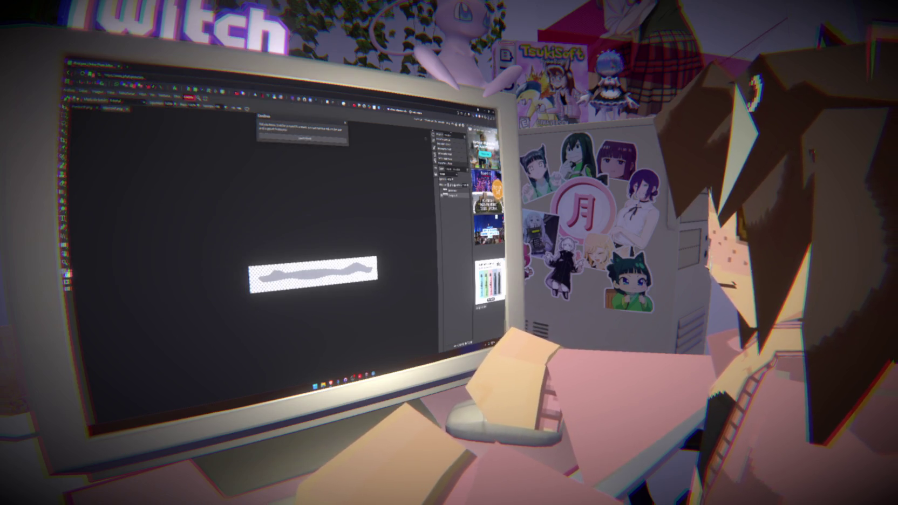
key("alt+Tab")
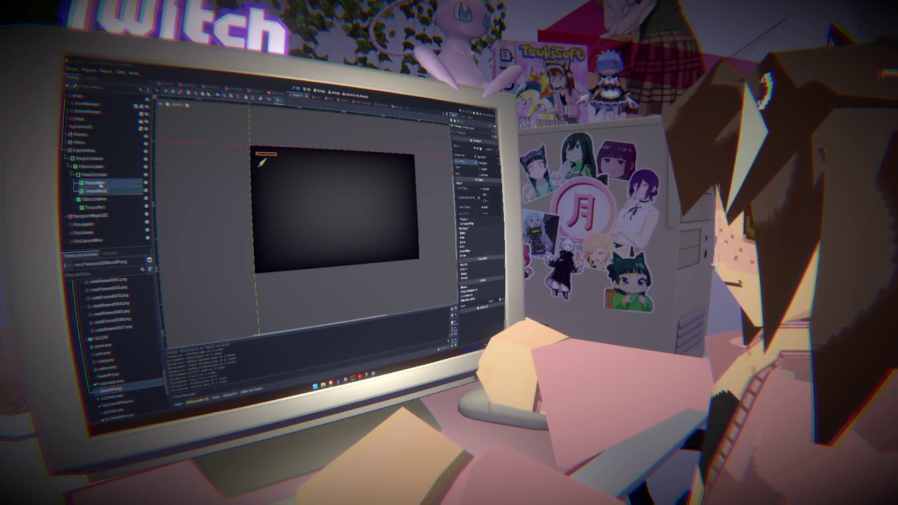
Assign the grey wavy banner image to TextureRect2's Texture and save the UI scene.
left_click(101, 184)
left_click(100, 191)
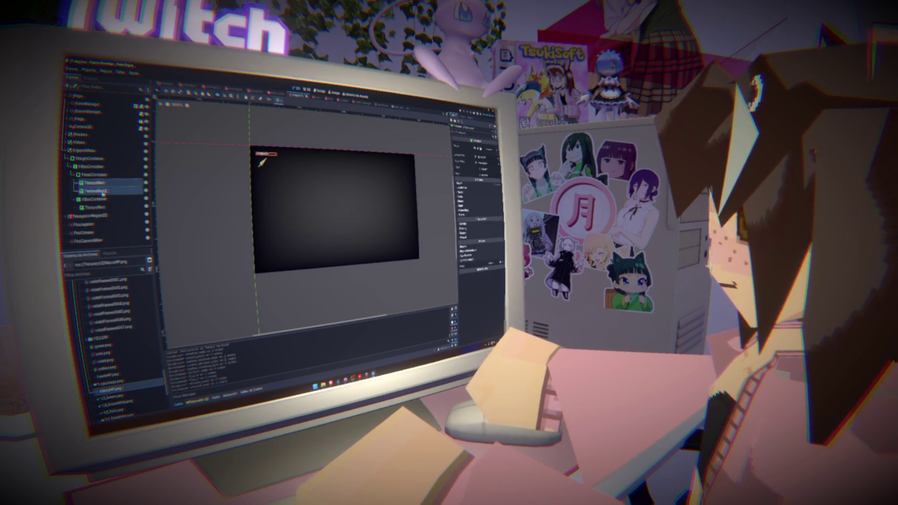
left_click(464, 184)
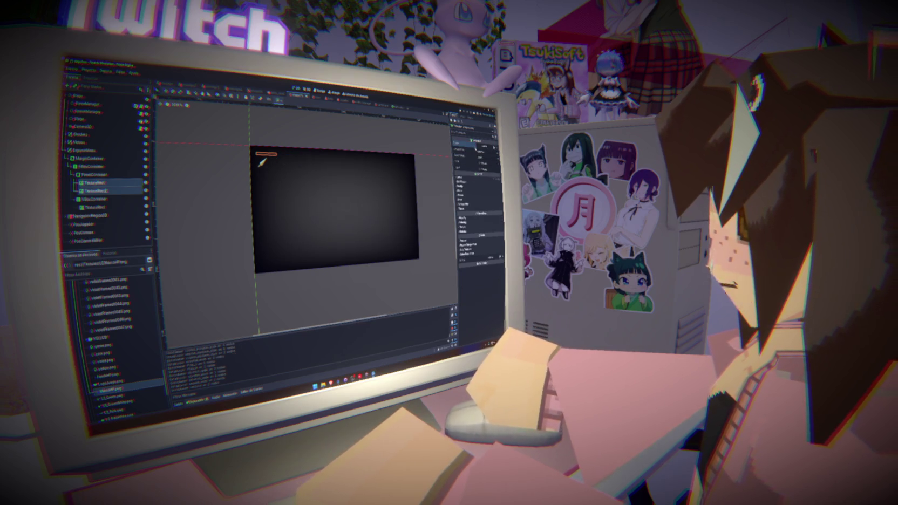
key("ctrl+s")
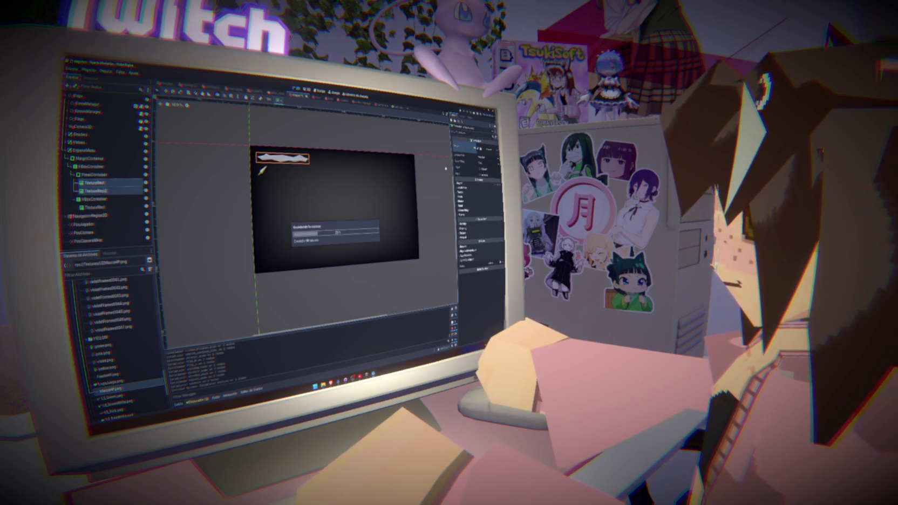
scroll(293, 191, "up", 4)
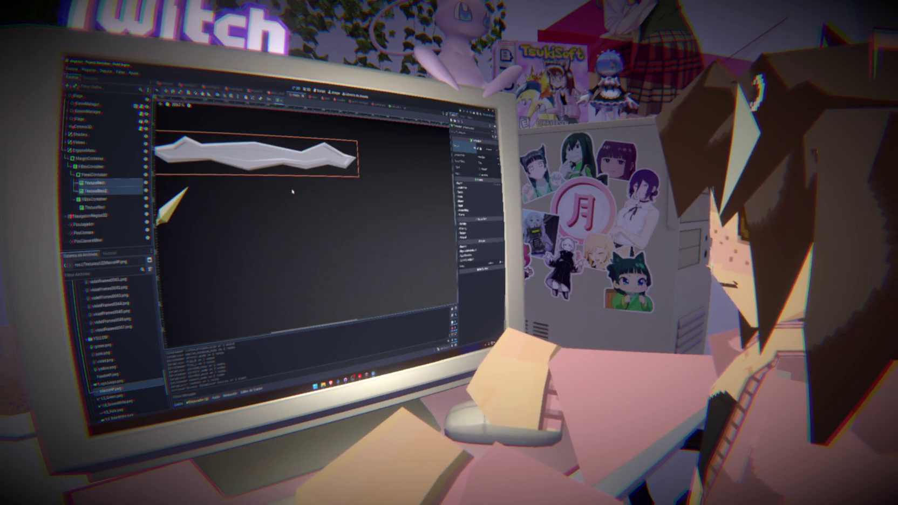
scroll(293, 191, "down", 3)
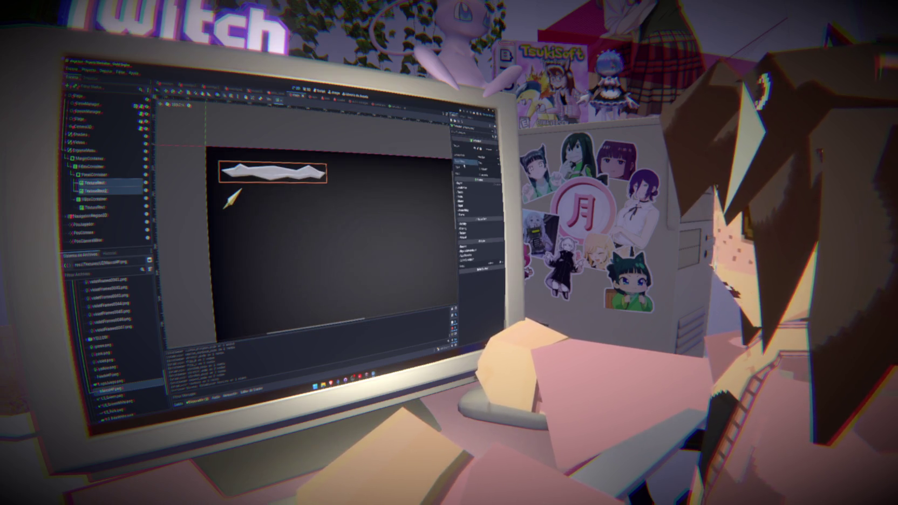
mouse_move(462, 161)
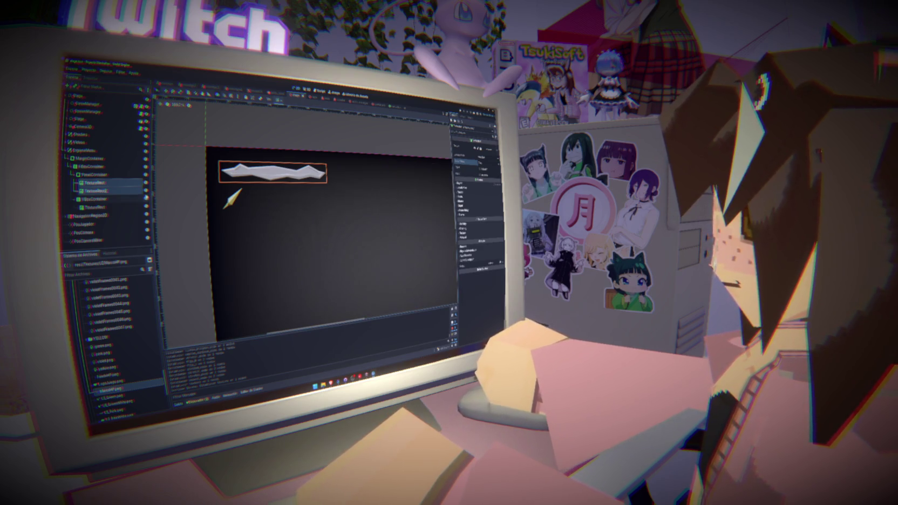
Duplicate the arrow icon TextureRect three times in the vertical column.
left_click(102, 208)
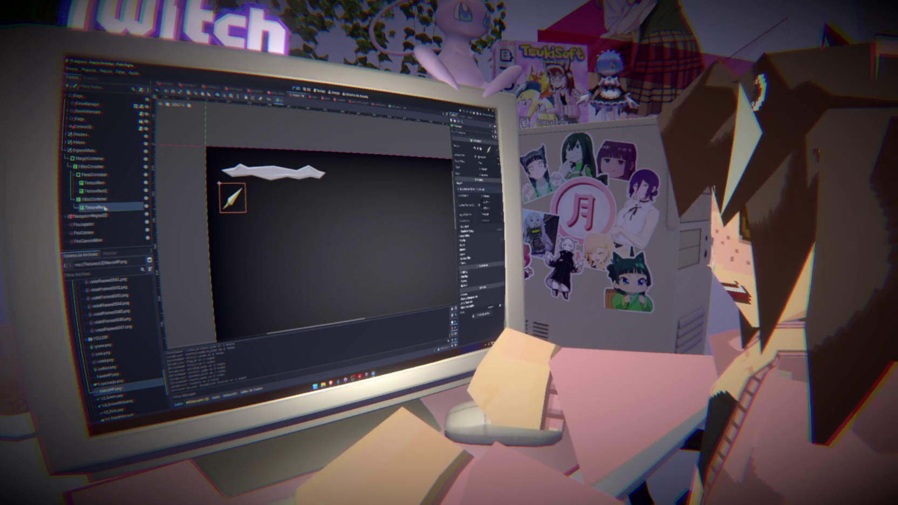
key("ctrl+d")
key("ctrl+d")
key("ctrl+d")
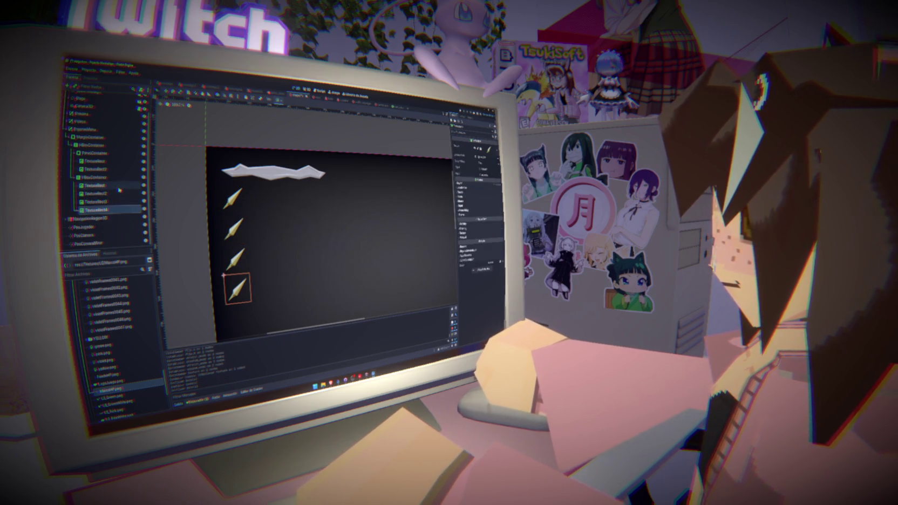
left_click(110, 193)
scroll(120, 378, "down", 1)
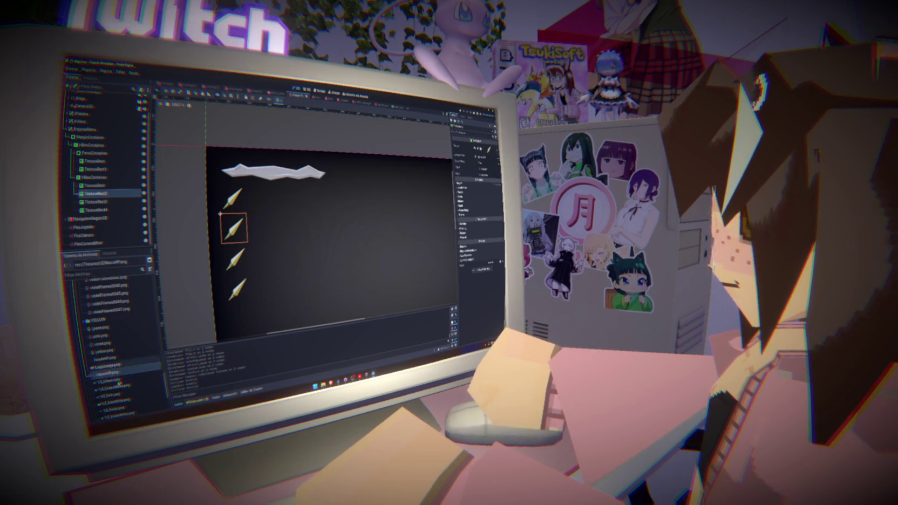
scroll(120, 382, "down", 1)
Give the copies UI_Green, UI_Pink and UI_Violet textures and move the green icon to the top.
left_click_drag(107, 366, 101, 197)
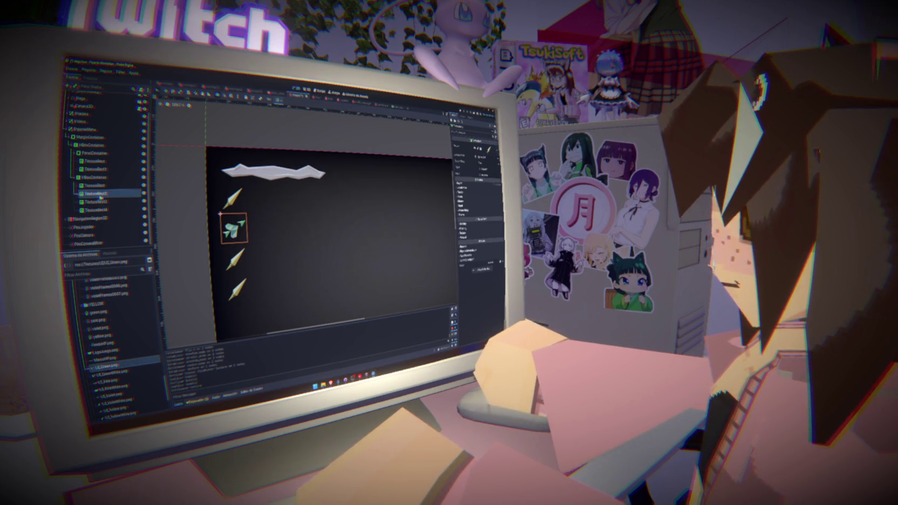
left_click_drag(141, 372, 105, 201)
scroll(113, 346, "down", 2)
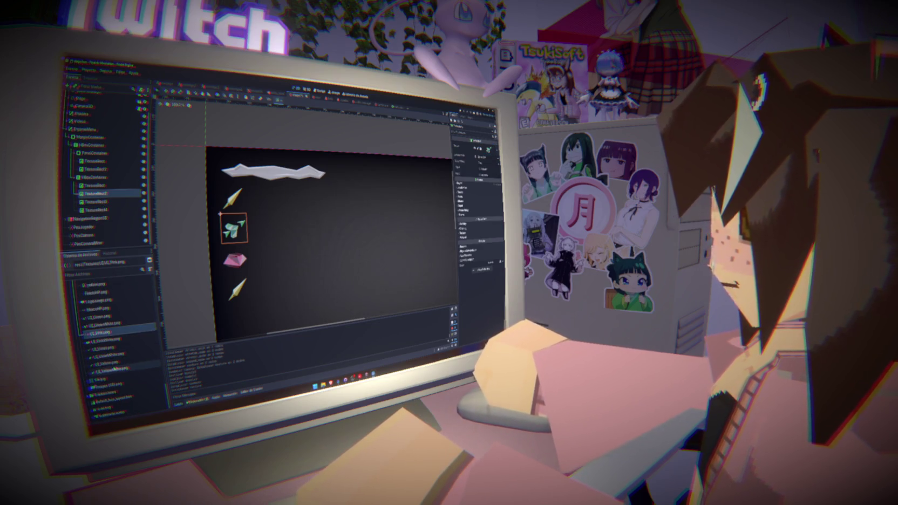
left_click_drag(107, 350, 108, 211)
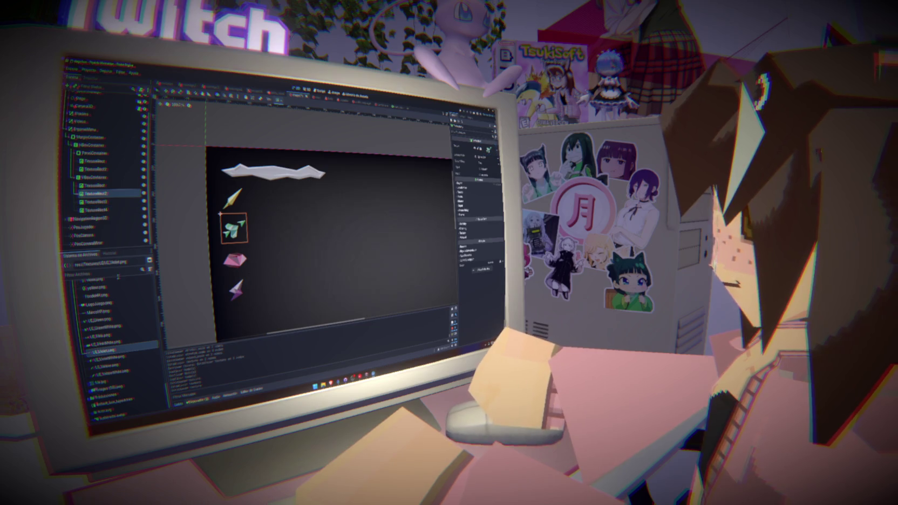
scroll(277, 274, "down", 3)
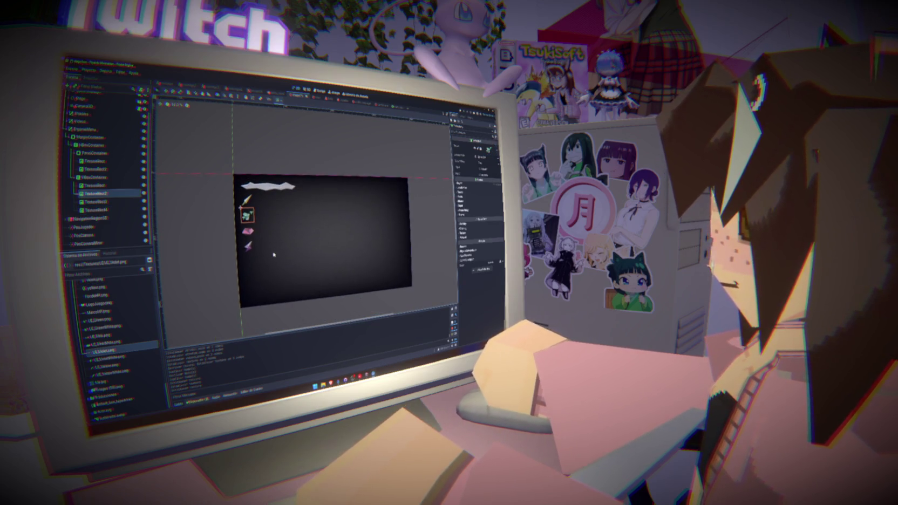
scroll(272, 262, "up", 2)
mouse_move(98, 193)
left_mouse_down()
mouse_move(103, 182)
mouse_move(102, 192)
left_mouse_up()
Rename the four icon TextureRect nodes to Verde, Rosa, Amarillo and Violeta.
left_click(97, 210)
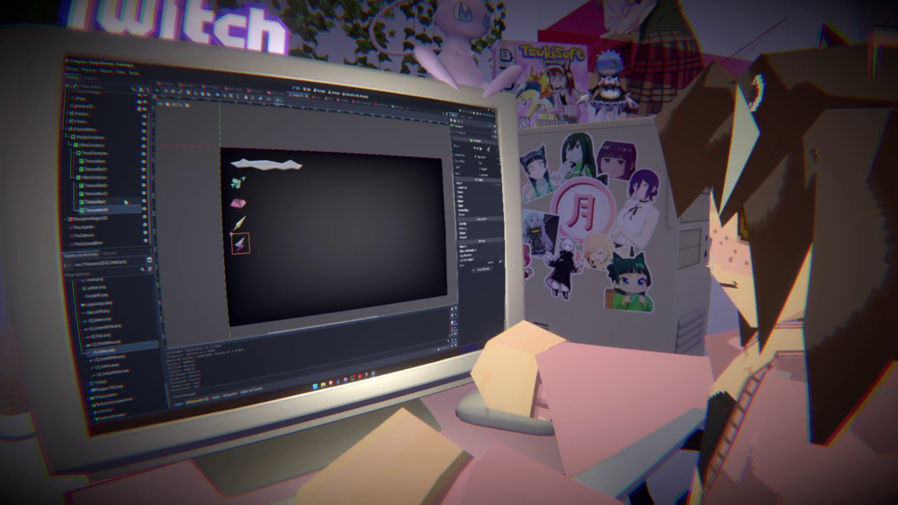
left_click(114, 186)
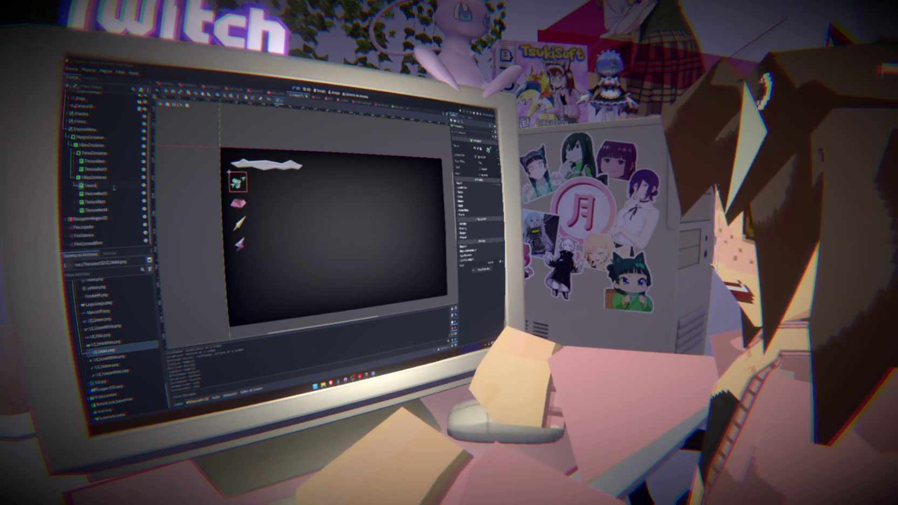
left_click(114, 194)
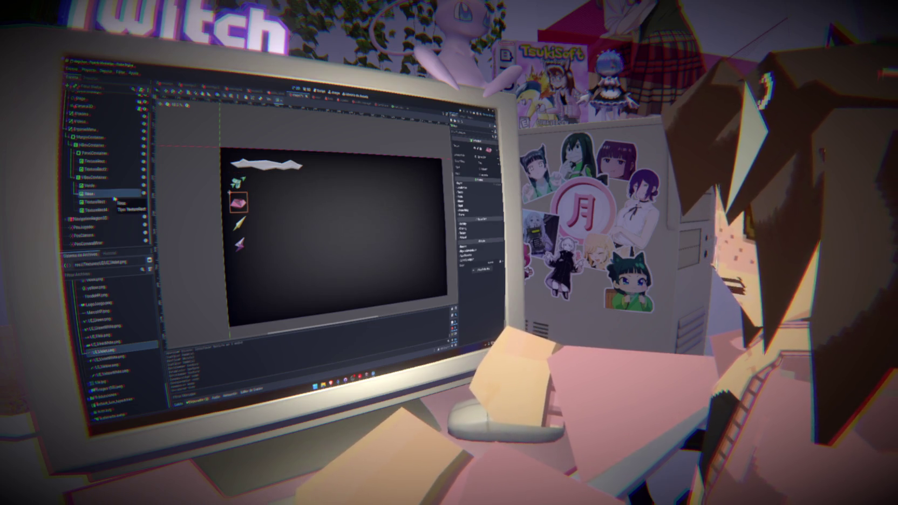
left_click(115, 202)
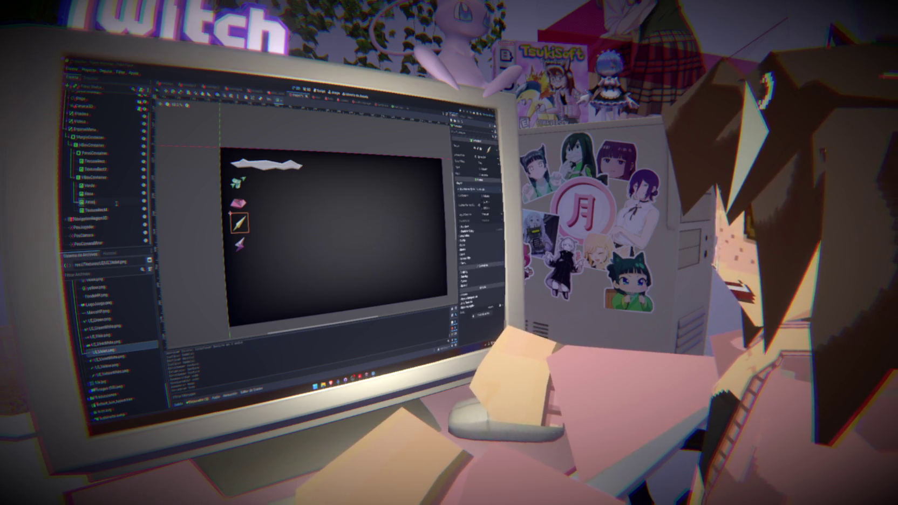
left_click(118, 211)
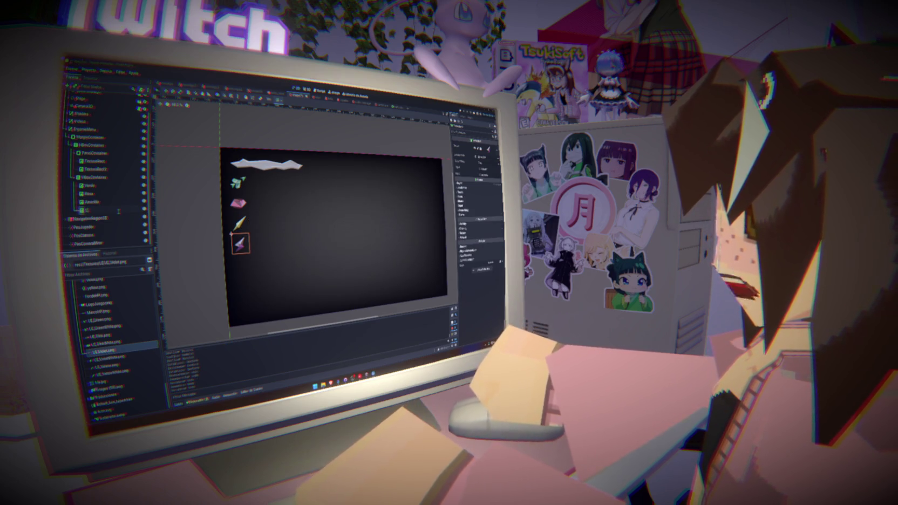
key("Return")
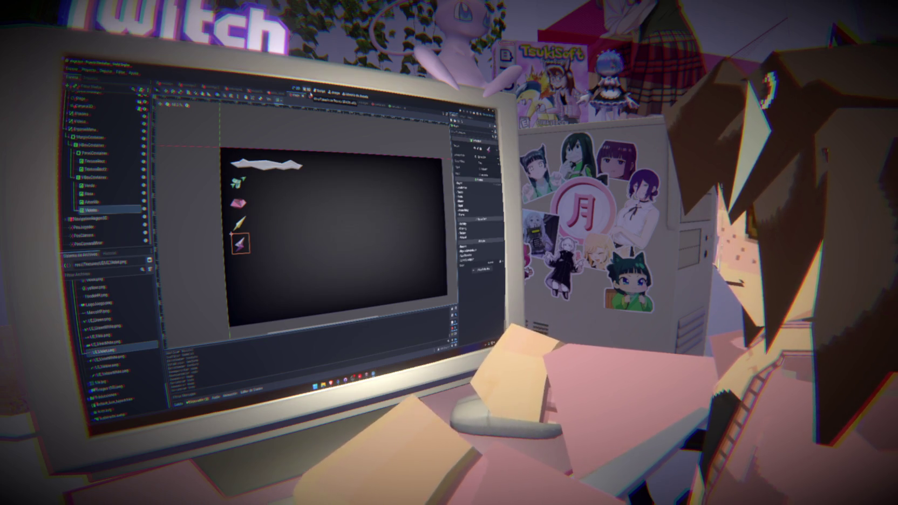
In the script, insert a blank line after the preload constants above func _ready.
left_click(318, 90)
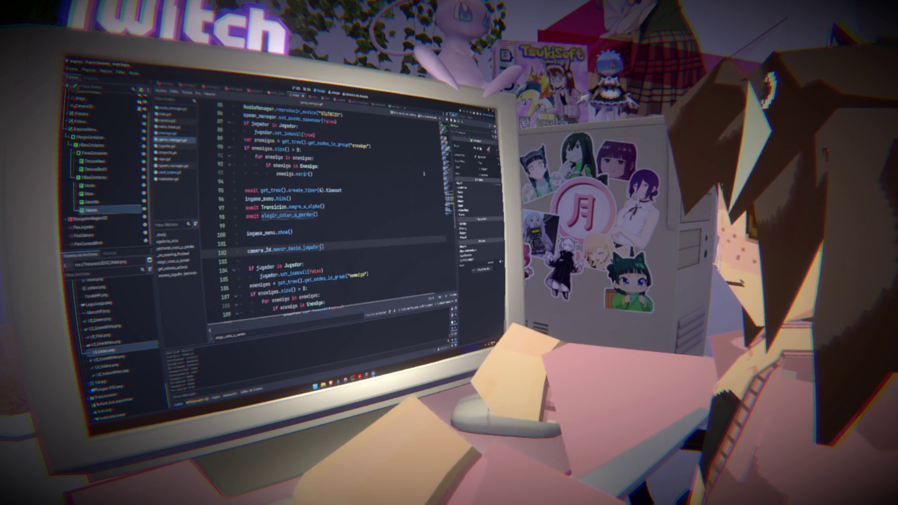
left_click(289, 215, "ctrl")
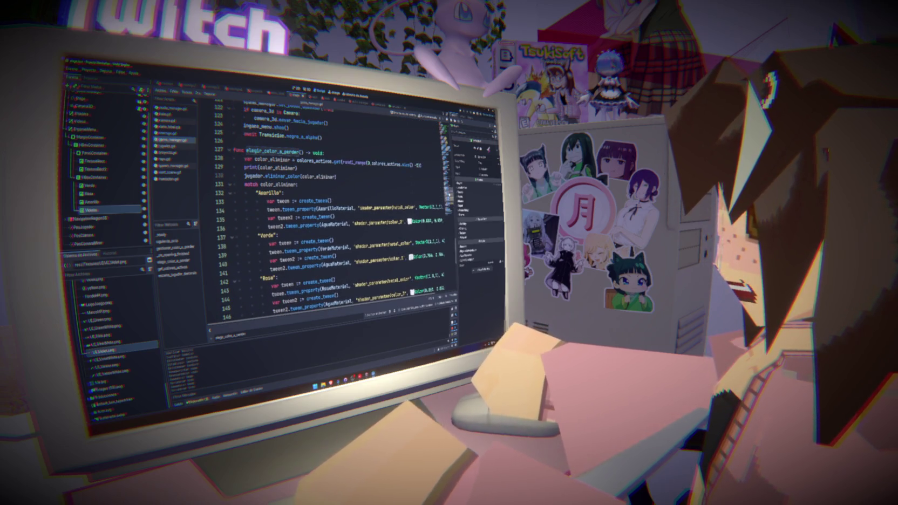
left_click(290, 193)
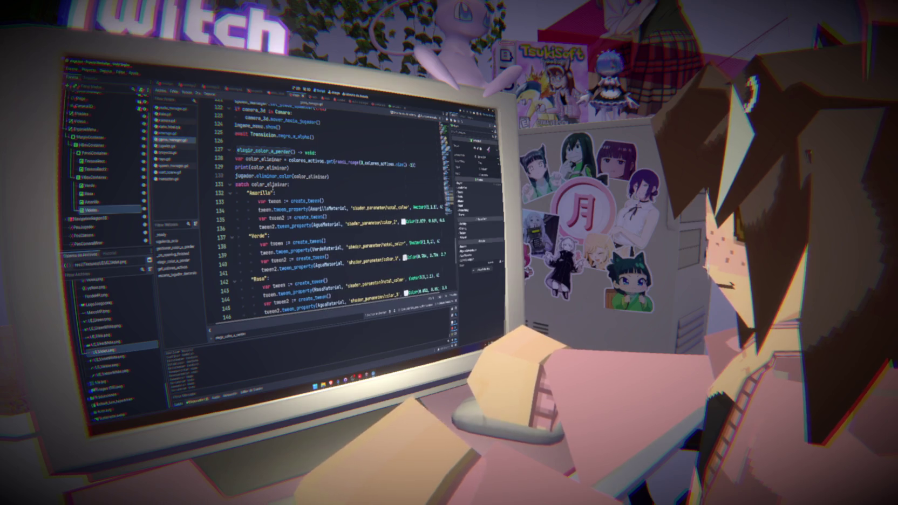
key("Return")
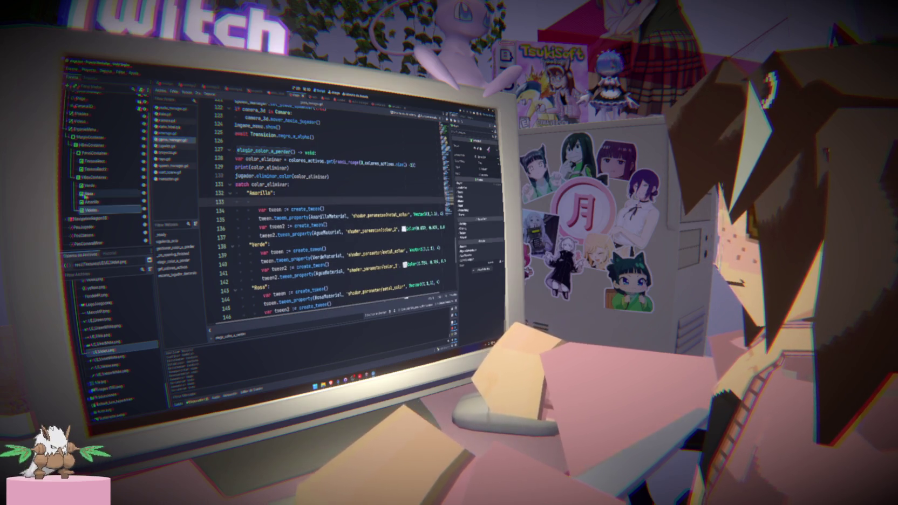
scroll(324, 216, "up", 15)
scroll(324, 216, "up", 6)
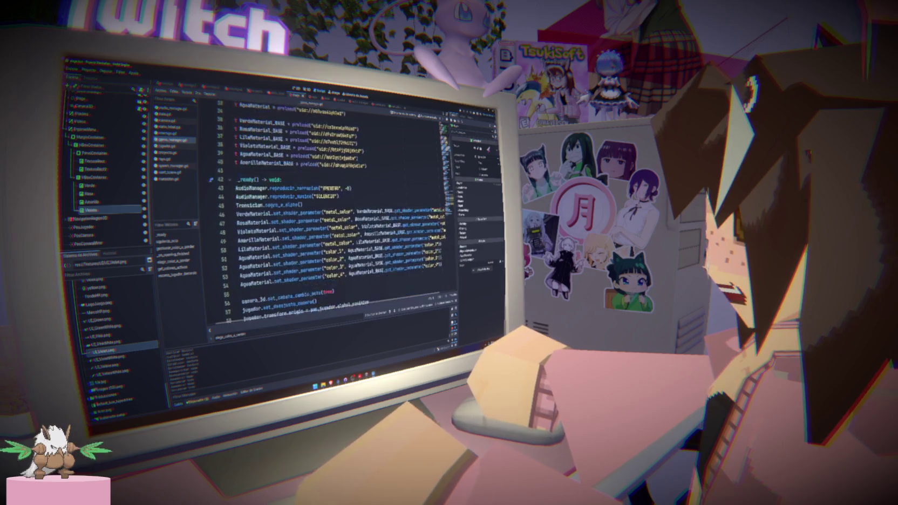
left_click(235, 184)
key("Return")
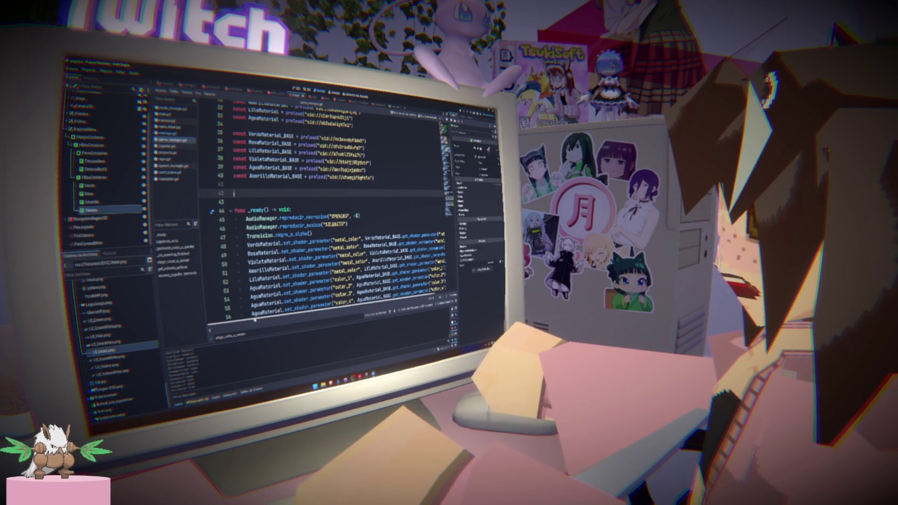
left_click(104, 187, "shift")
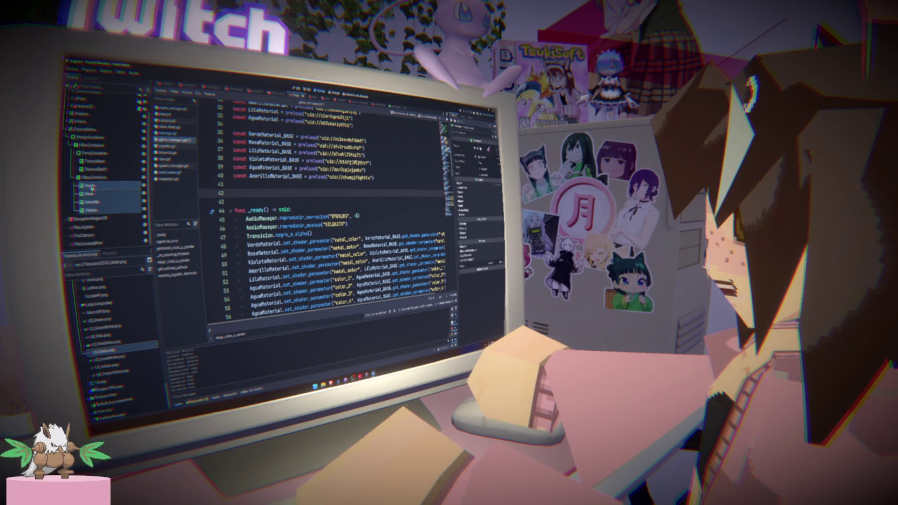
left_click(91, 187, "ctrl")
mouse_move(91, 195)
left_mouse_down()
mouse_move(242, 205)
mouse_move(237, 193)
left_mouse_up()
double_click(273, 193)
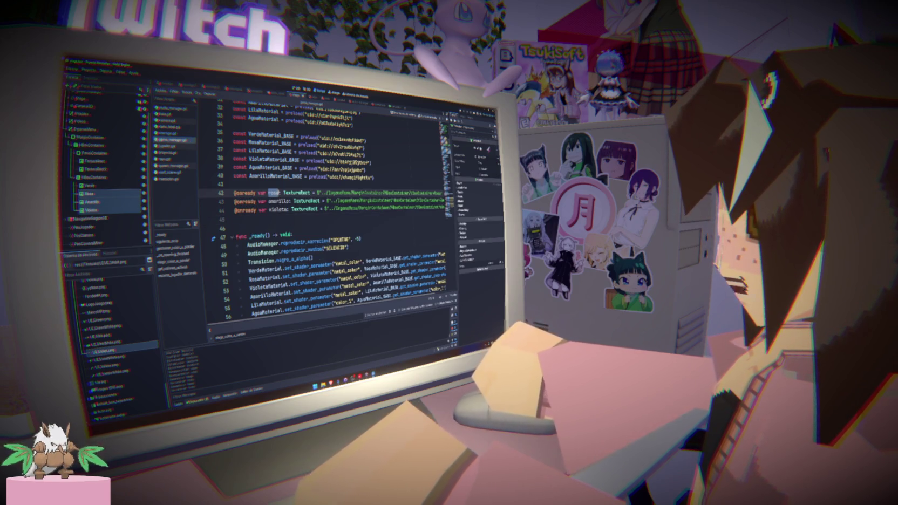
key("ctrl+z")
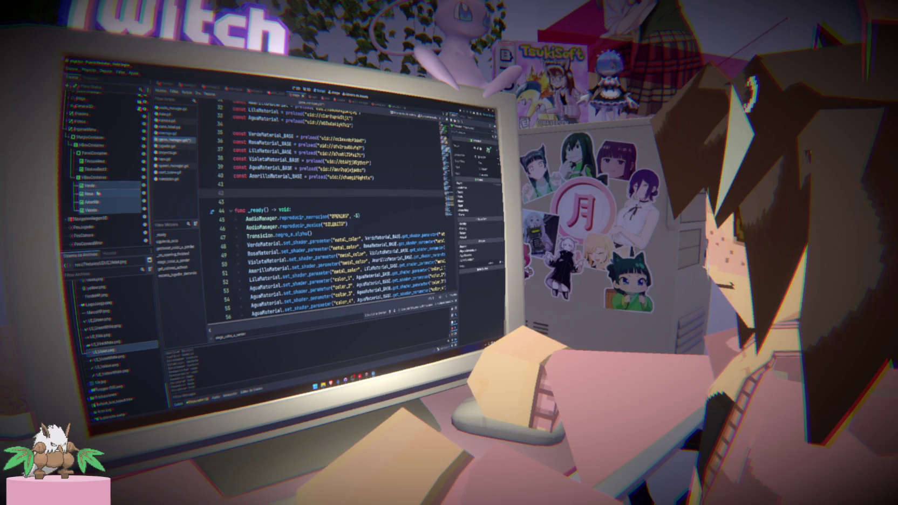
left_click_drag(94, 193, 234, 192)
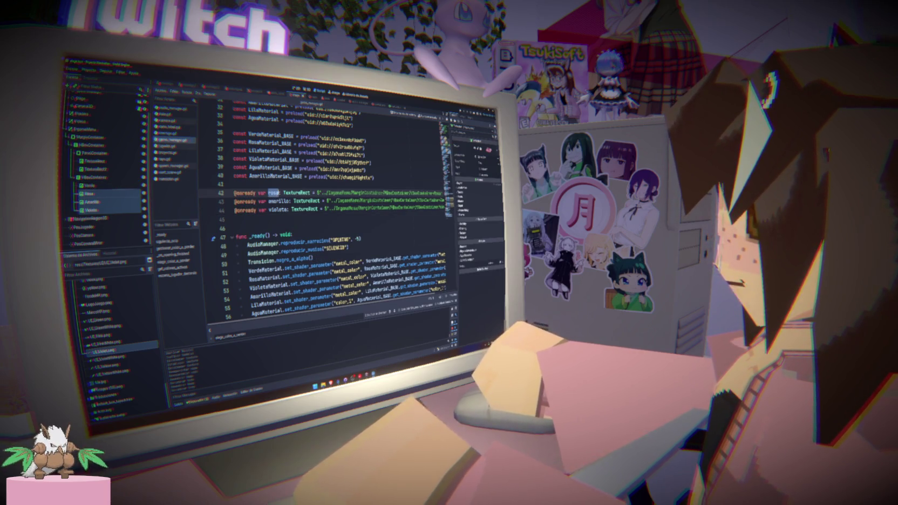
key("ctrl+z")
left_click(115, 213)
left_click(97, 186, "shift")
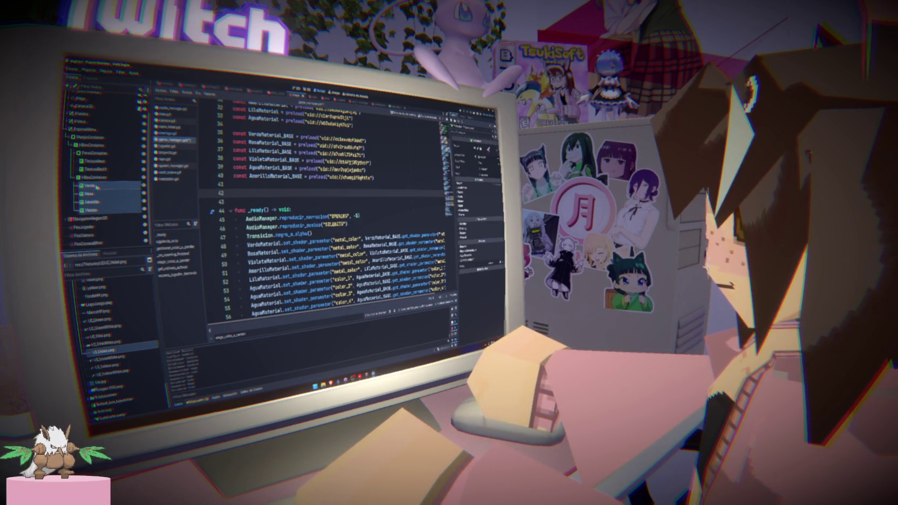
mouse_move(97, 187)
left_mouse_down()
mouse_move(248, 194)
mouse_move(256, 213)
mouse_move(270, 204)
left_mouse_up()
key("ctrl+s")
Rename the variables to verde_icono, rosa_icono, amarillo_icono and violeta_icono, and save.
double_click(274, 192)
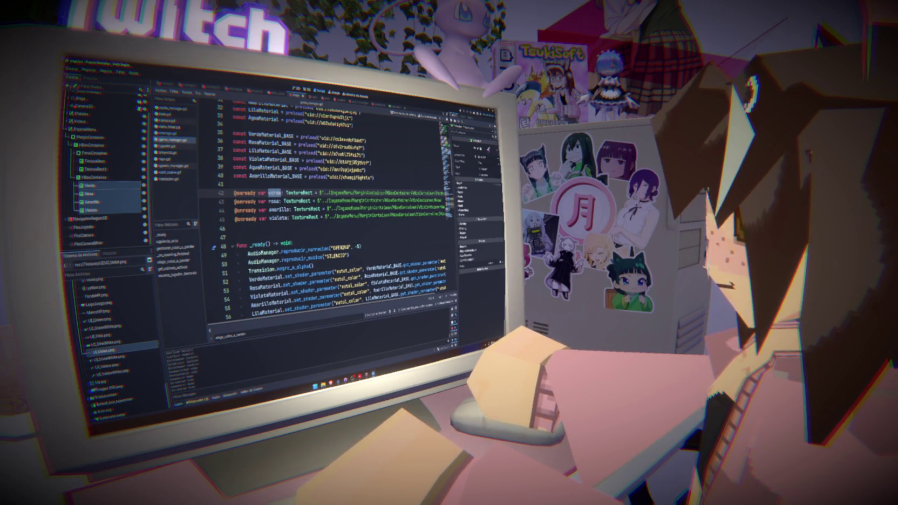
type("_icono")
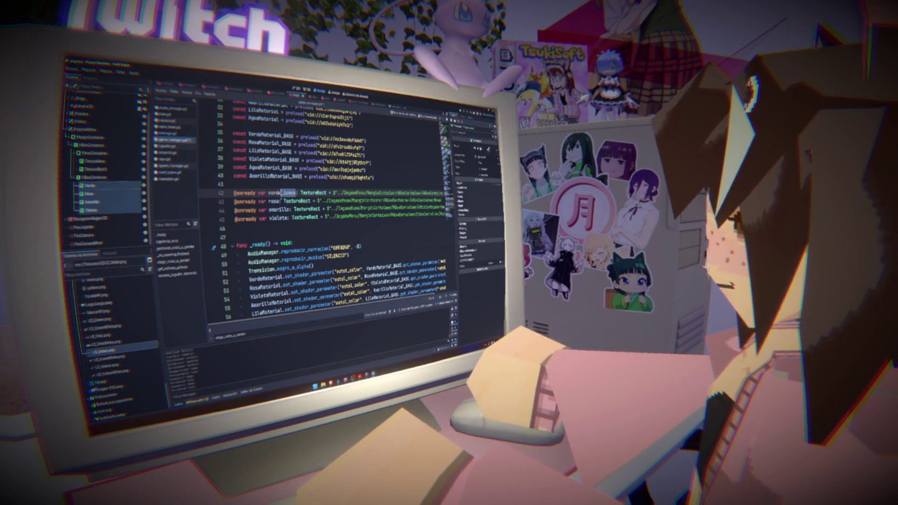
left_click(278, 201)
type("_icono")
left_click(286, 209)
type("_icono")
left_click(288, 218)
type("_icono")
key("ctrl+s")
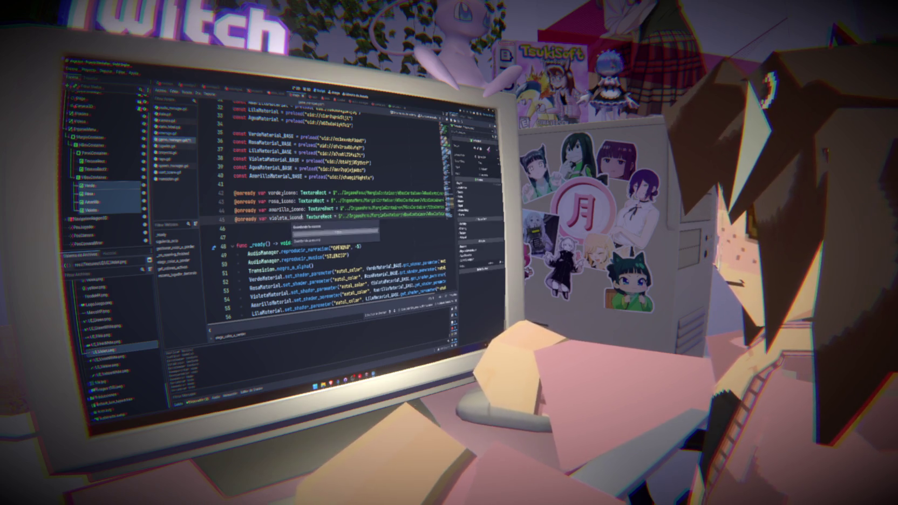
Under the Amarillo case, set the amarillo icon's texture to preload UI_YellowWhite.png.
left_click(173, 260)
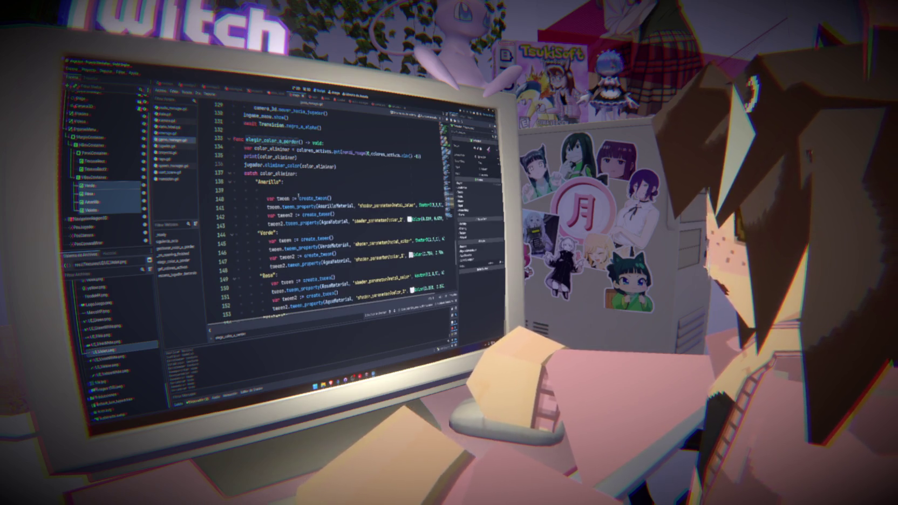
left_click(298, 191)
double_click(292, 190)
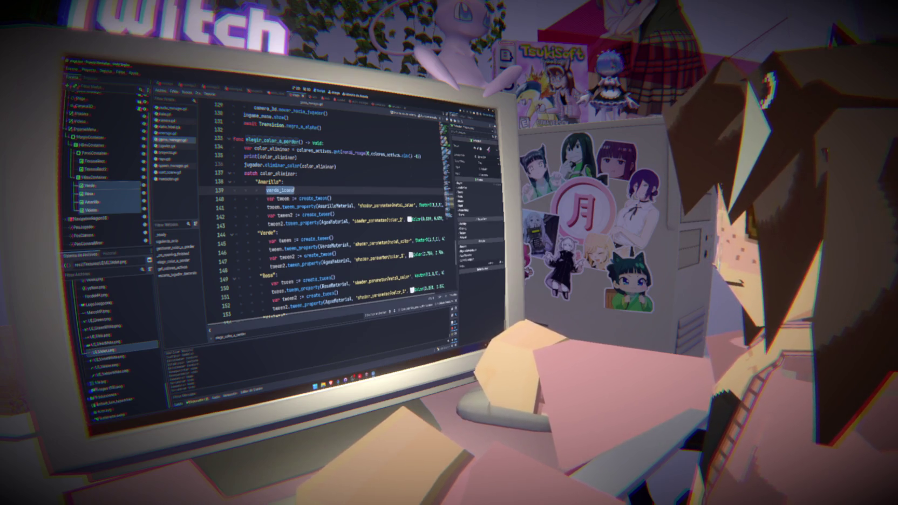
type("amarillo_Icono.text")
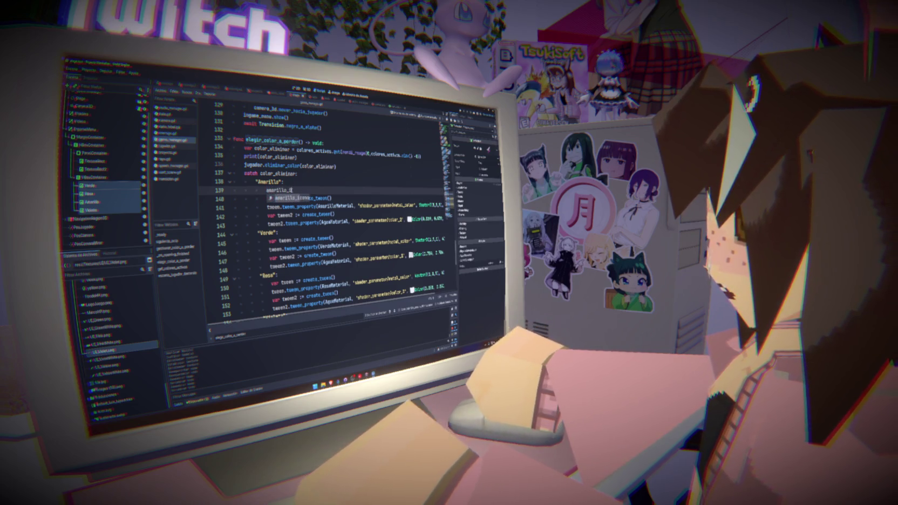
key("Return")
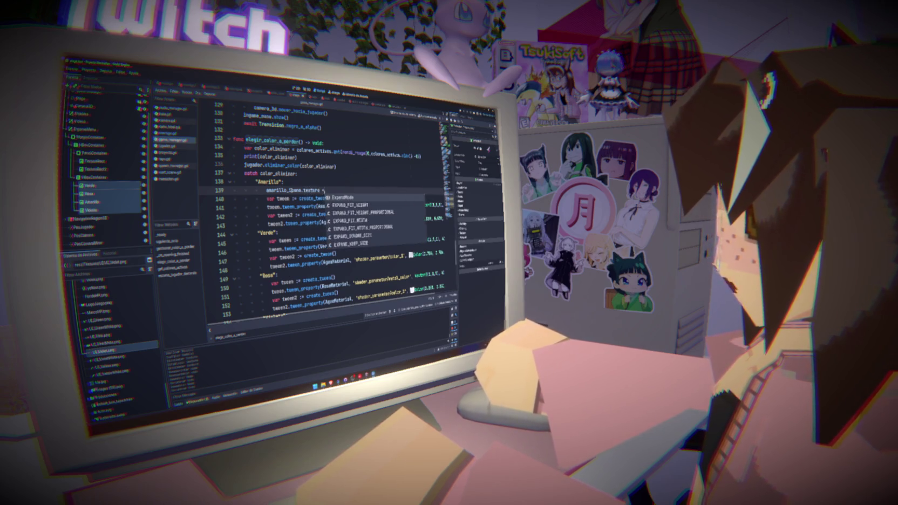
type("=")
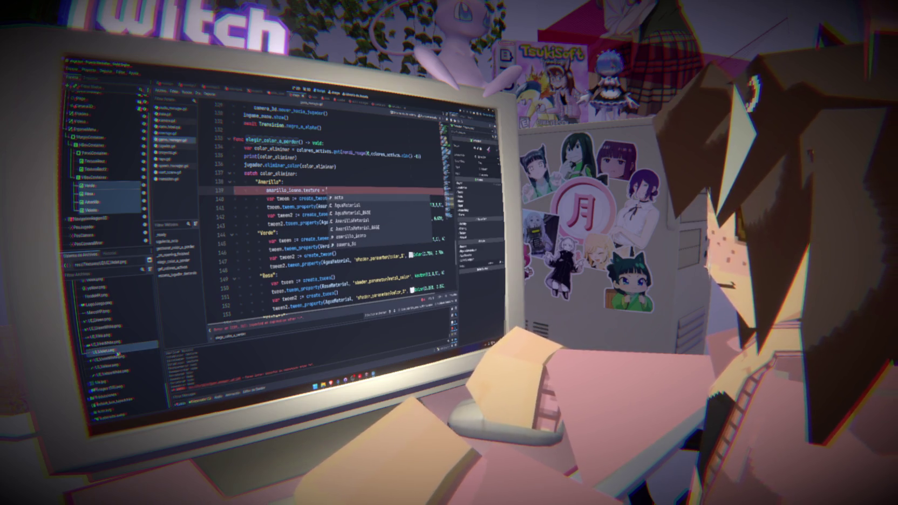
scroll(117, 350, "up", 1)
scroll(115, 343, "down", 1)
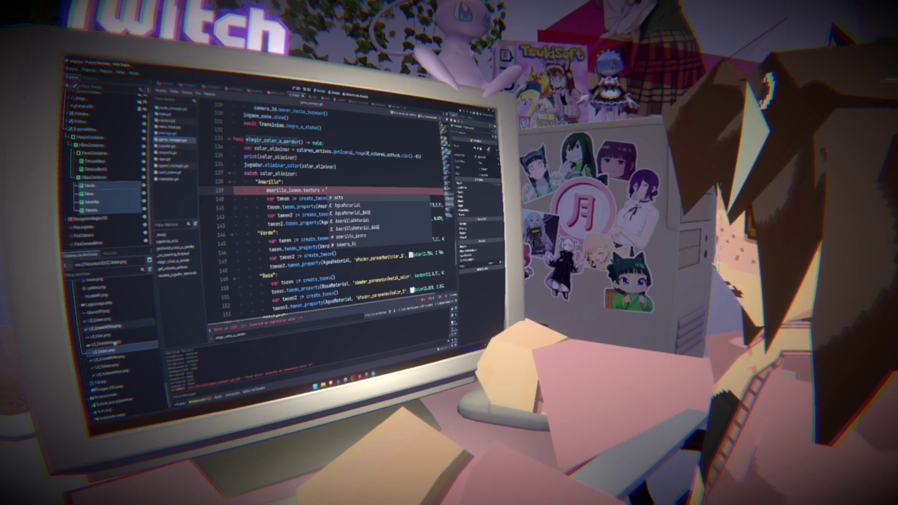
left_click_drag(111, 371, 326, 191)
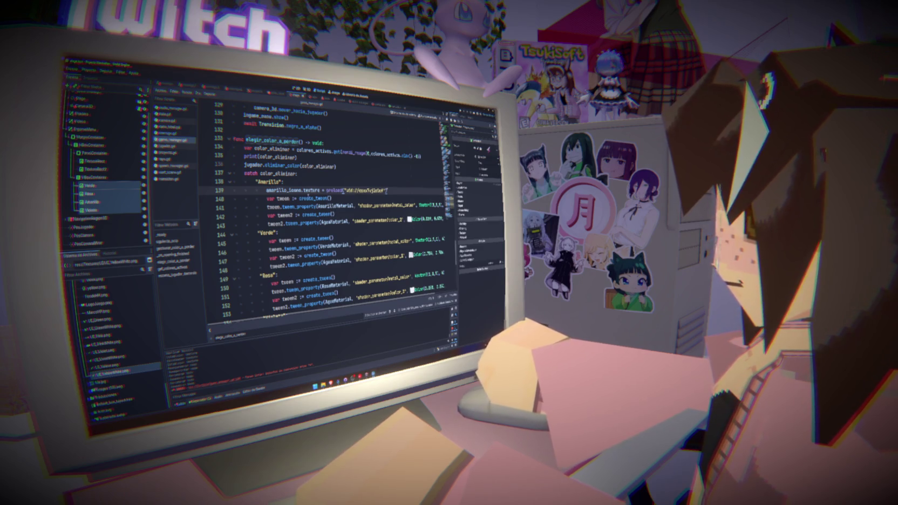
Add a verde icon texture line under the Verde case that preloads UI_GreenWhite.png.
mouse_move(302, 200)
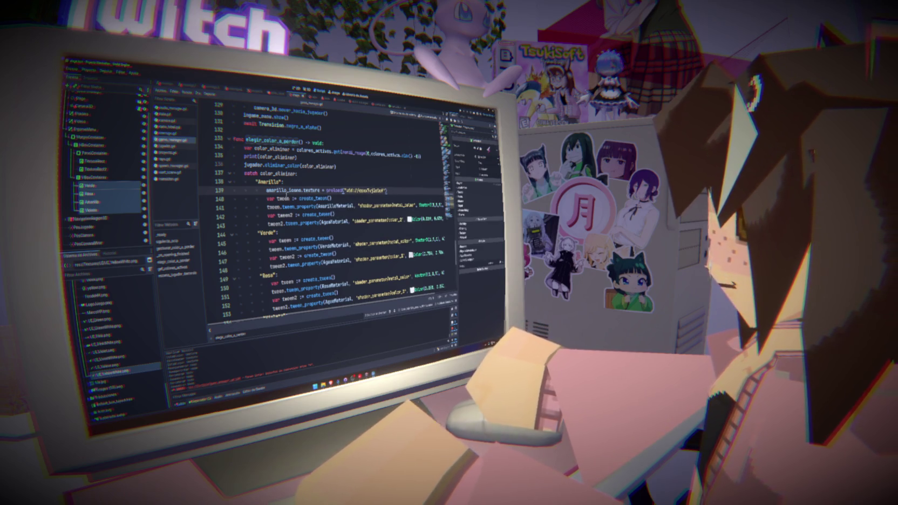
left_click(313, 233)
key("Return")
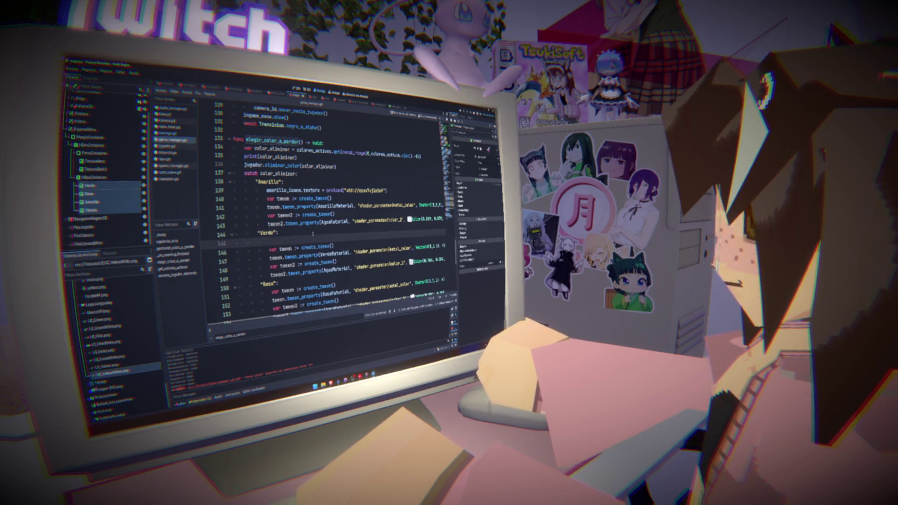
type("verde_icono =")
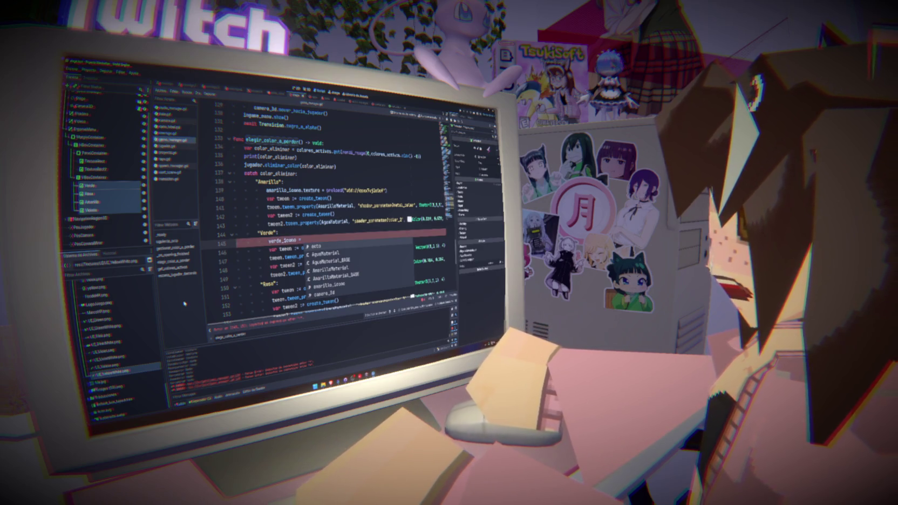
left_click_drag(105, 327, 302, 241)
scroll(302, 241, "down", 1)
Complete verde_icono.texture, add rosa_icono.texture preloading the pink icon under Rosa, and save.
left_click(275, 258)
key("Return")
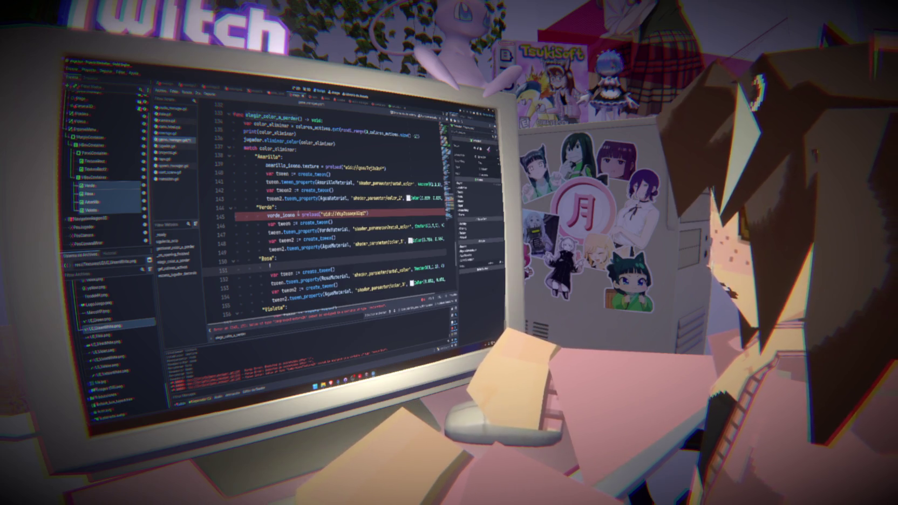
left_click(295, 215)
type("exture")
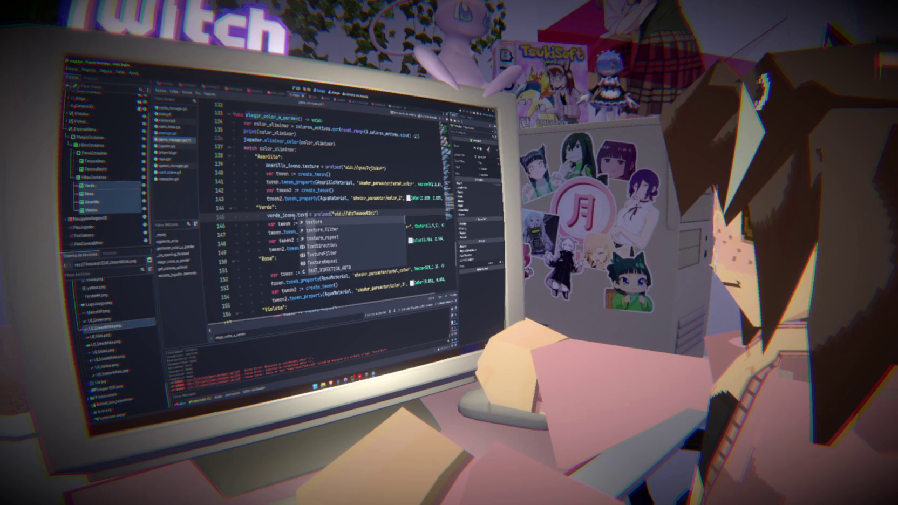
left_click(288, 266)
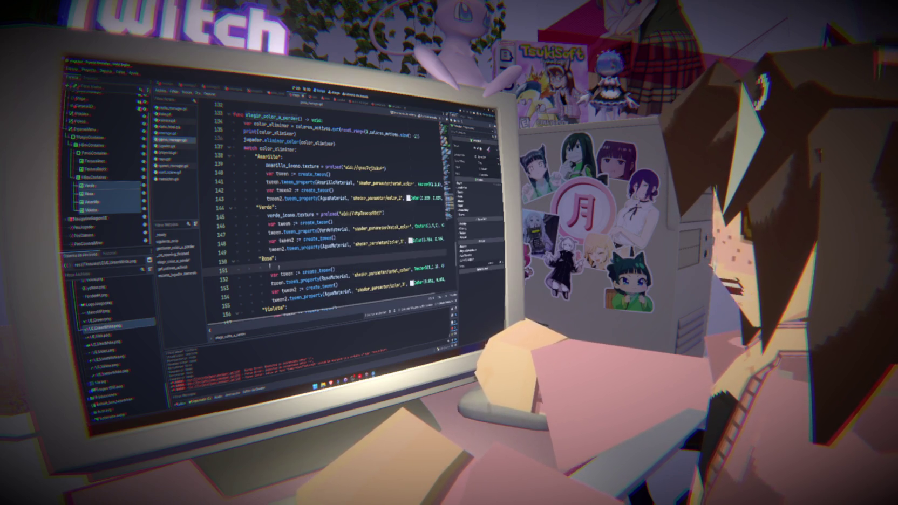
type("rosa_icono.")
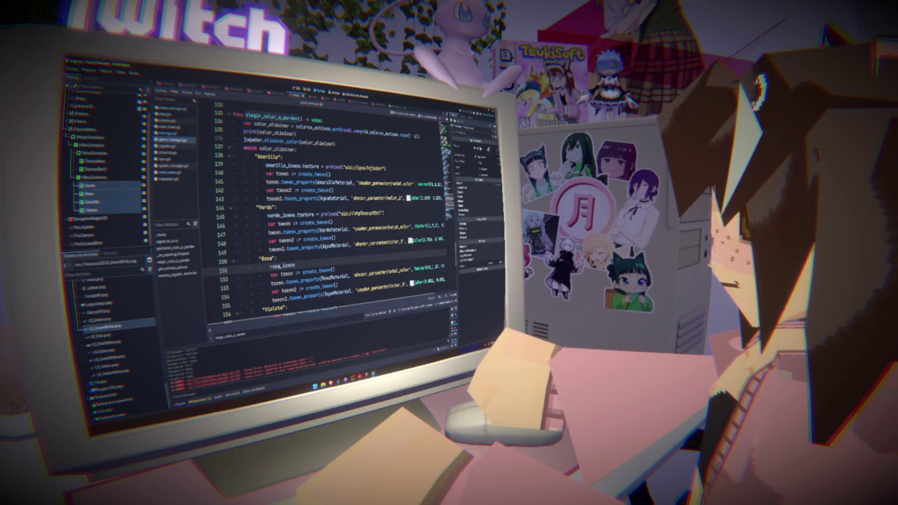
type("texture =")
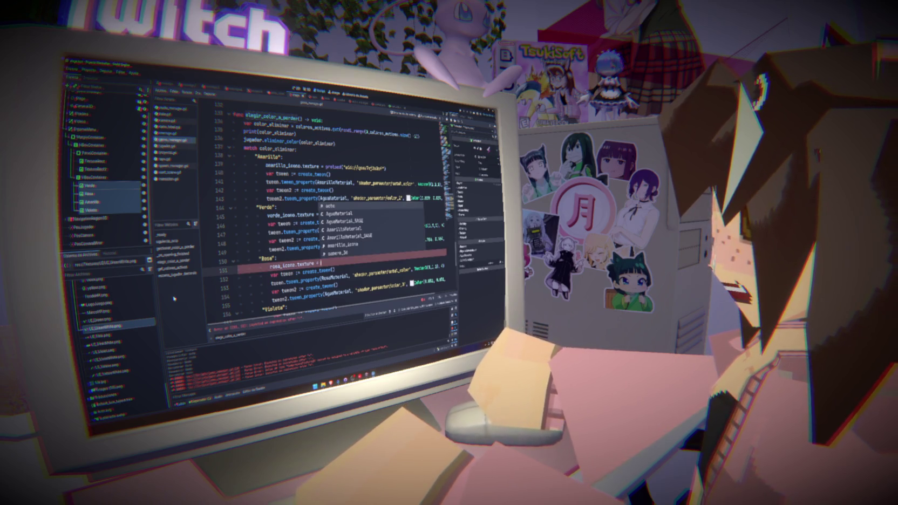
left_click_drag(116, 341, 319, 263)
key("ctrl+s")
Add violeta_icono.texture = preload(UI_VioletWhite.png) under Violeta, save, and run with F5.
scroll(301, 254, "down", 2)
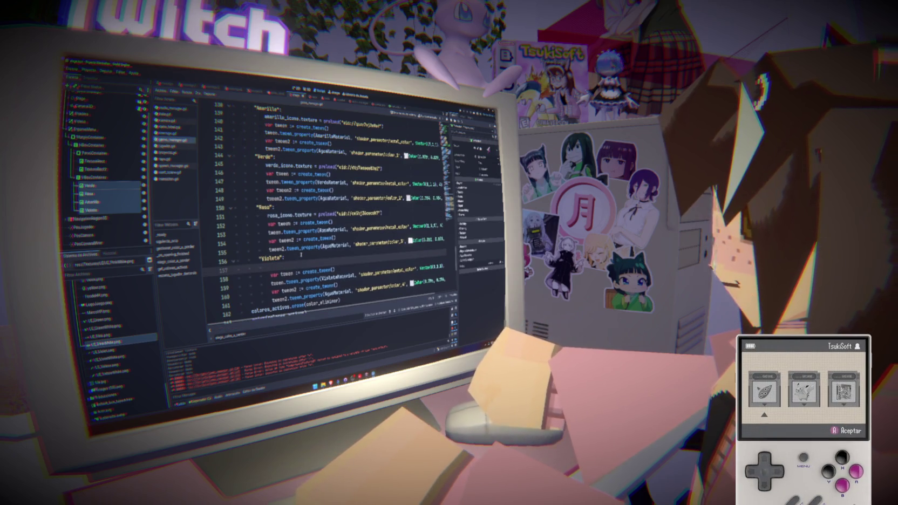
type("voleta_icono.")
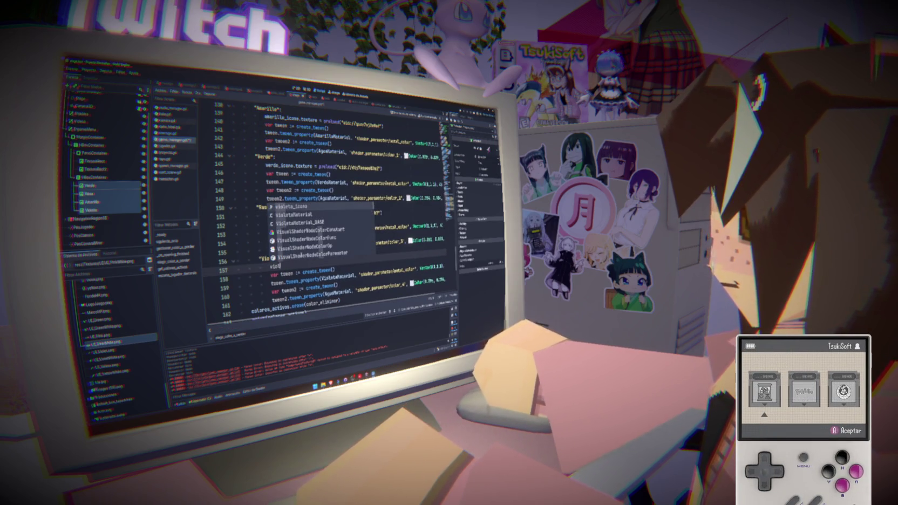
type("texture =")
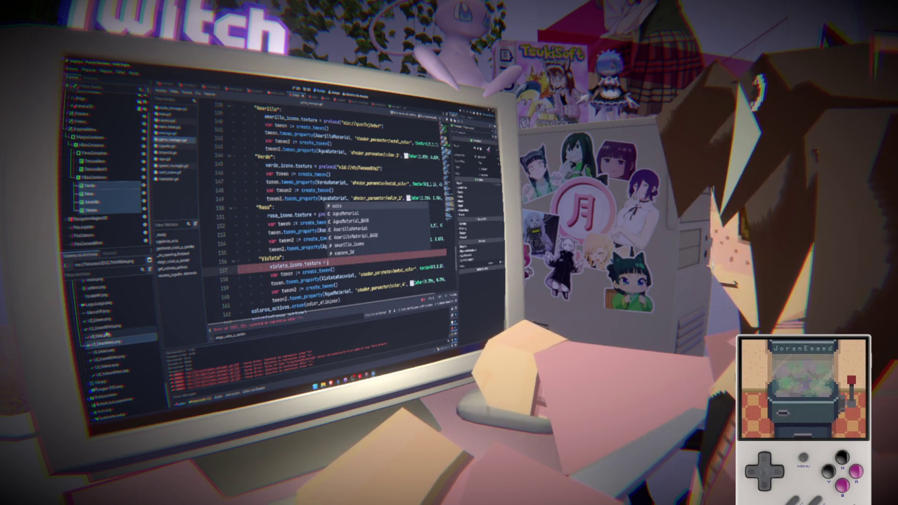
mouse_move(110, 357)
left_mouse_down()
mouse_move(243, 302)
mouse_move(378, 262)
left_mouse_up()
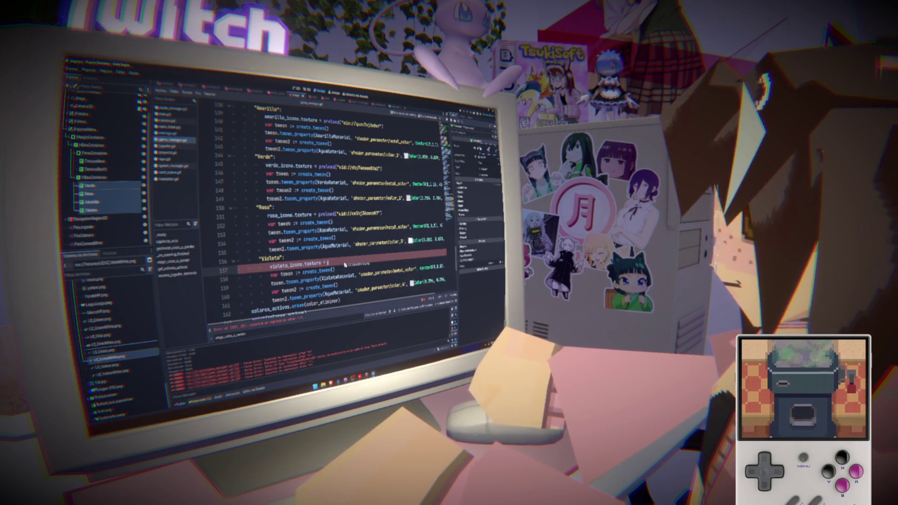
key("ctrl+z")
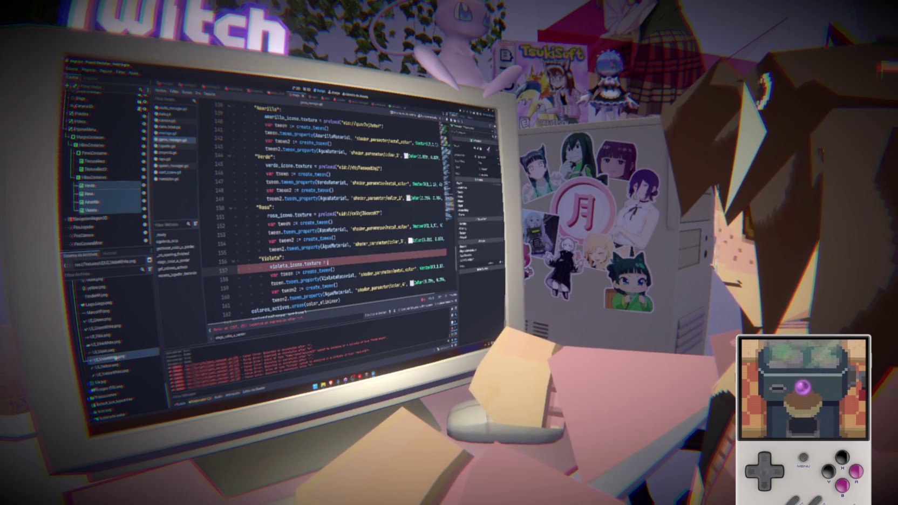
left_click_drag(265, 292, 345, 263)
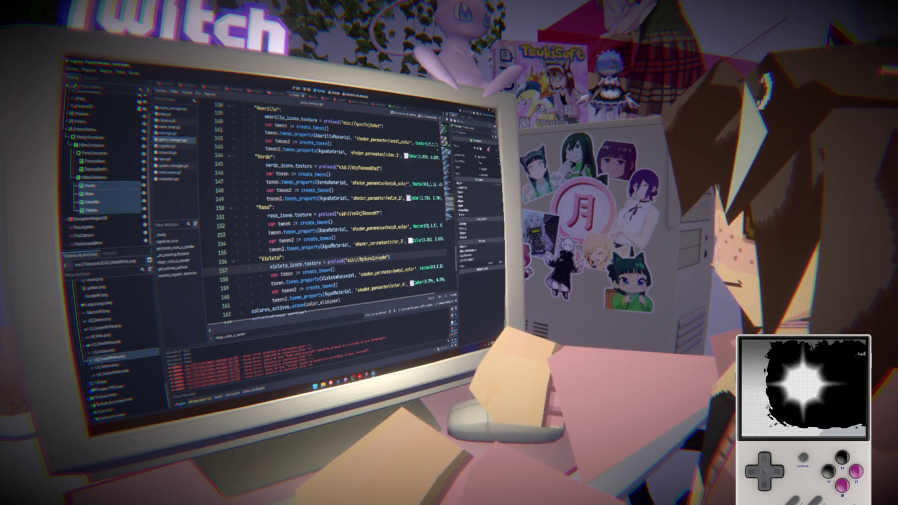
mouse_move(116, 356)
left_mouse_down()
mouse_move(323, 286)
mouse_move(324, 257)
left_mouse_up()
key("ctrl+z")
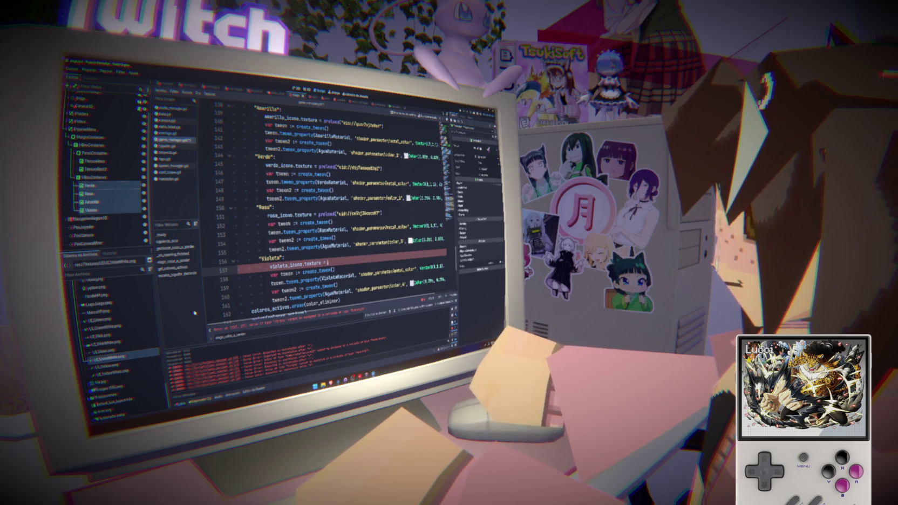
left_click_drag(116, 350, 329, 262)
key("ctrl+z")
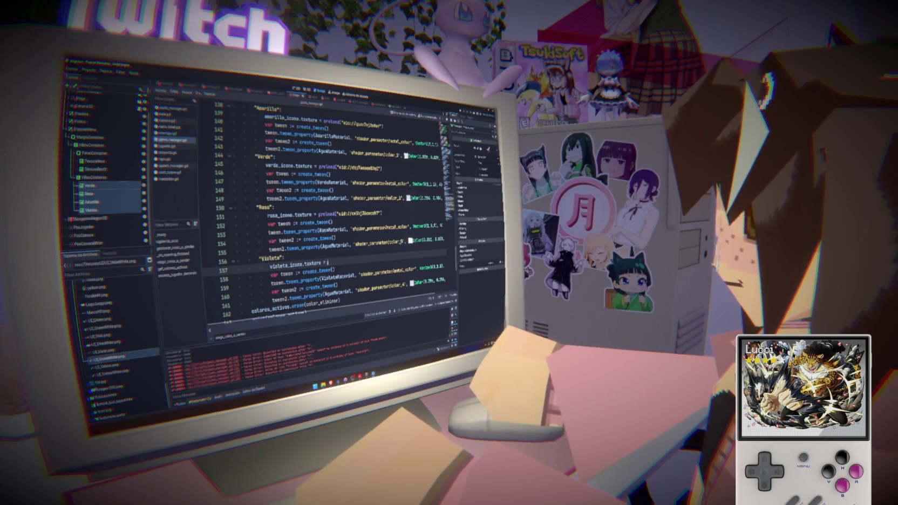
mouse_move(116, 350)
left_mouse_down()
mouse_move(210, 323)
mouse_move(339, 268)
mouse_move(330, 263)
left_mouse_up()
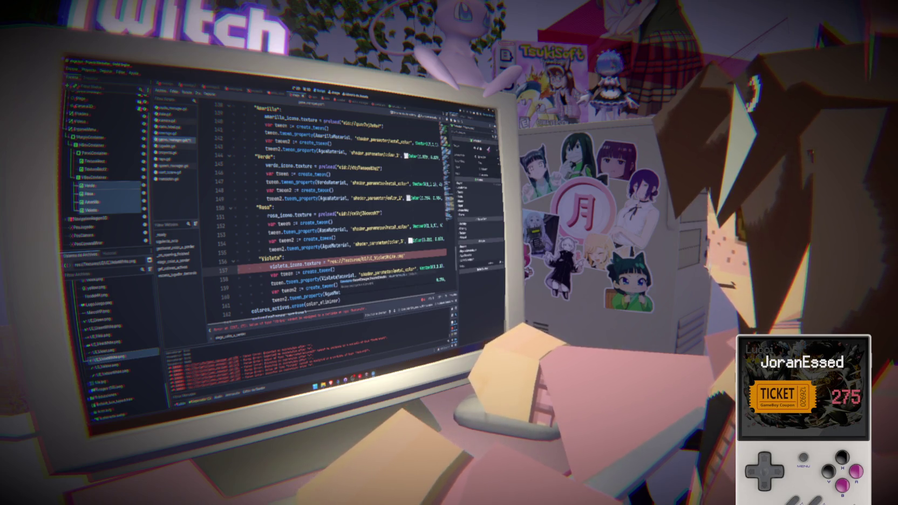
key("ctrl+z")
left_click_drag(108, 358, 330, 263)
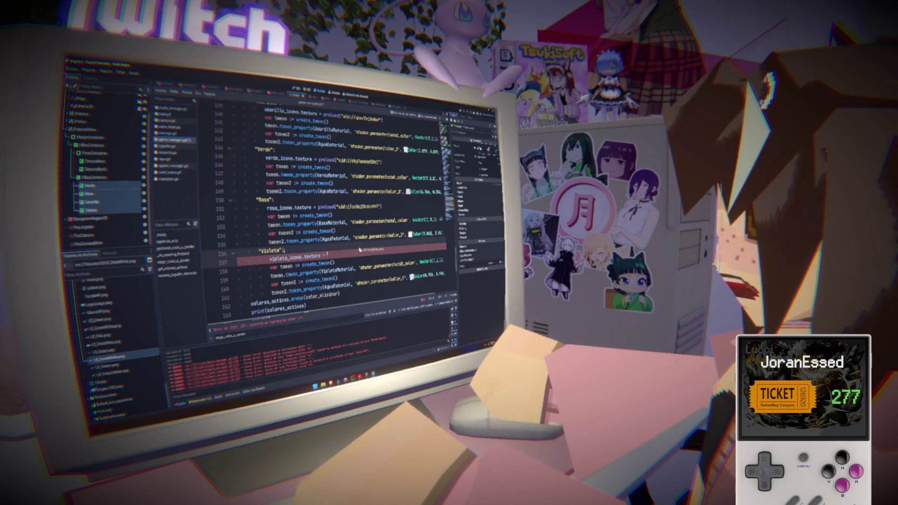
key("ctrl+s")
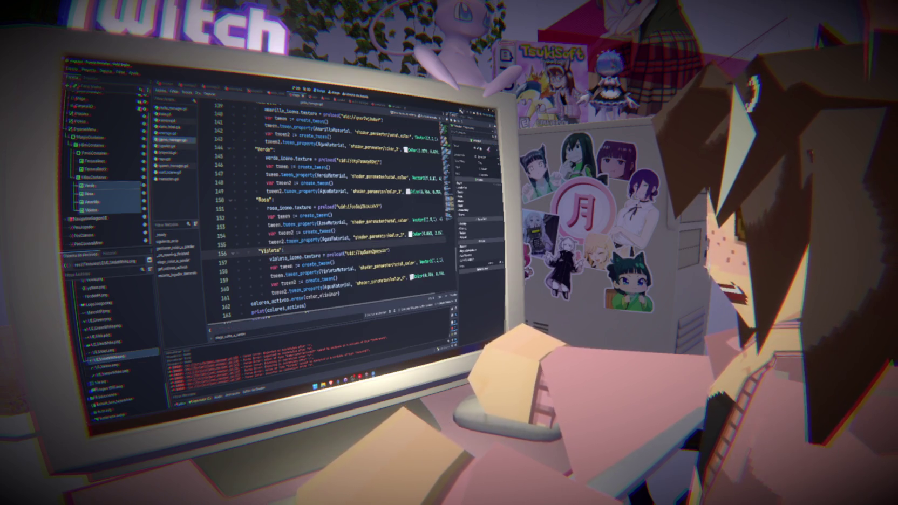
key("F5")
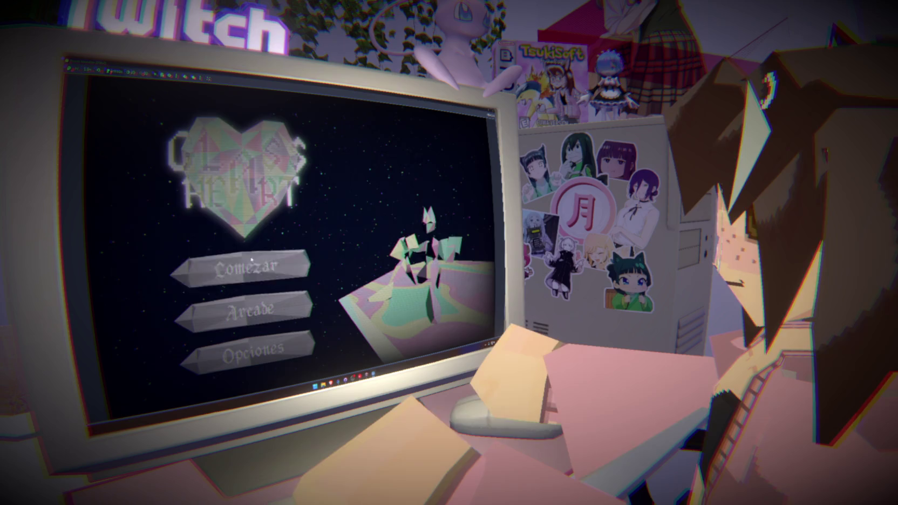
Choose Comezar on the title menu to enter the arena and view the HUD.
left_click(251, 260)
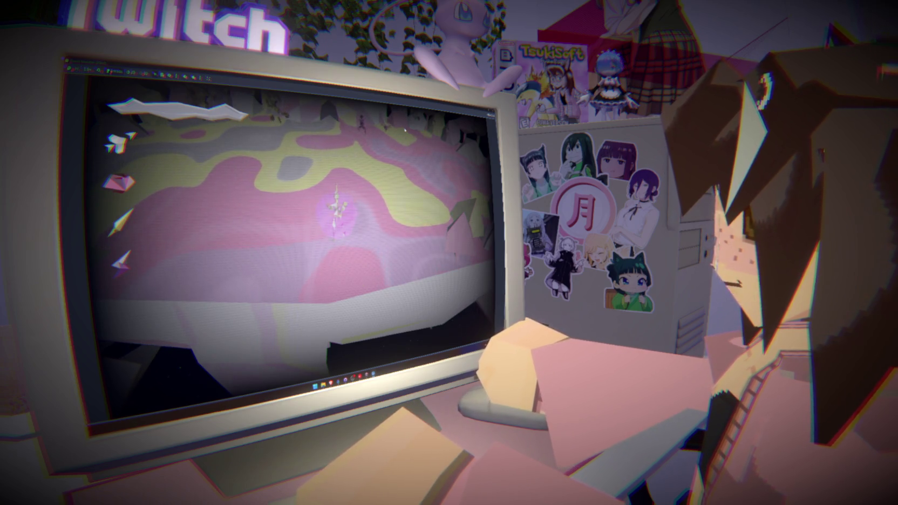
In the HUD's 2D view, change the zigzag banner's sizing mode and adjust its box size.
left_click(376, 232)
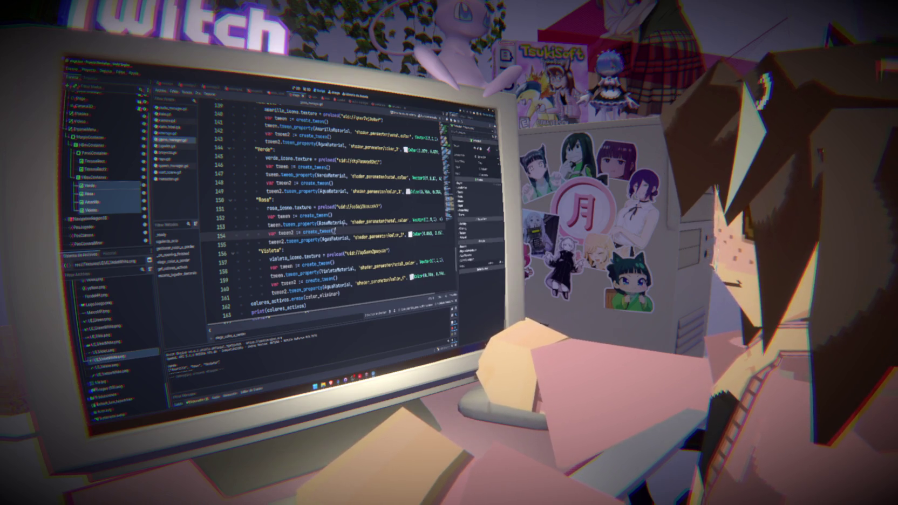
left_click(306, 89)
left_click(296, 88)
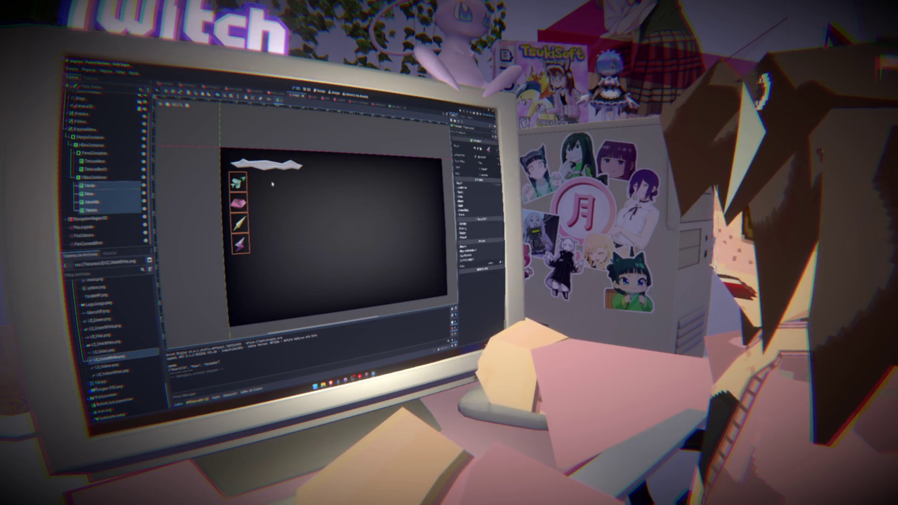
left_click(95, 160)
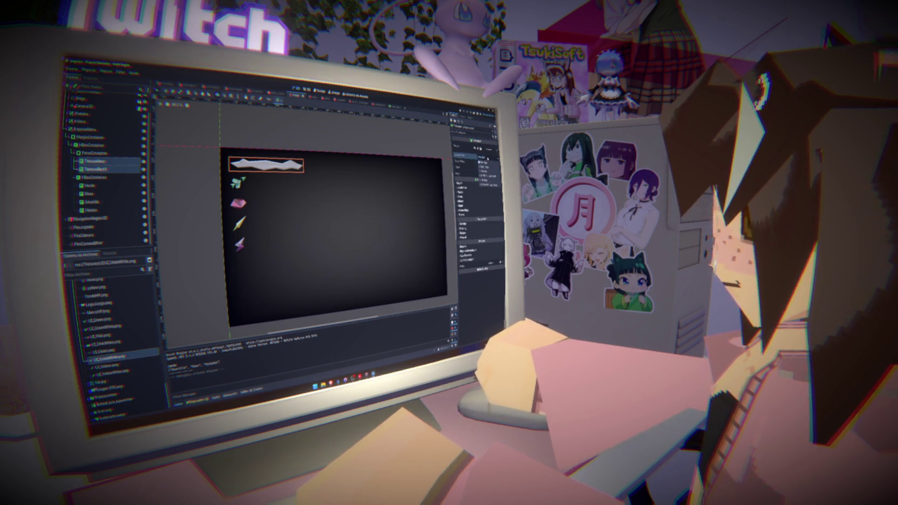
left_click(483, 160)
left_click(470, 183)
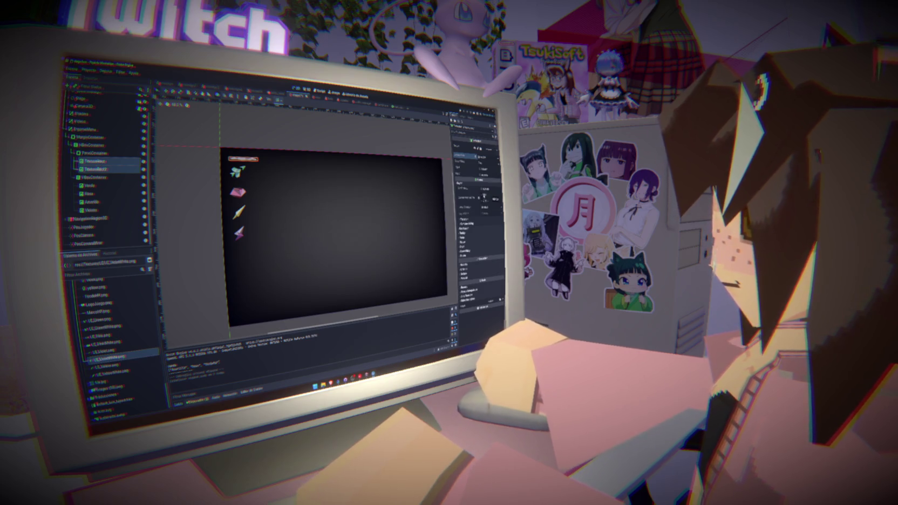
left_click(468, 198)
left_click_drag(467, 197, 474, 198)
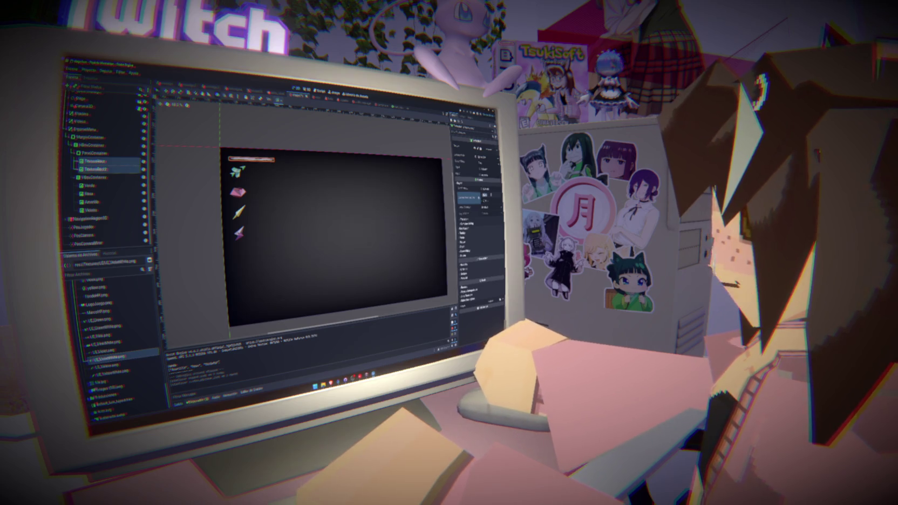
key("Return")
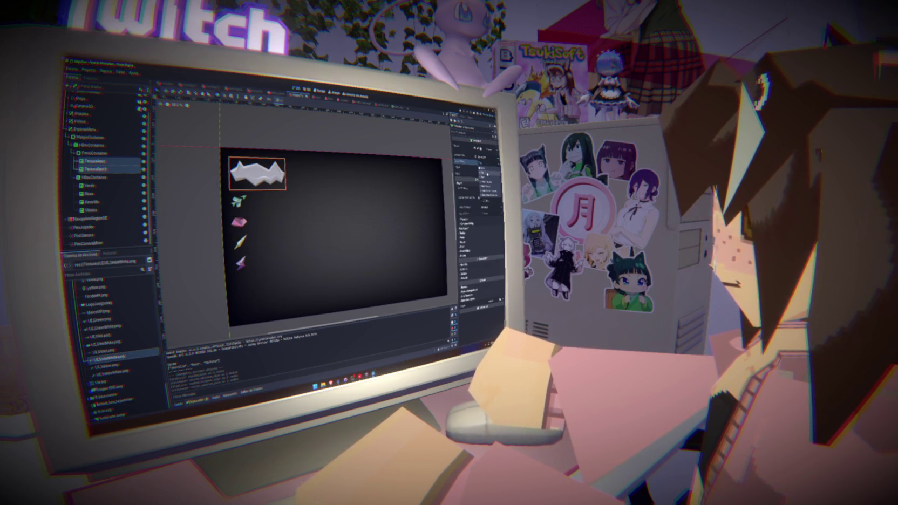
key("Return")
left_click(485, 162)
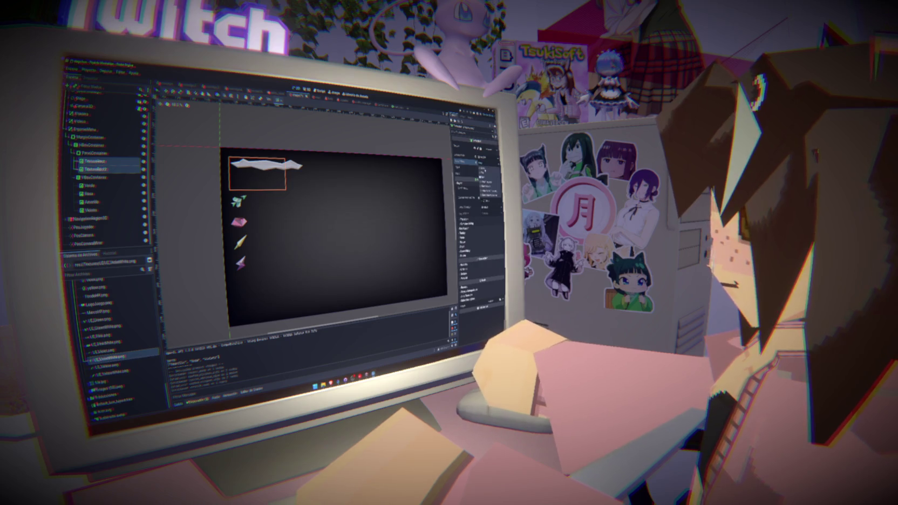
left_click(488, 184)
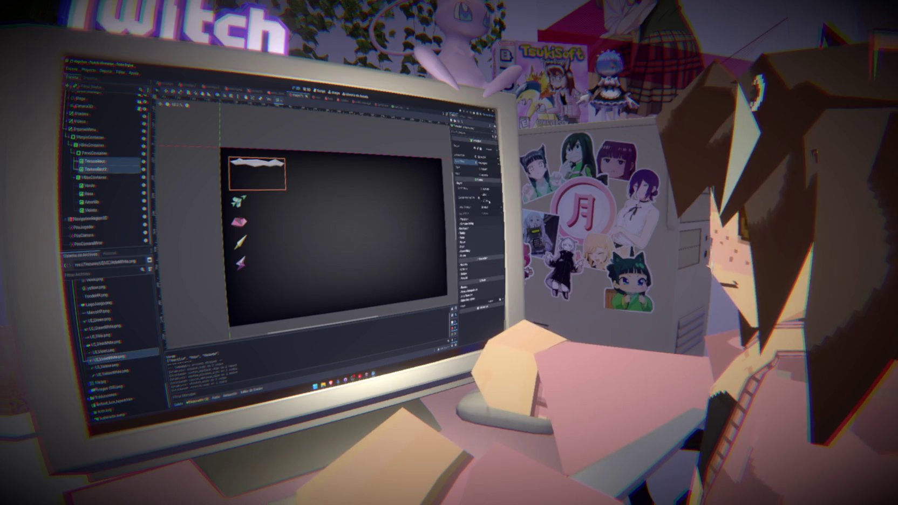
left_click_drag(468, 197, 433, 204)
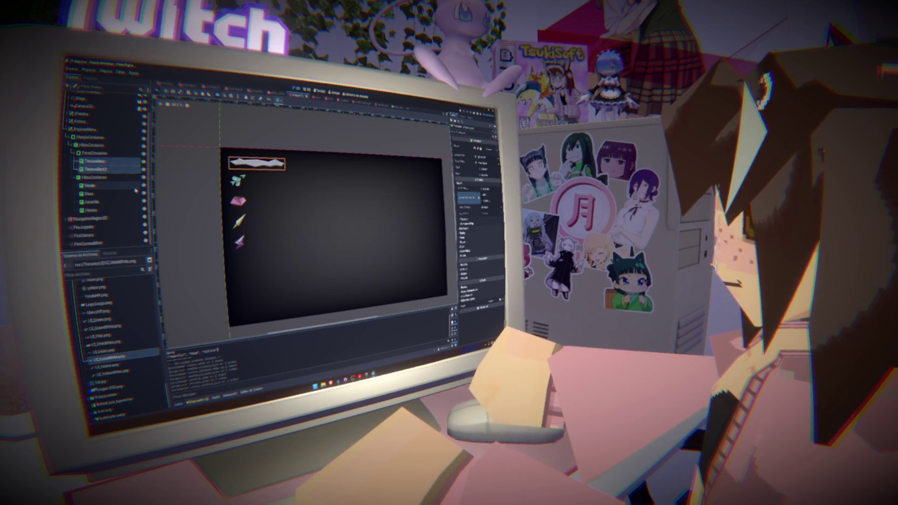
Tint the top zigzag banner red.
left_click(124, 162)
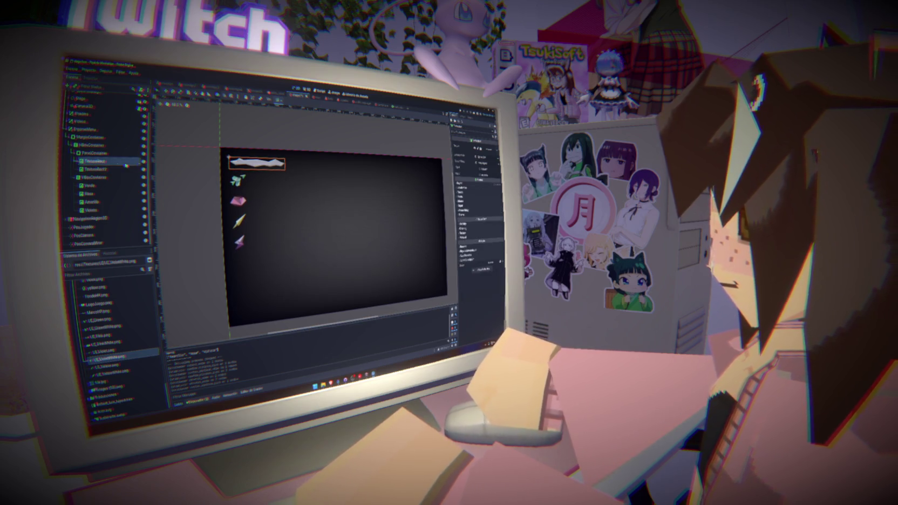
left_click(475, 236)
left_click(483, 215)
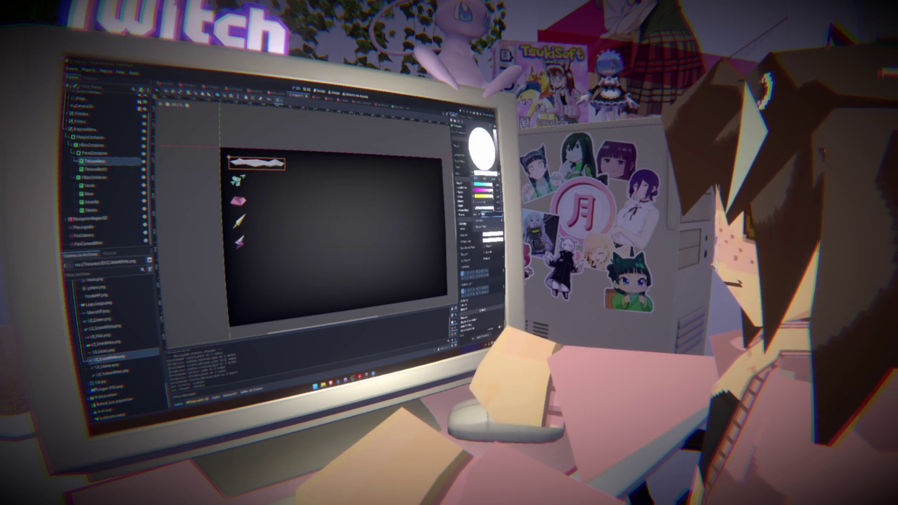
left_click_drag(482, 145, 494, 159)
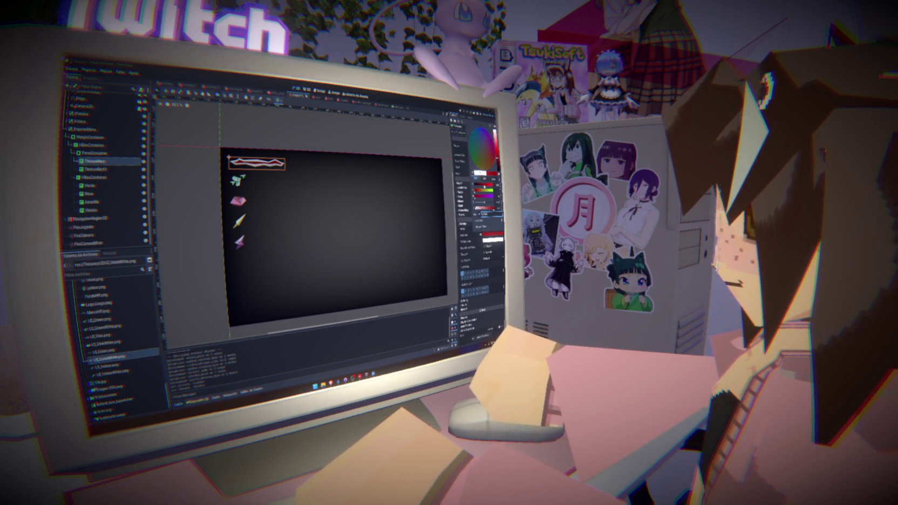
Select the four colour icons, try a container layout value, then undo it.
left_click(402, 167)
left_click(90, 185)
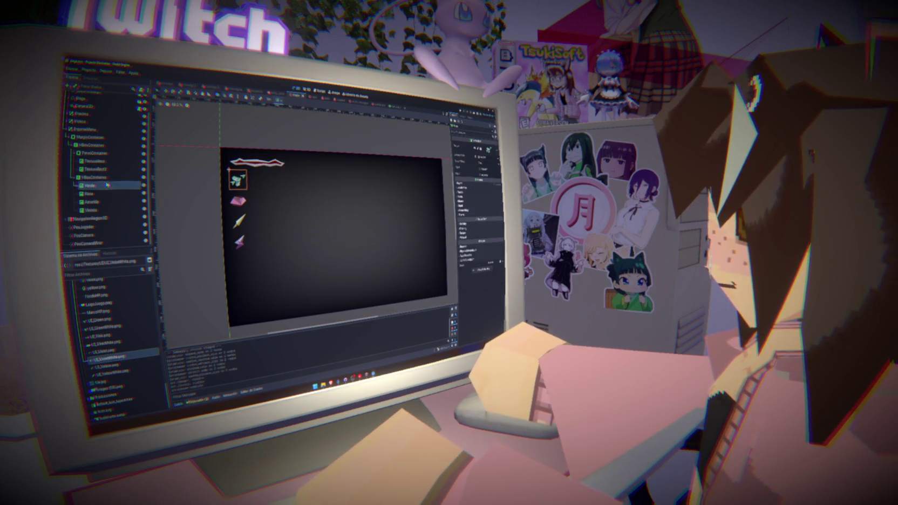
left_click(115, 209, "shift")
left_click(476, 185)
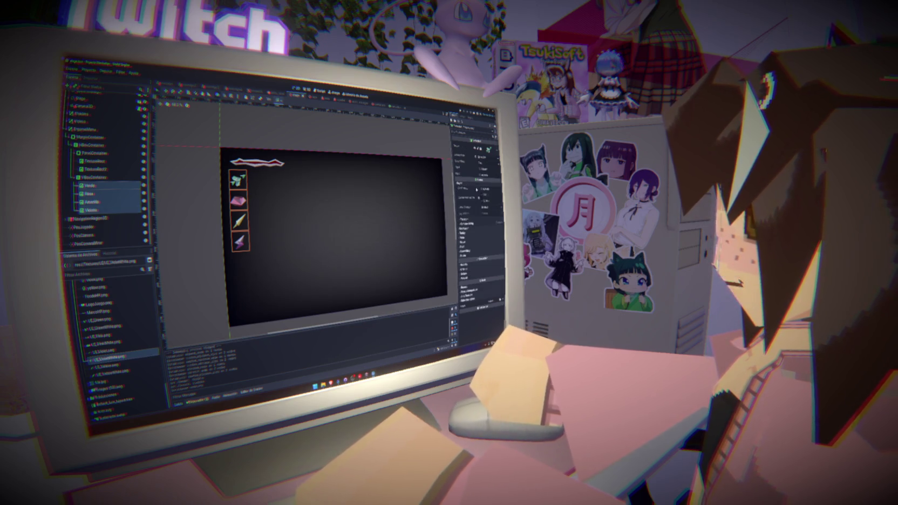
left_click(468, 198)
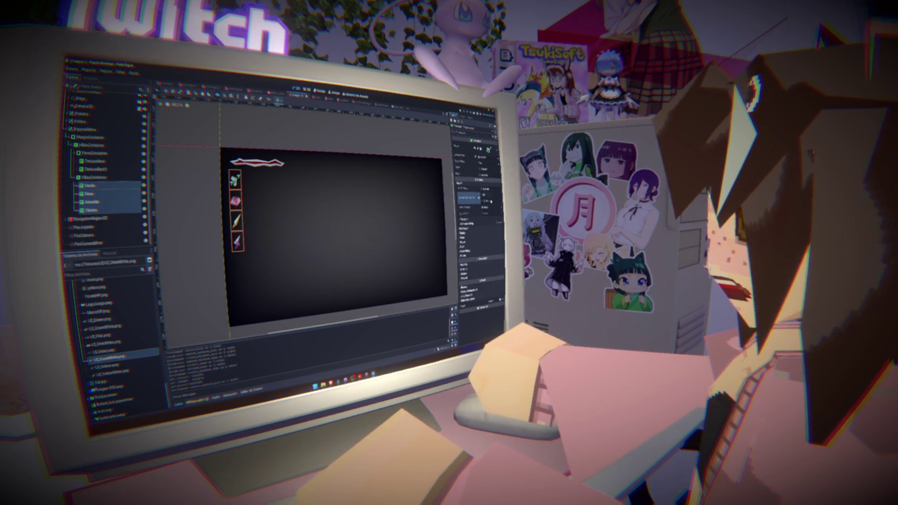
left_click(491, 201)
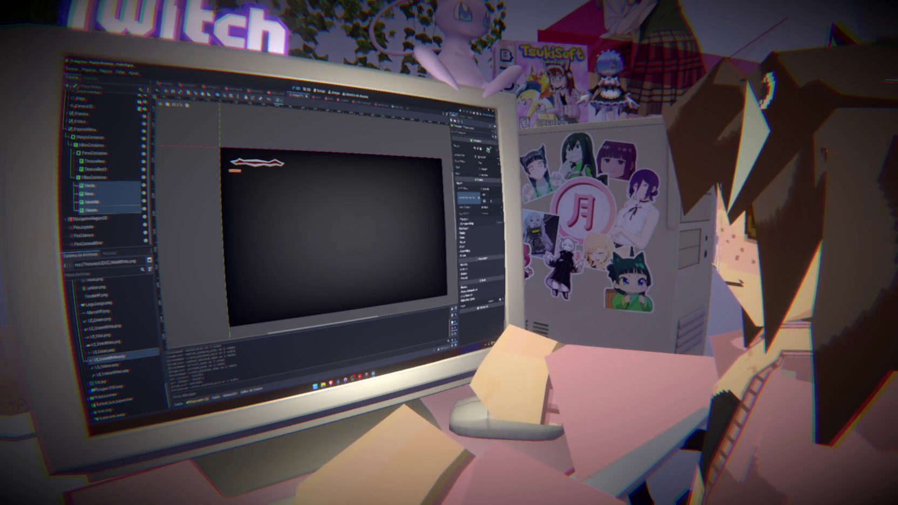
key("ctrl+z")
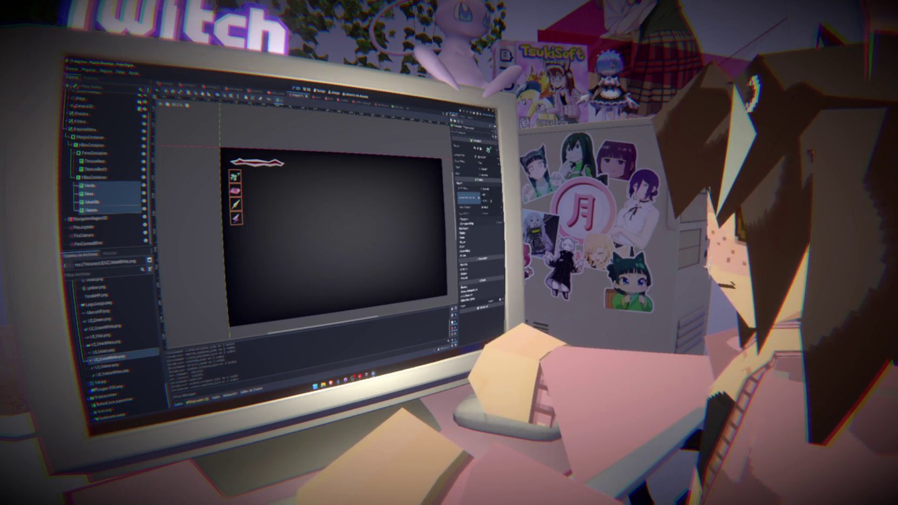
Test changing the VBoxContainer to an HBoxContainer, comparing both, and keep the vertical icon column.
right_click(107, 177)
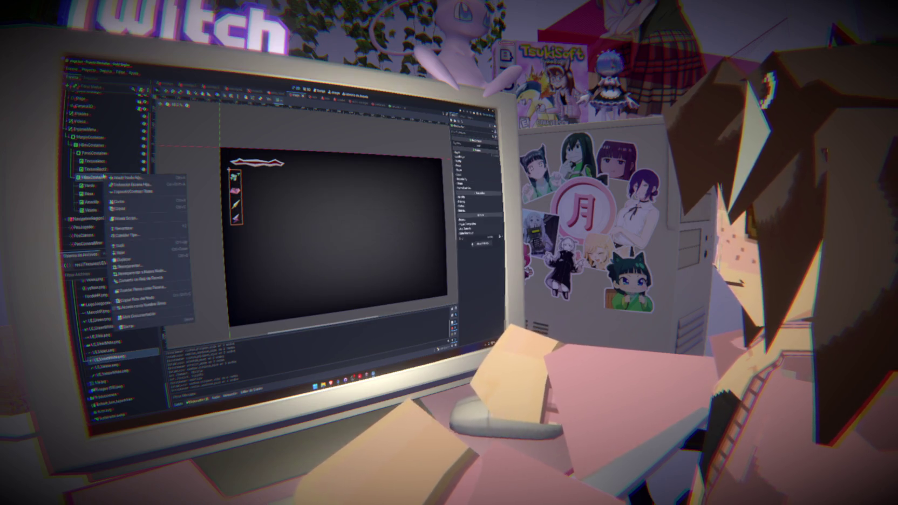
key("Escape")
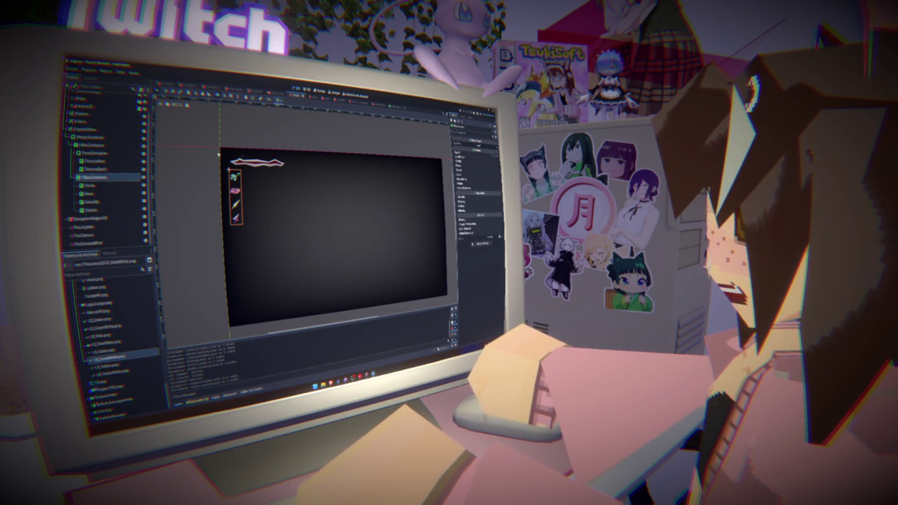
right_click(114, 177)
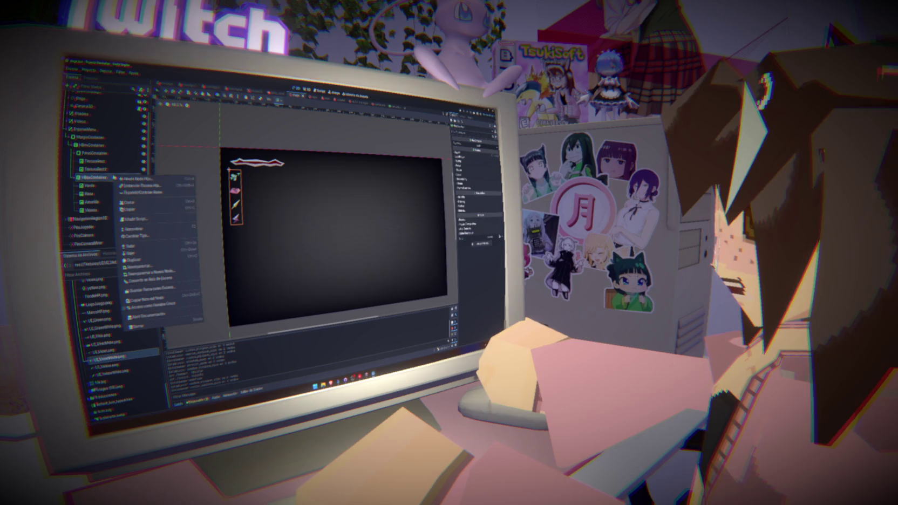
left_click(161, 236)
type("bo")
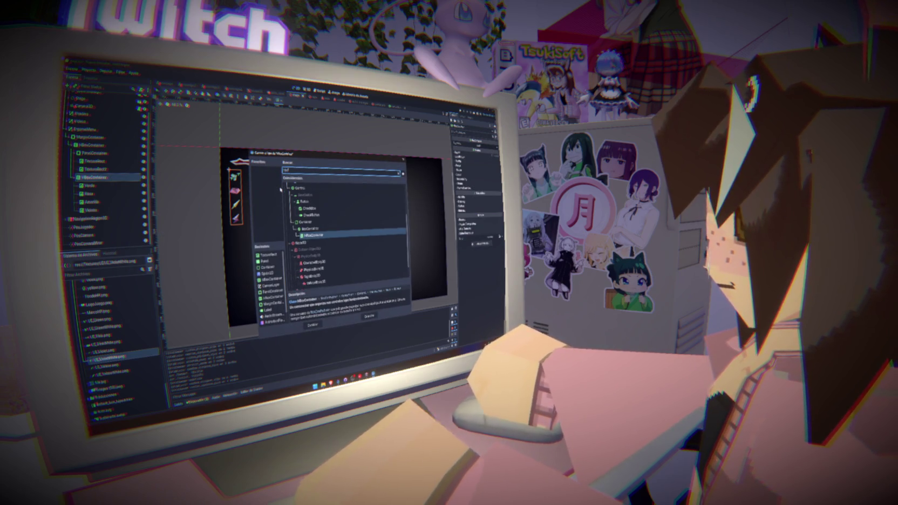
left_click(317, 325)
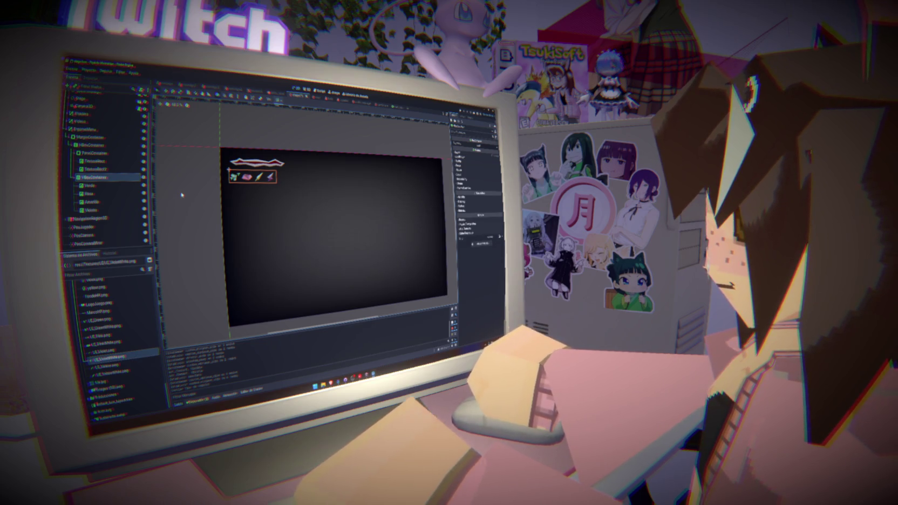
key("ctrl+z")
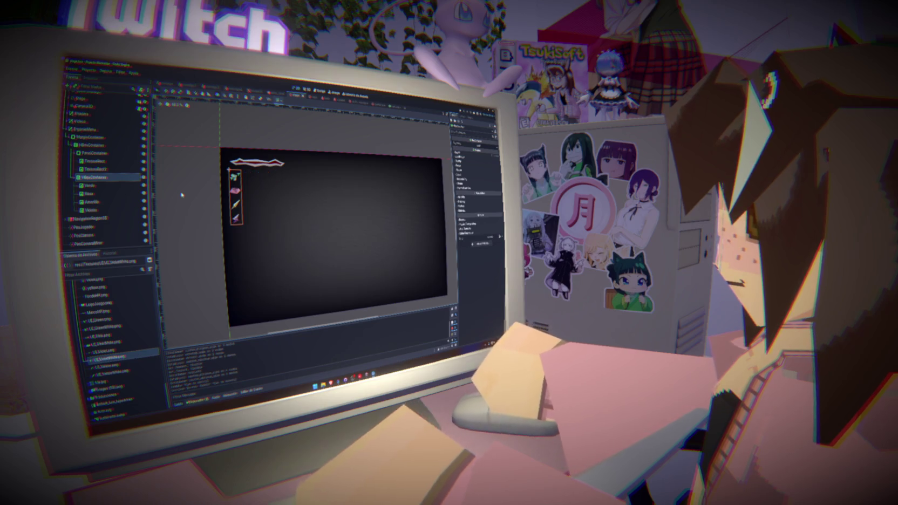
key("ctrl+shift+z")
key("ctrl+z")
key("ctrl+shift+z")
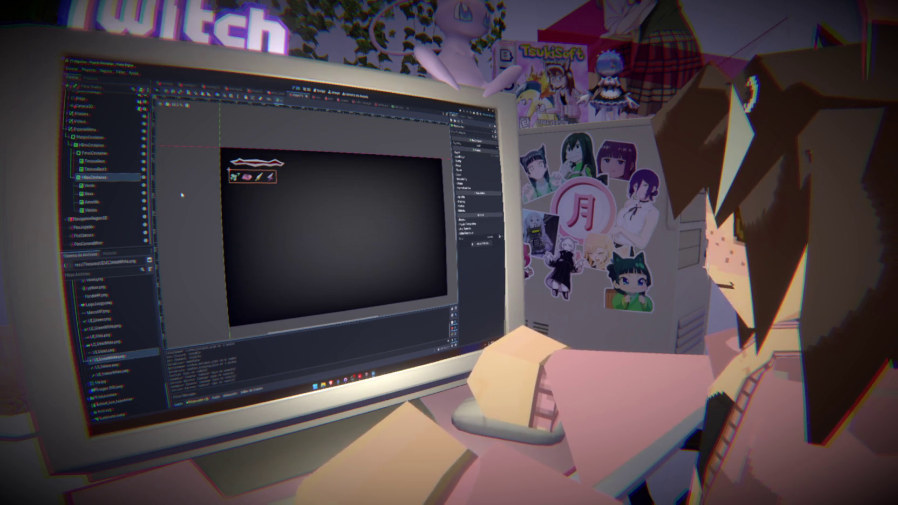
key("ctrl+z")
key("ctrl+shift+z")
key("ctrl+z")
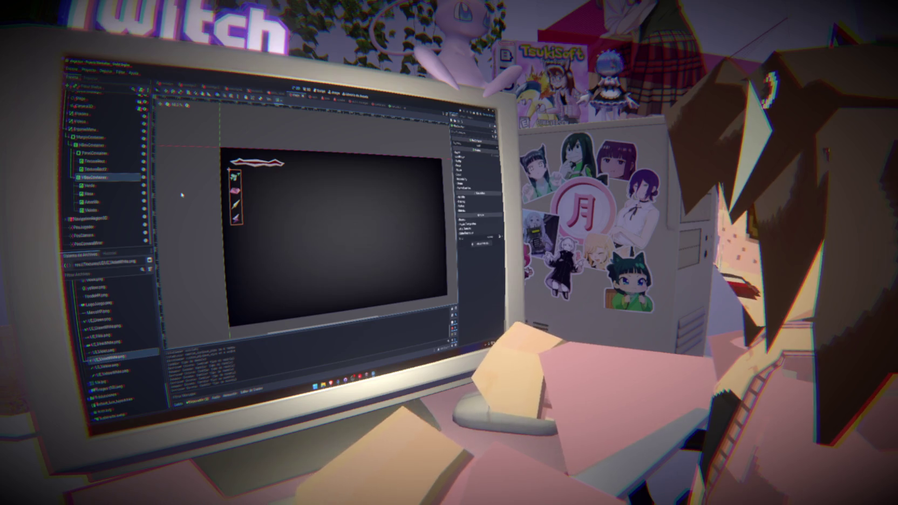
key("ctrl+shift+z")
key("ctrl+z")
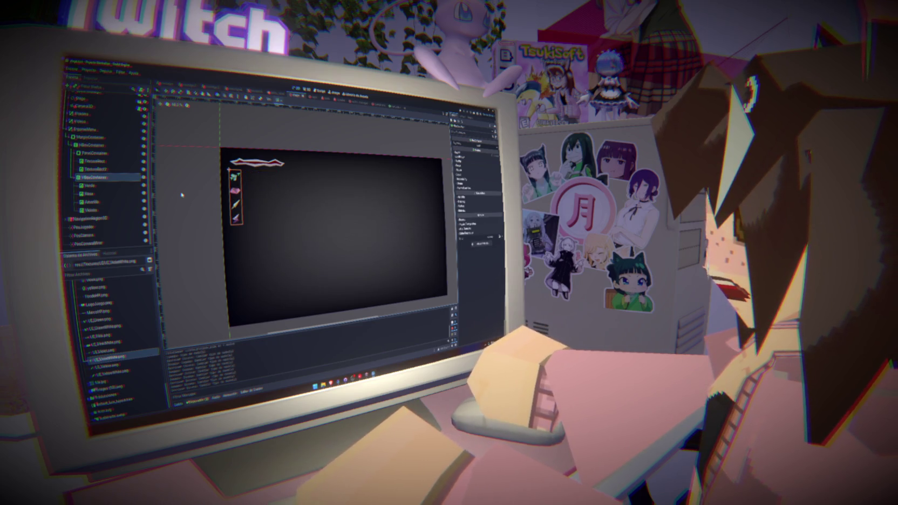
key("ctrl+shift+z")
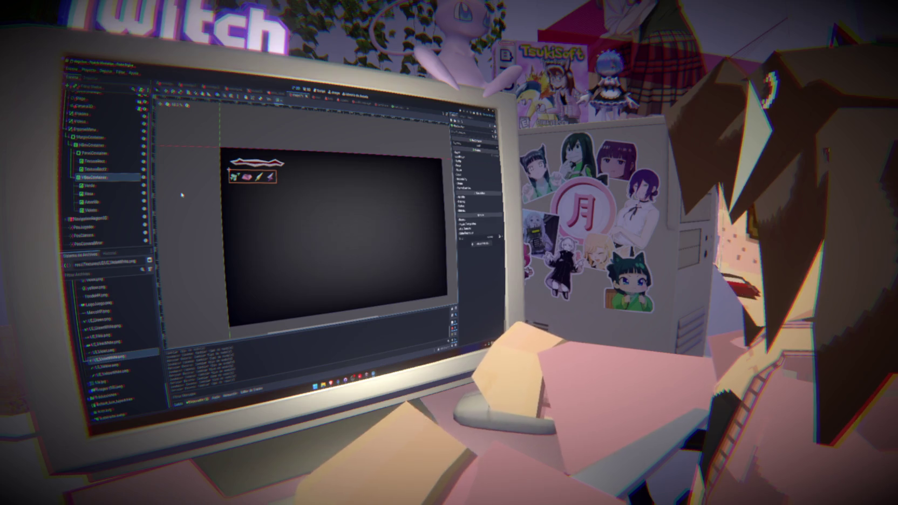
key("ctrl+z")
key("ctrl+shift+z")
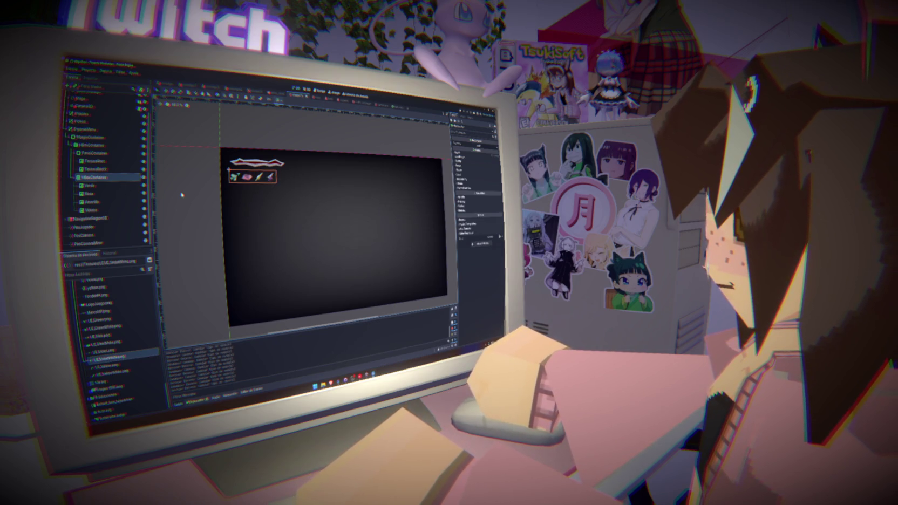
key("ctrl+z")
key("ctrl+shift+z")
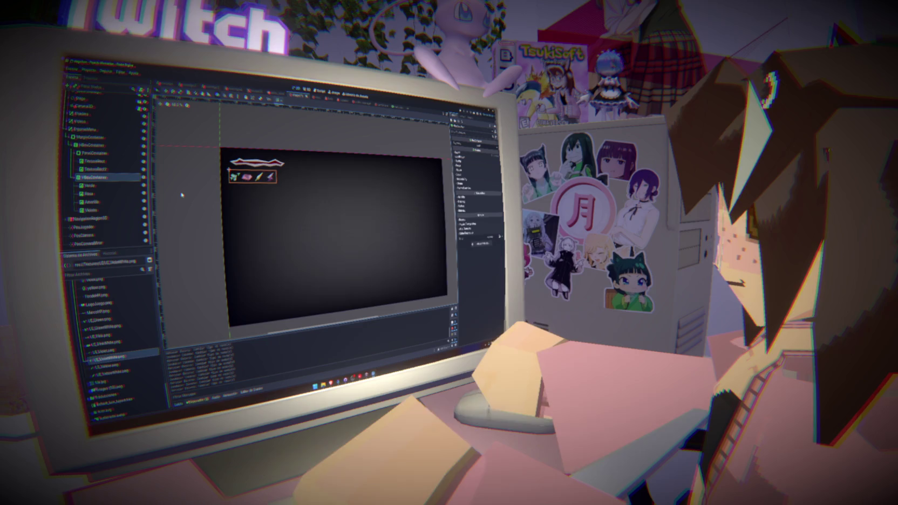
key("ctrl+z")
key("ctrl+shift+z")
key("ctrl+z")
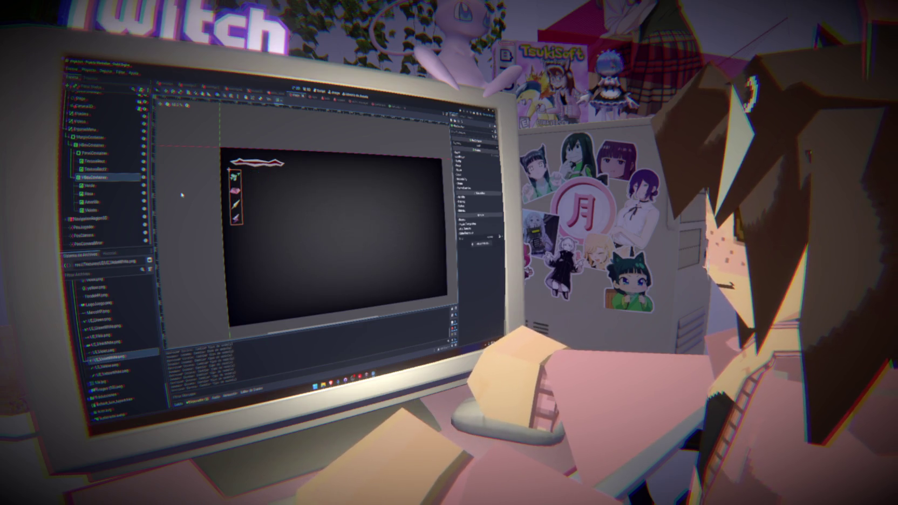
key("ctrl+shift+z")
key("ctrl+z")
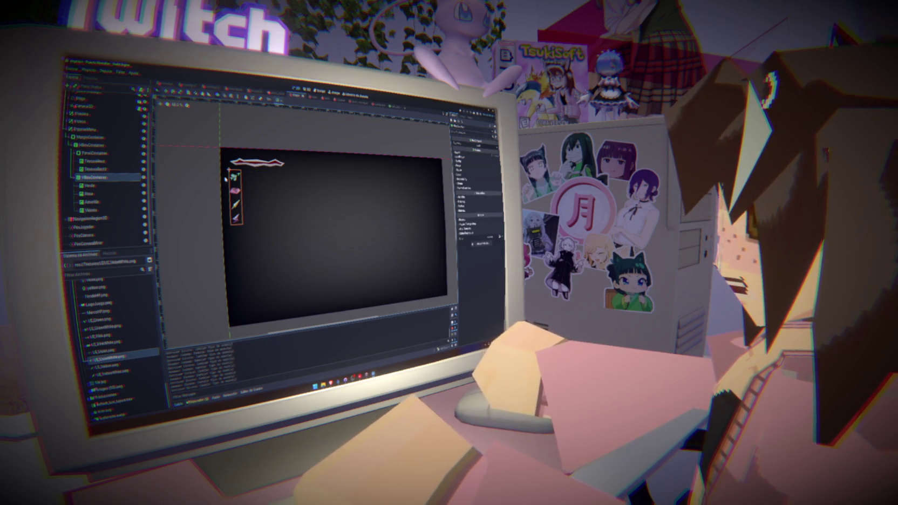
Add an HBoxContainer with a nested HBoxContainer, placing the nested box above PanelContainer.
left_click(92, 145)
right_click(91, 145)
left_click(105, 154)
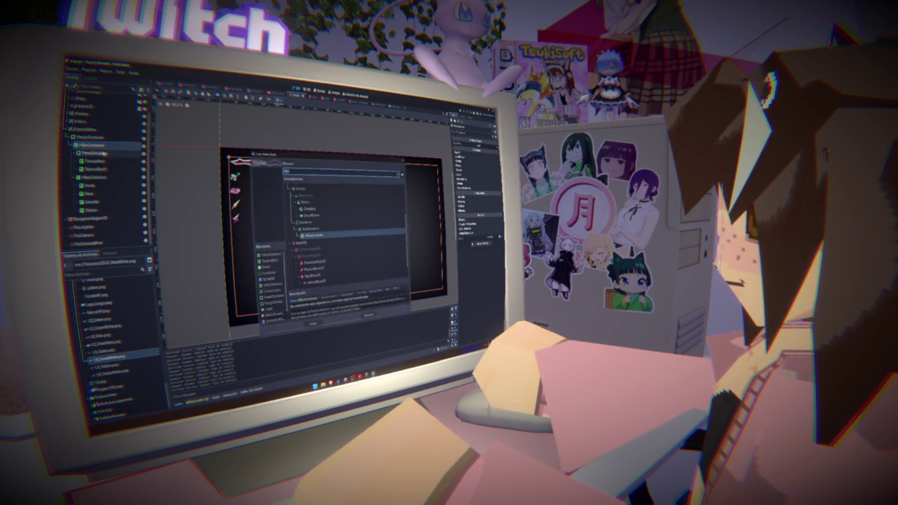
left_click(313, 325)
left_click(72, 154)
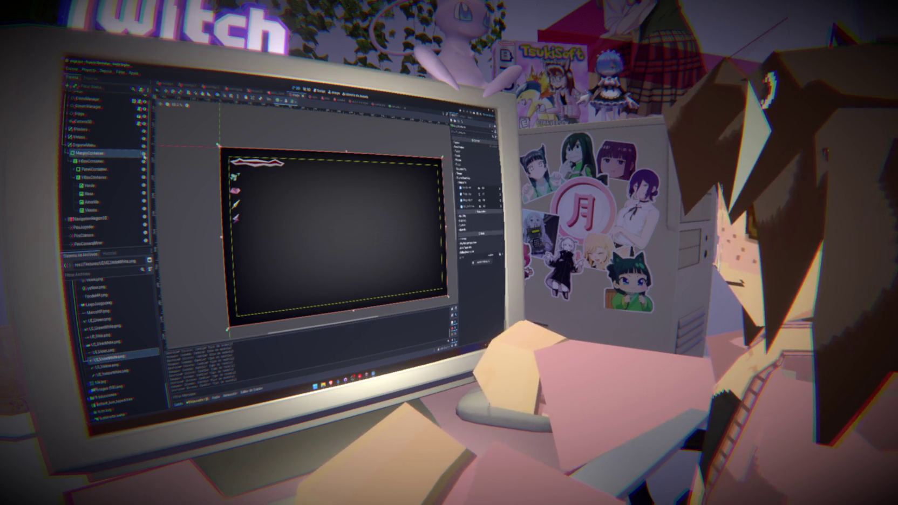
left_click(138, 161)
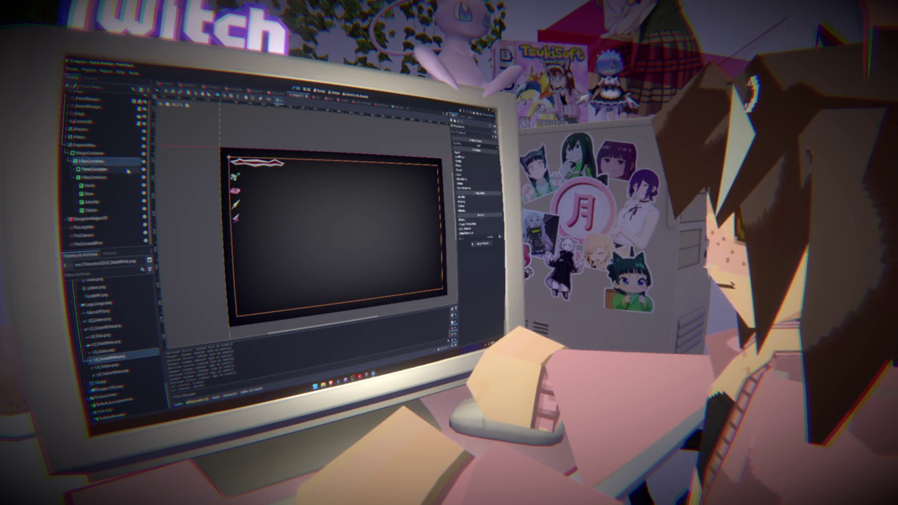
right_click(119, 165)
left_click(125, 169)
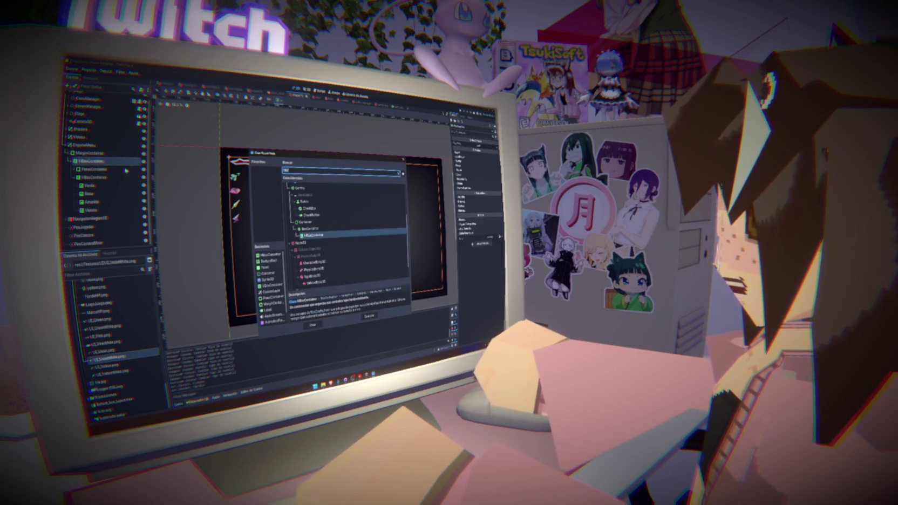
left_click(312, 324)
left_click_drag(108, 218, 103, 168)
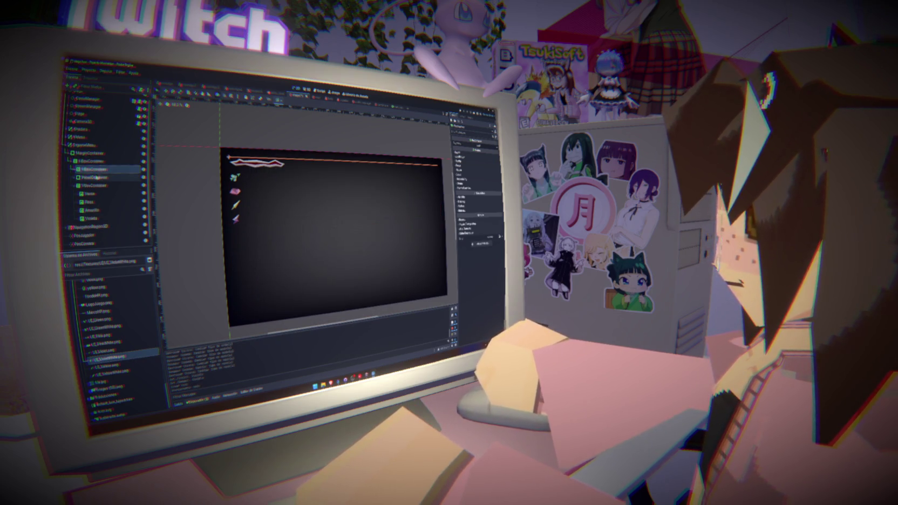
left_click(105, 176)
Add a TextureRect child inside the new HBoxContainer.
left_click(97, 170)
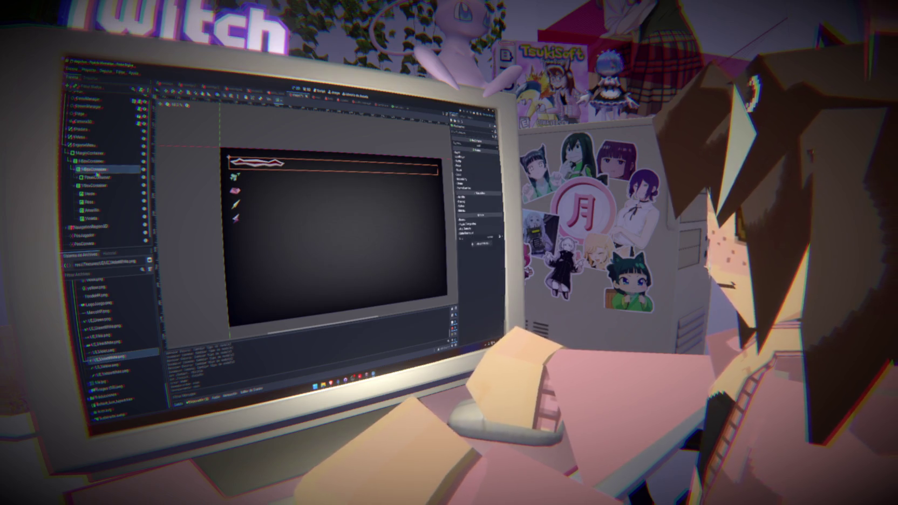
right_click(99, 170)
left_click(112, 176)
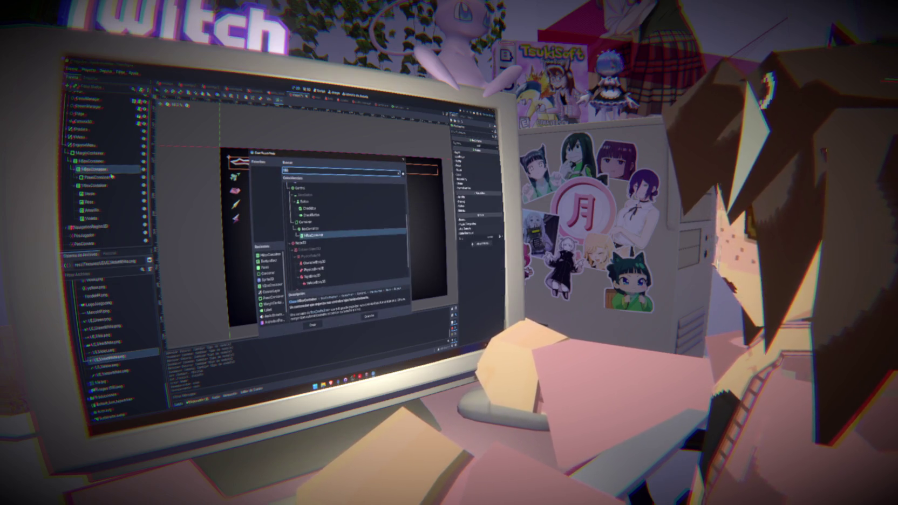
type("texture")
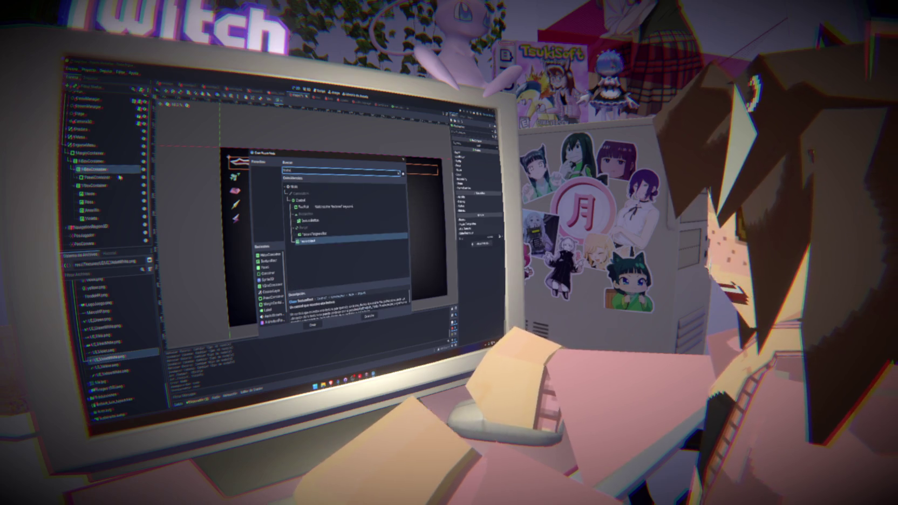
left_click(312, 325)
scroll(108, 345, "up", 3)
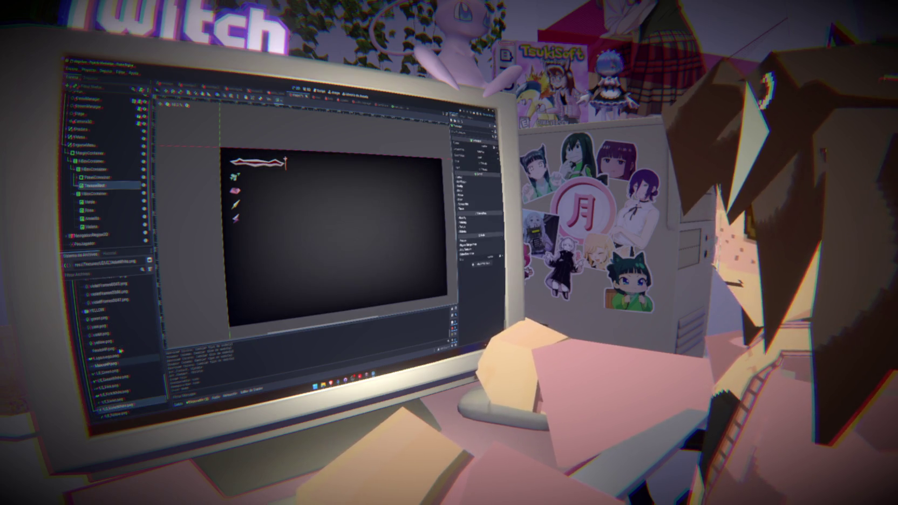
Drop the heart logo into the TextureRect and set Expand and Stretch modes to shrink it proportionally.
left_click_drag(106, 356, 102, 175)
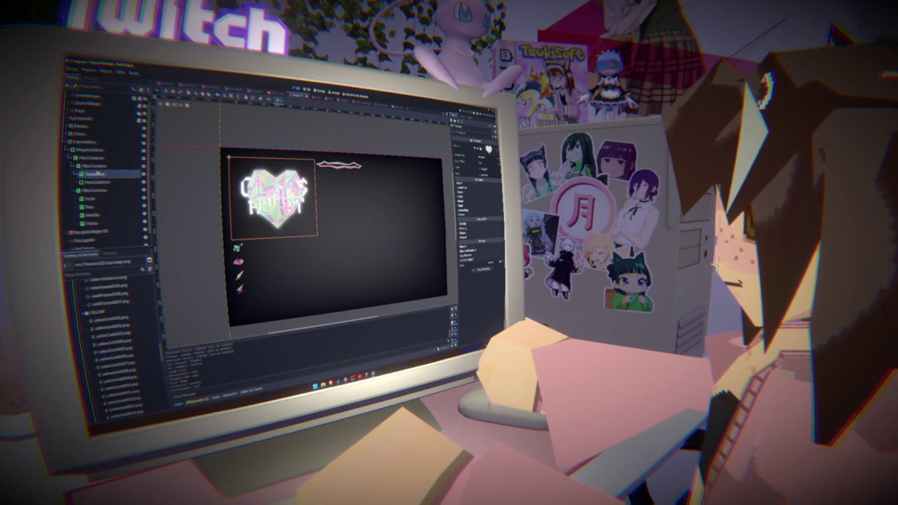
left_click(486, 156)
left_click(488, 164)
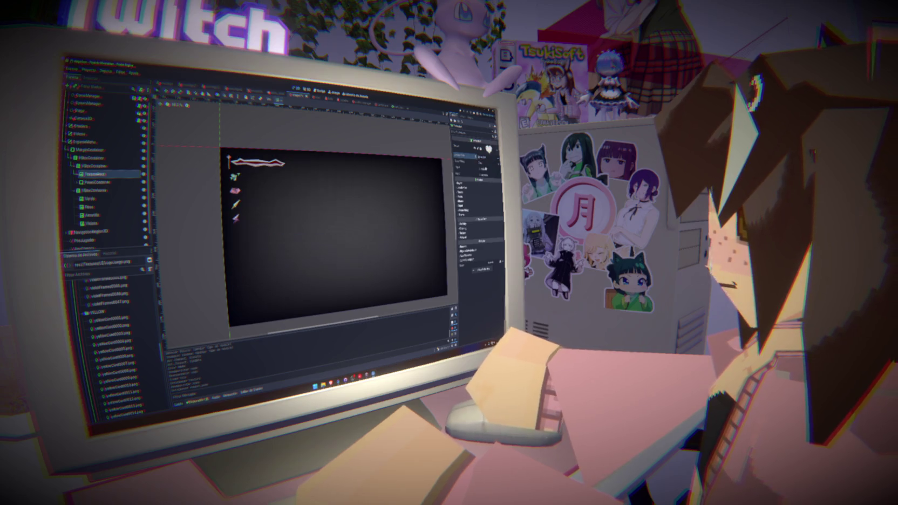
left_click(486, 160)
left_click(482, 177)
left_click(486, 161)
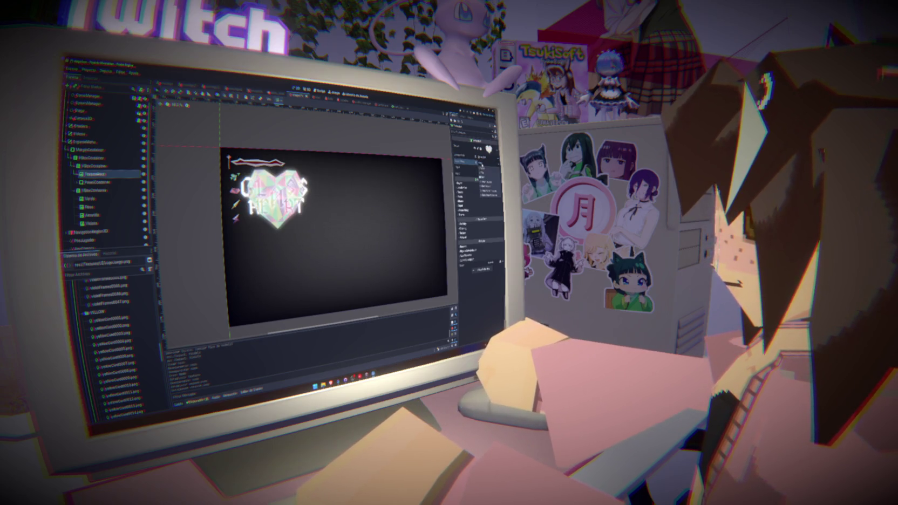
left_click(483, 182)
left_click(468, 183)
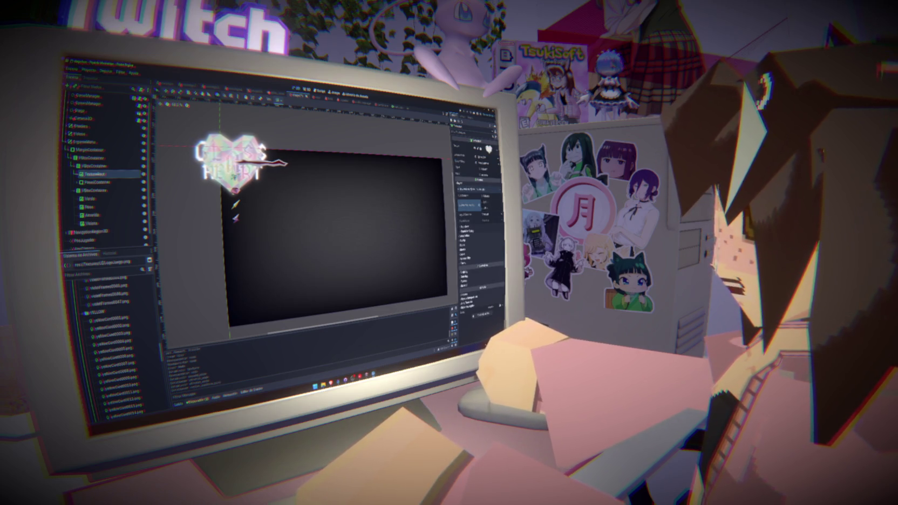
left_click(489, 206)
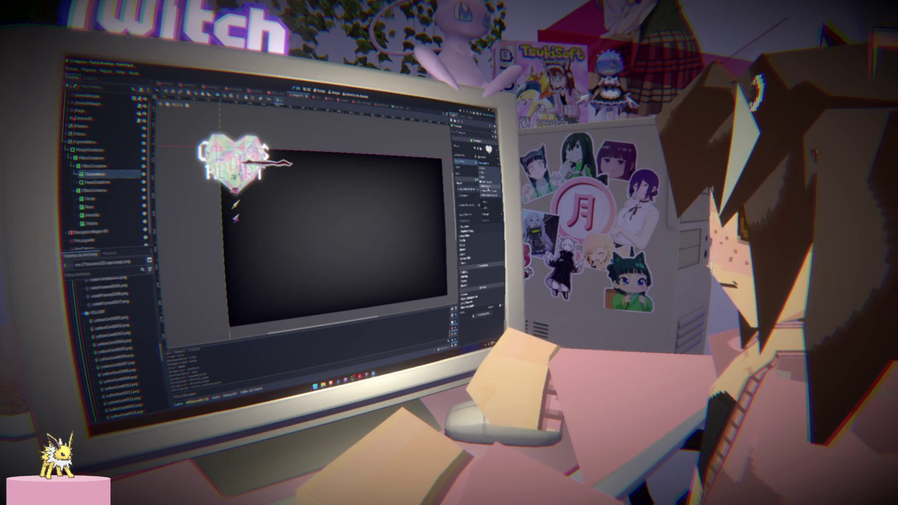
left_click(483, 188)
left_click(469, 205)
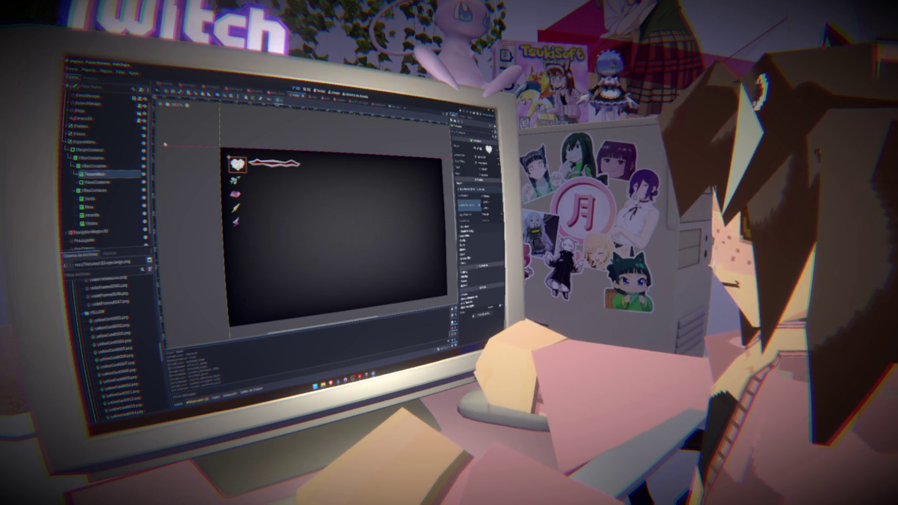
left_click(100, 182)
left_click(76, 183)
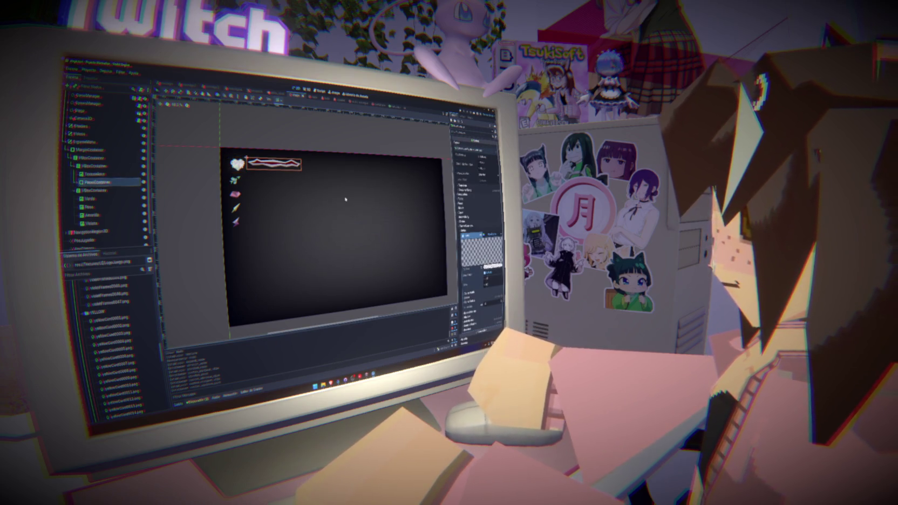
left_click(92, 191)
left_click(97, 198, "shift")
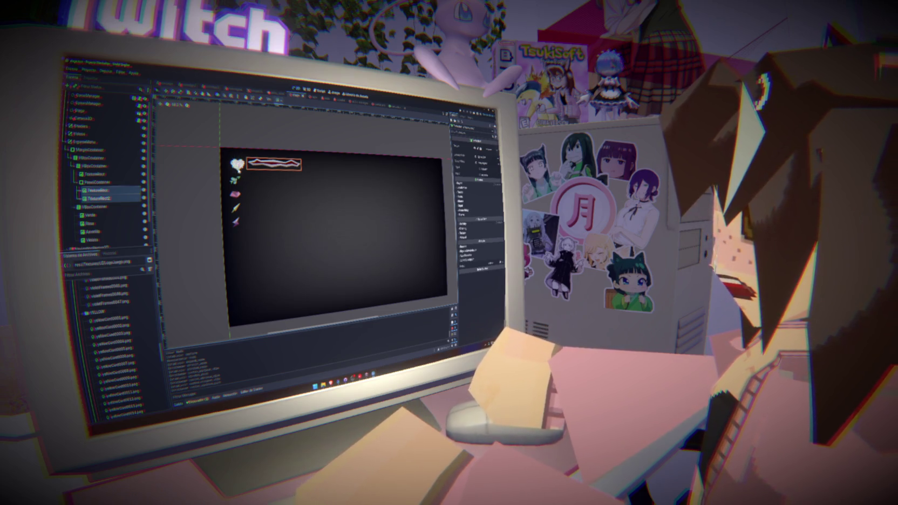
left_click(215, 170)
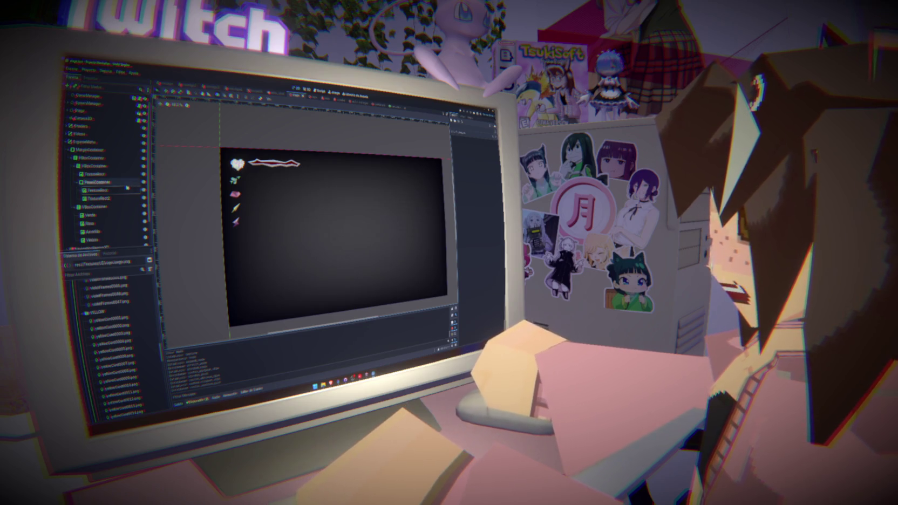
left_click(94, 175)
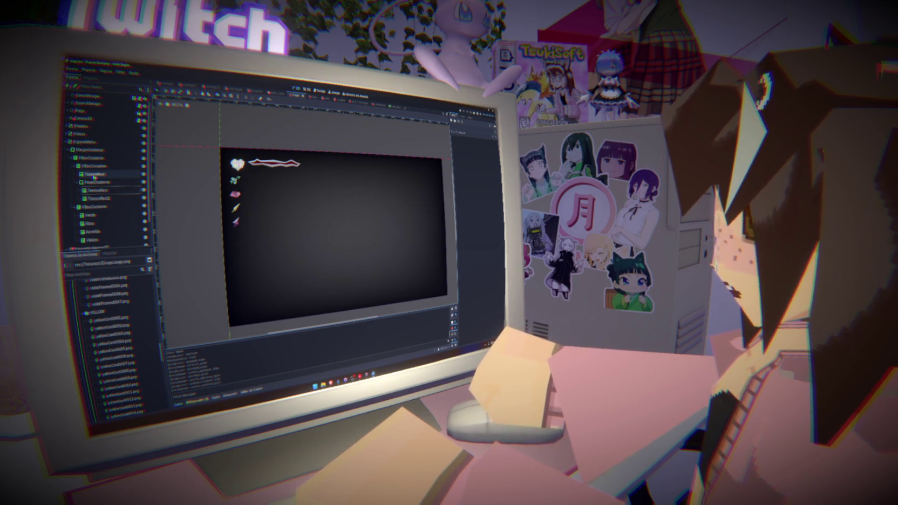
key("Delete")
key("Return")
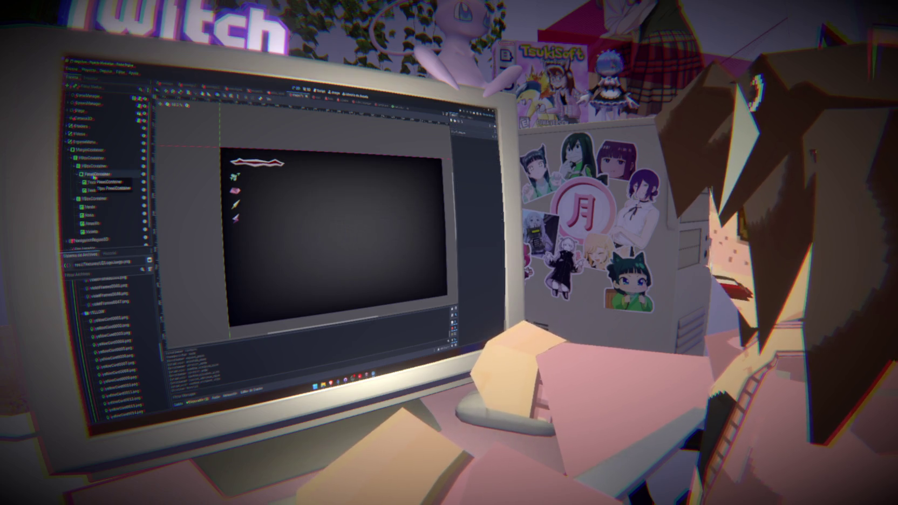
key("ctrl+z")
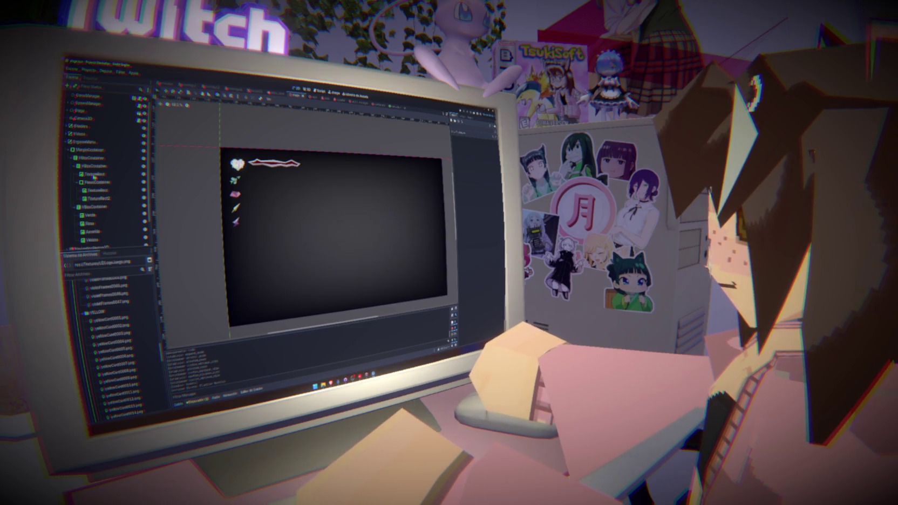
left_click(96, 190)
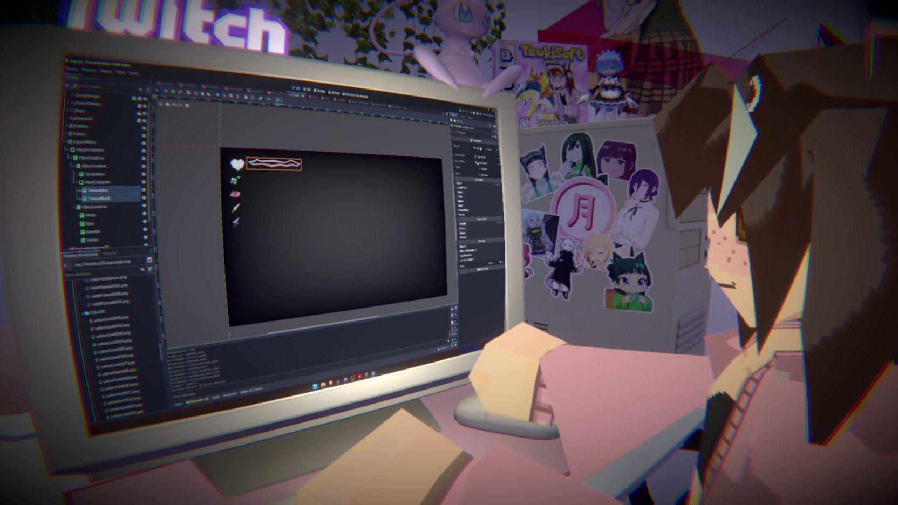
left_click(471, 183)
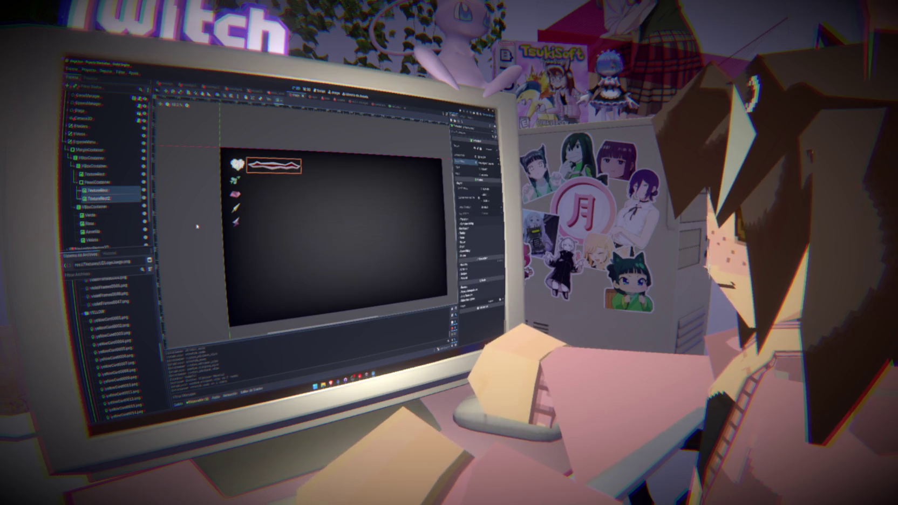
Inspect the Verde icon's layout properties, then select the heart icon on the canvas.
left_click(99, 215)
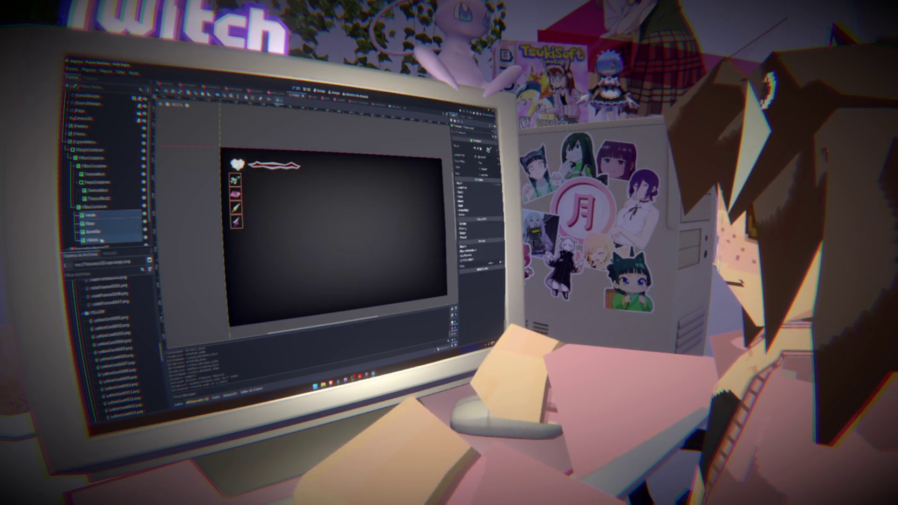
left_click(468, 186)
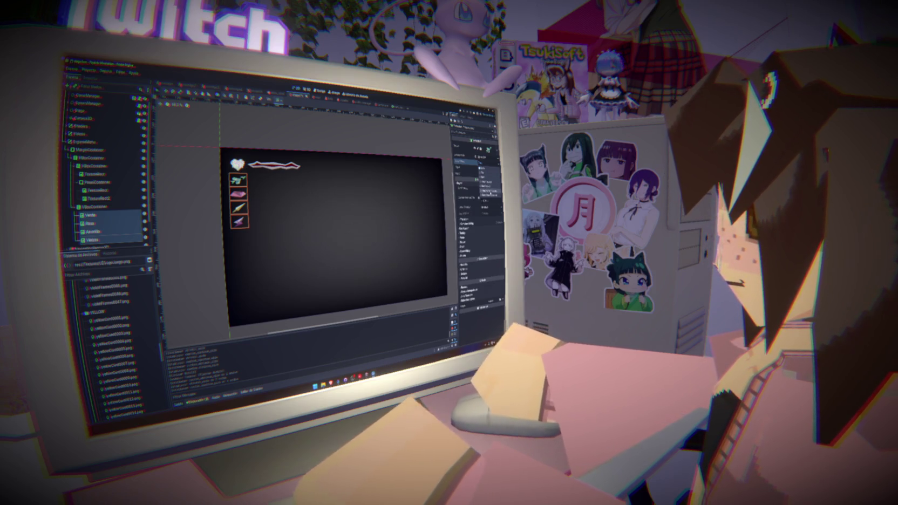
left_click(181, 169)
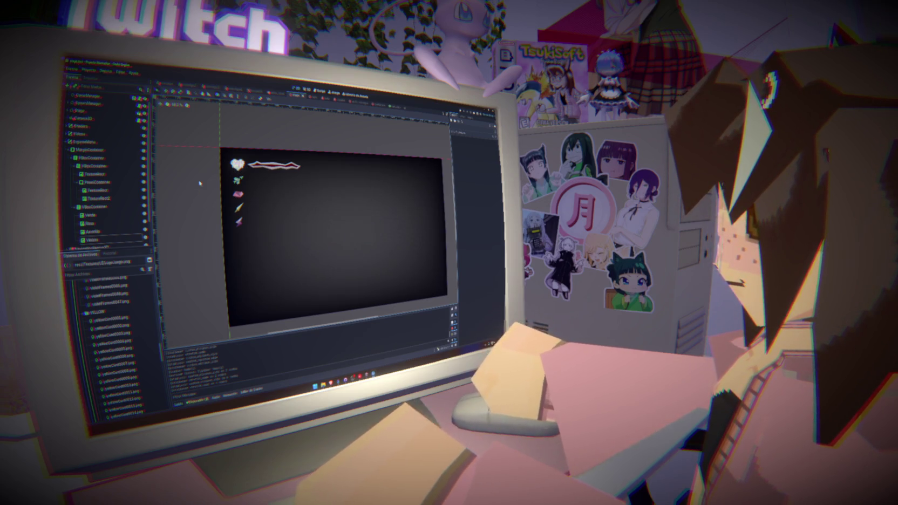
left_click(237, 163)
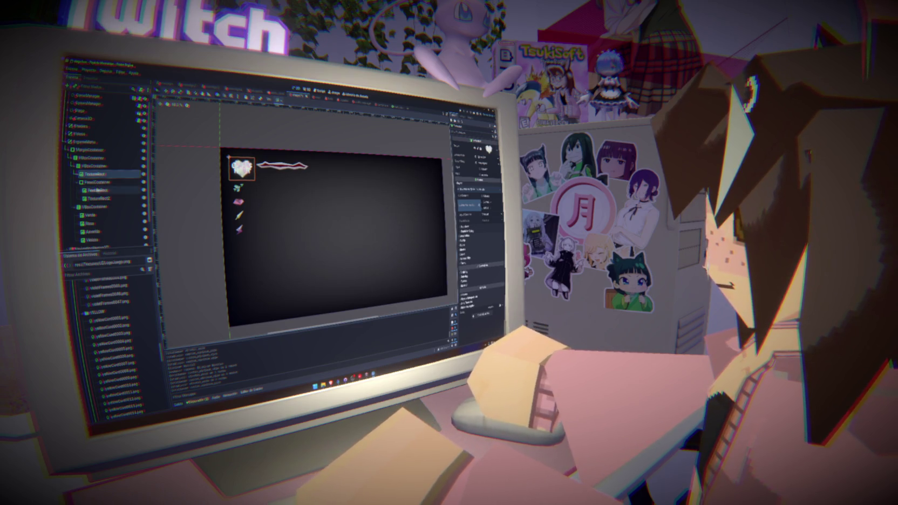
Review the health banner's and the four colour icons' layout properties, then deselect them.
left_click(97, 198)
left_click(471, 183)
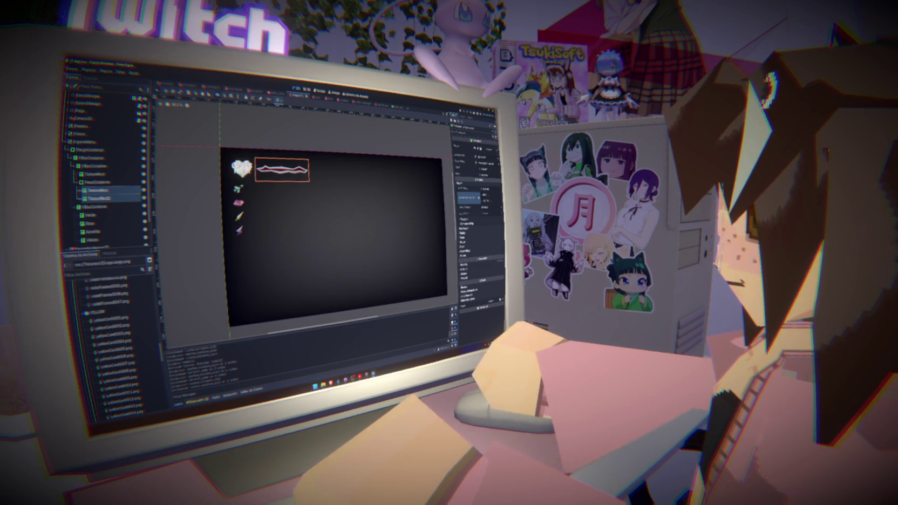
left_click(126, 216)
left_click(124, 240, "shift")
left_click(473, 188)
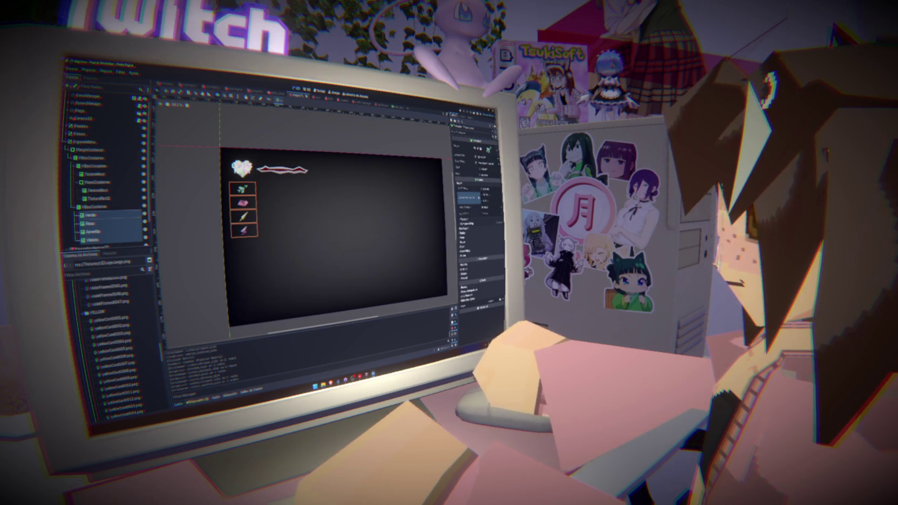
left_click(189, 179)
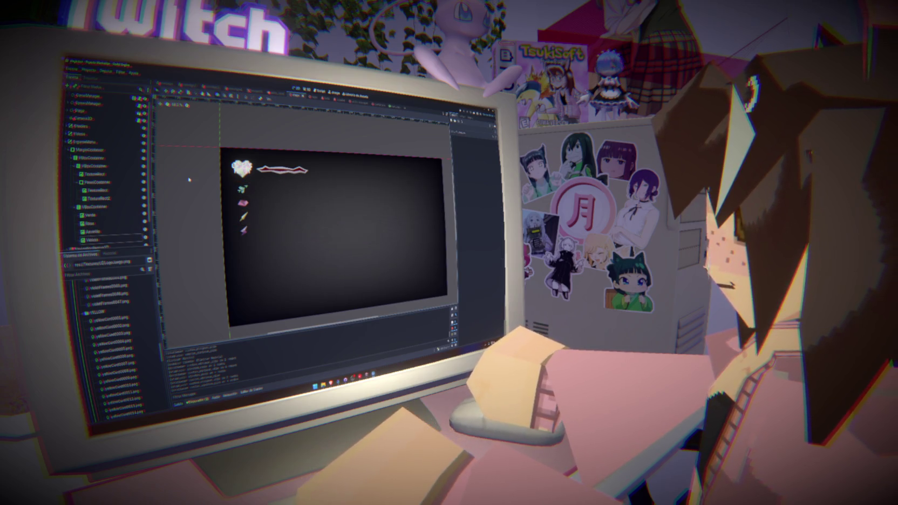
scroll(248, 227, "down", 2)
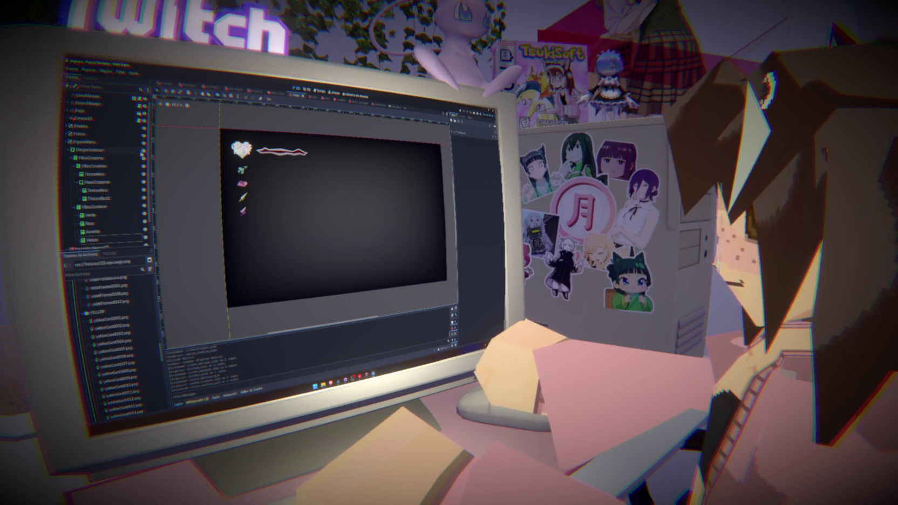
Run the game with F5, start a new game, and walk the player around with WASD.
key("F5")
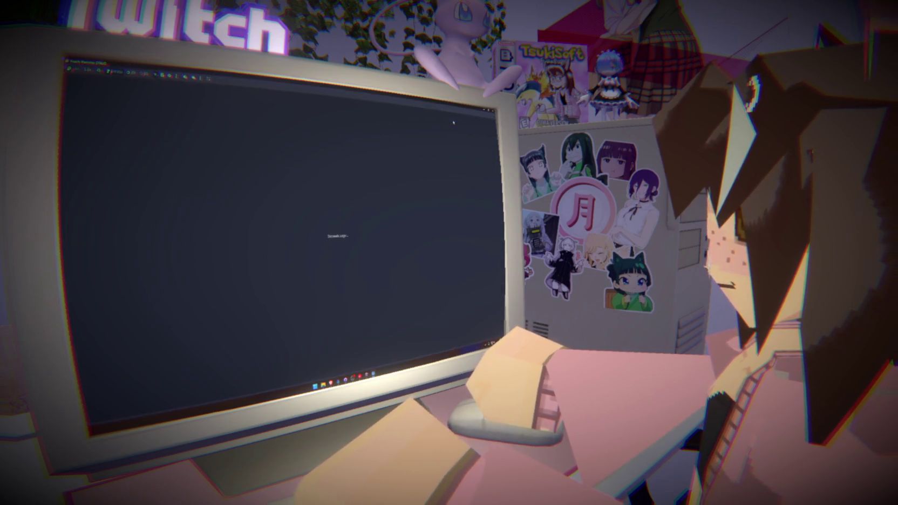
key("Return")
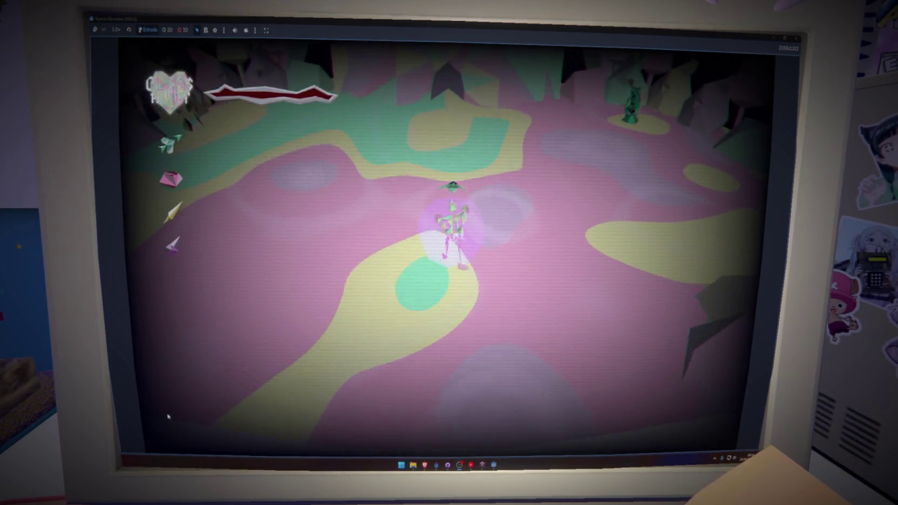
key("w")
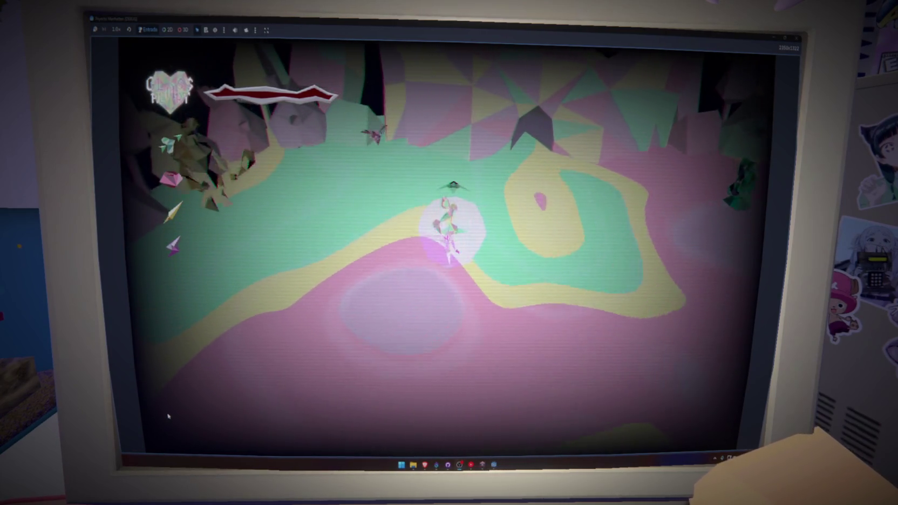
key("d")
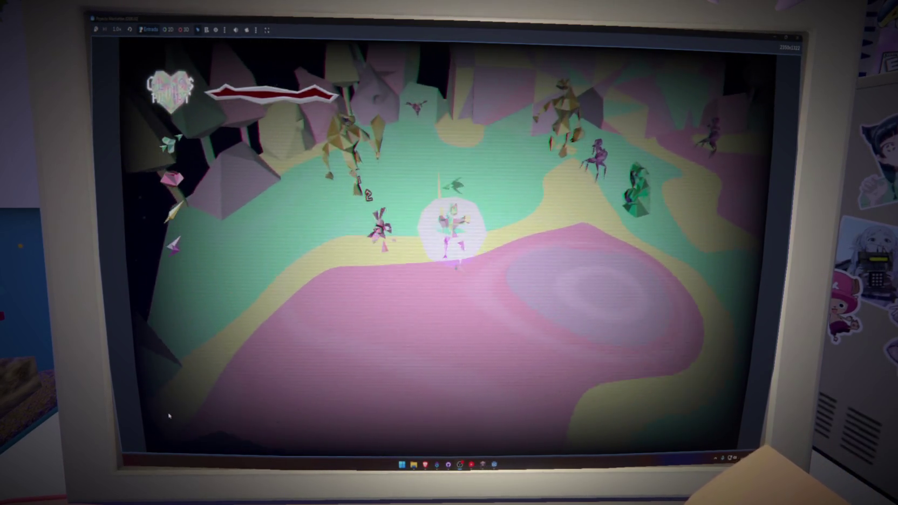
key("w")
key("s")
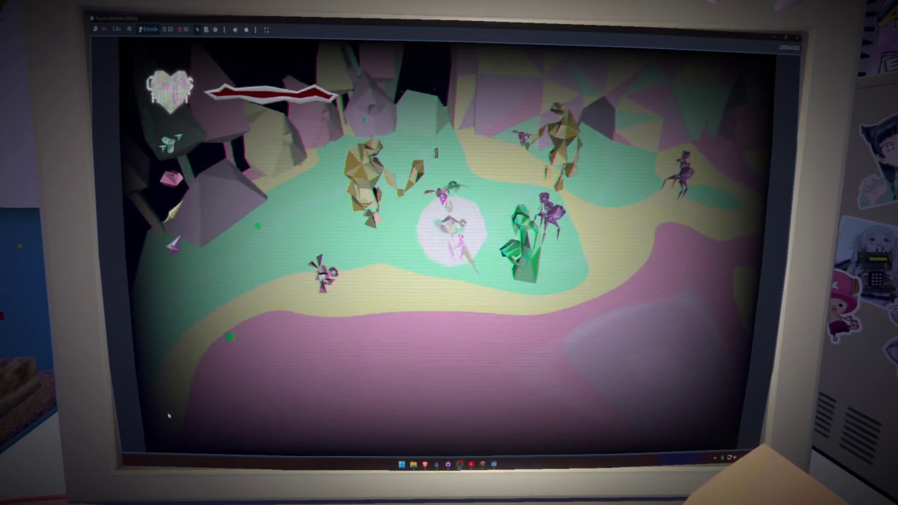
key("s")
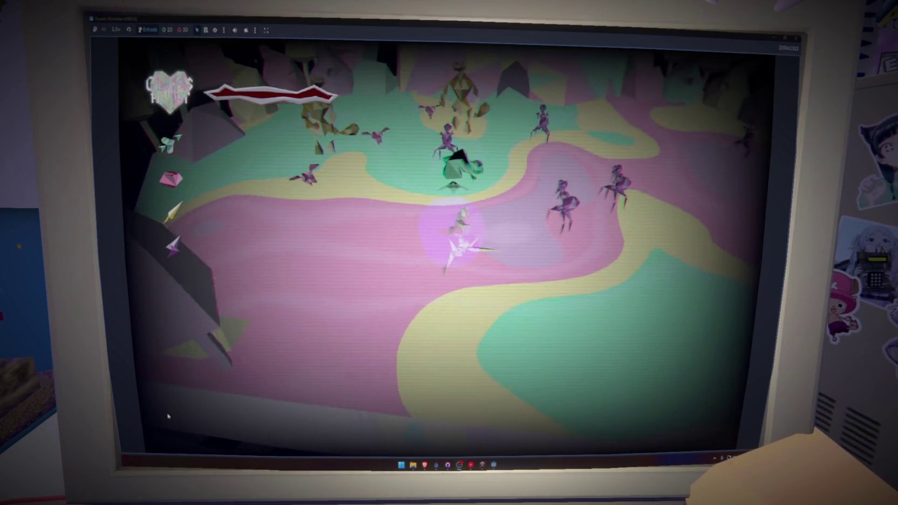
key("w")
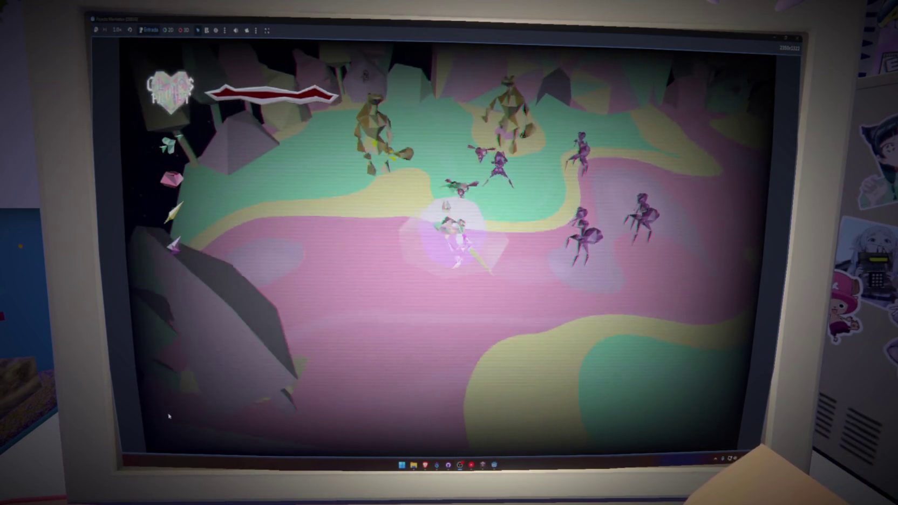
key("a")
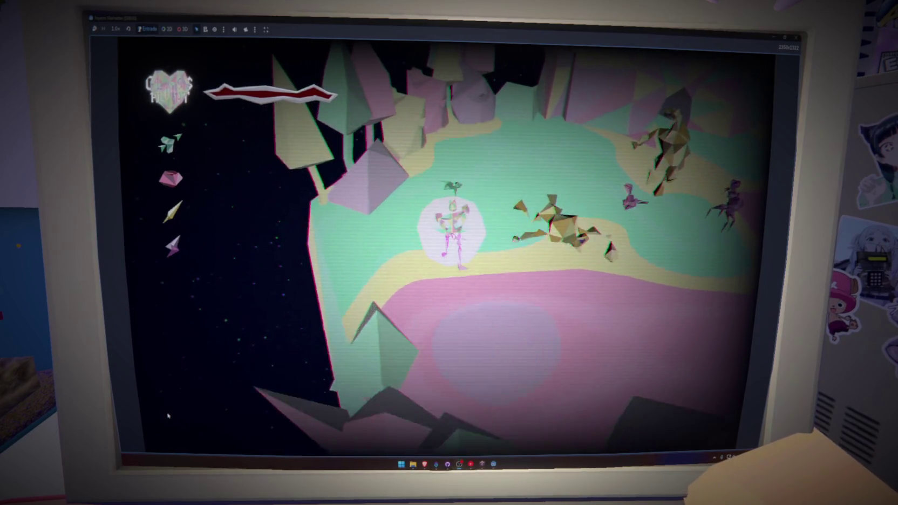
key("w")
key("d")
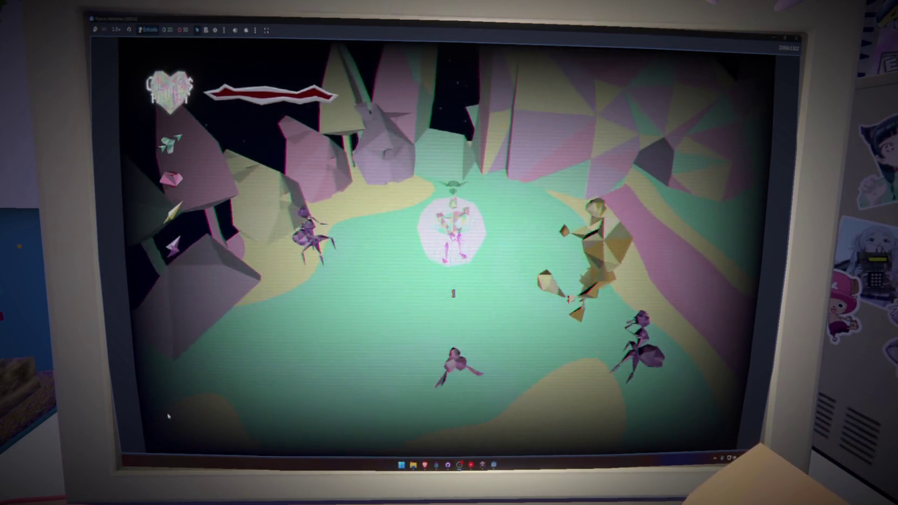
key("s")
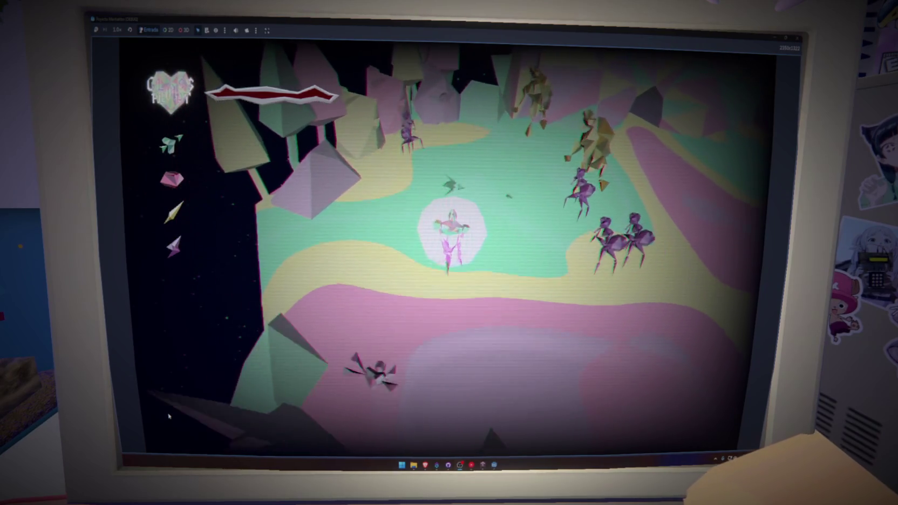
key("s")
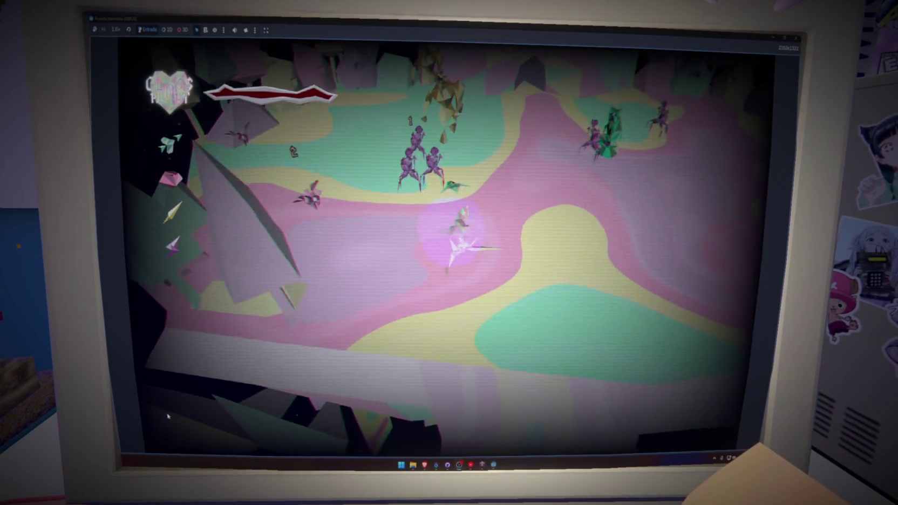
key("d")
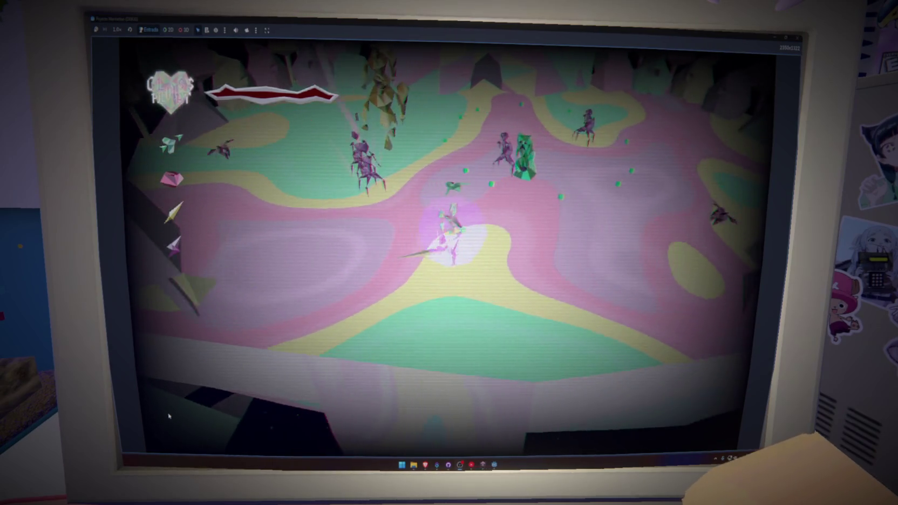
key("d")
key("w")
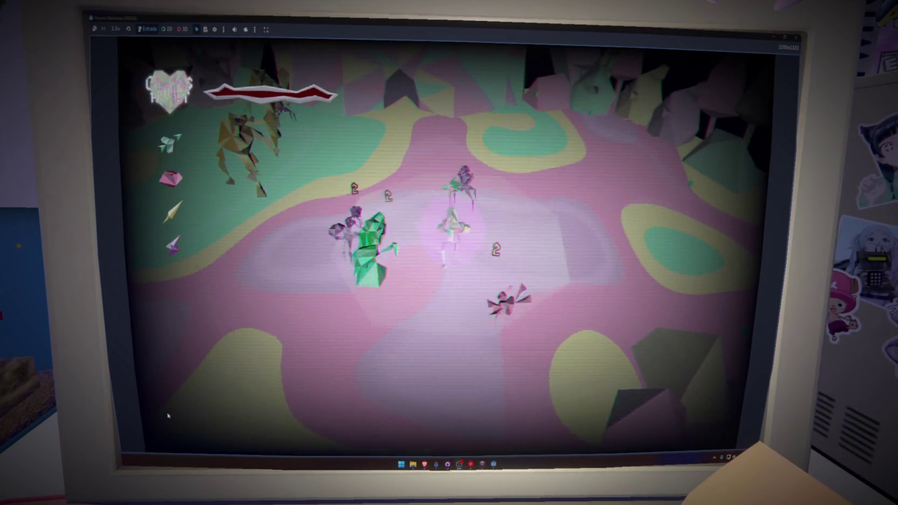
key("w")
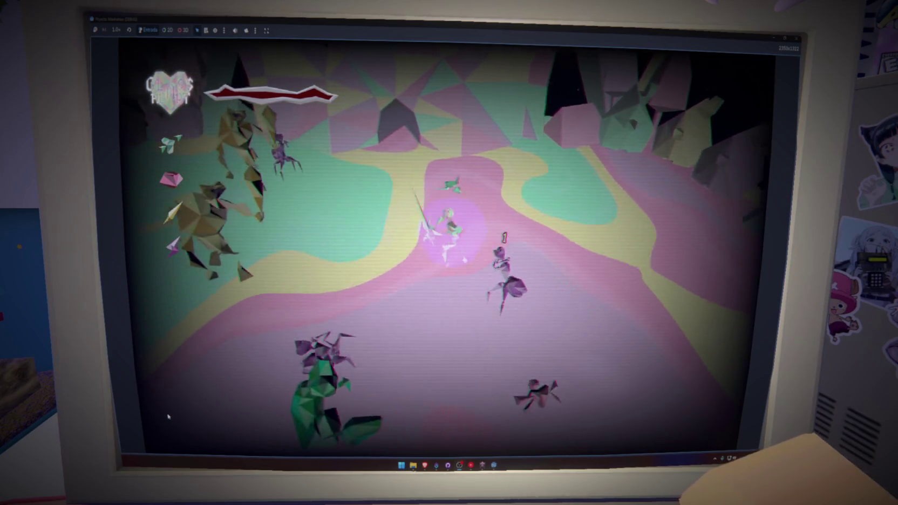
key("w")
key("a")
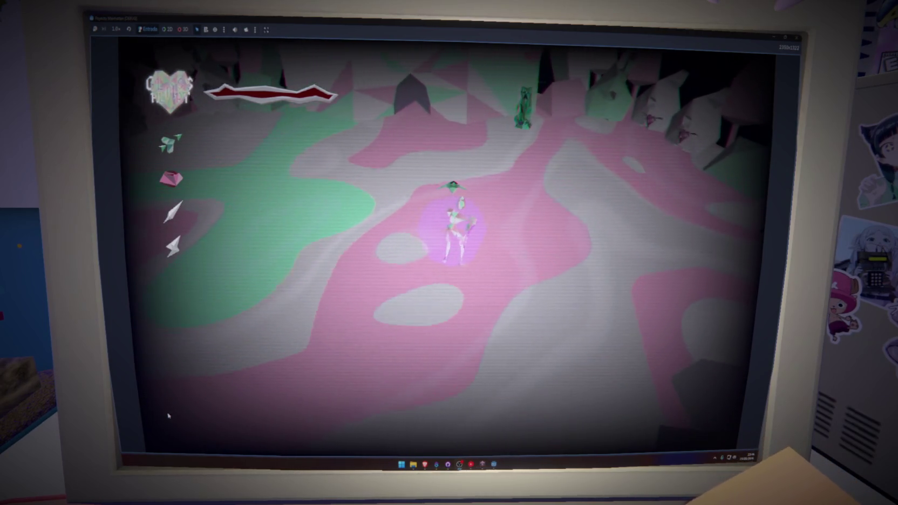
Walk the player toward the green crystal enemies, then stop the game with F8.
key("w")
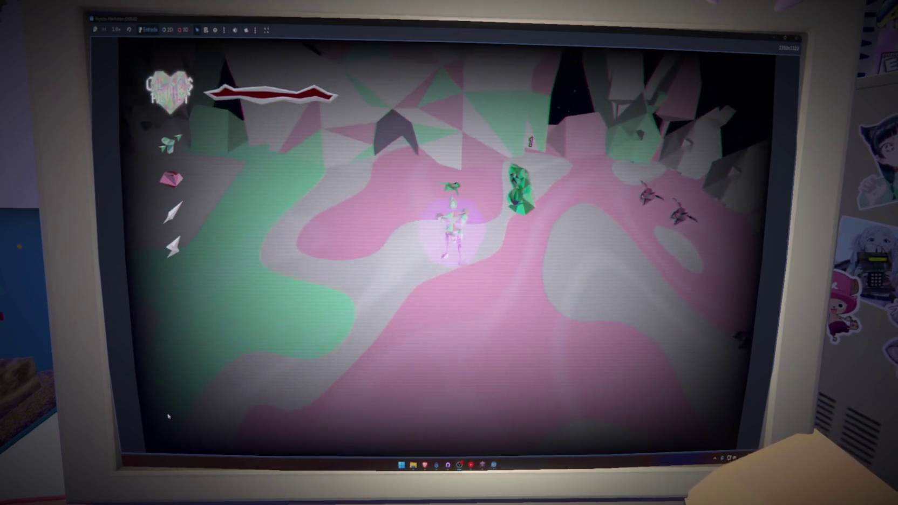
key("w")
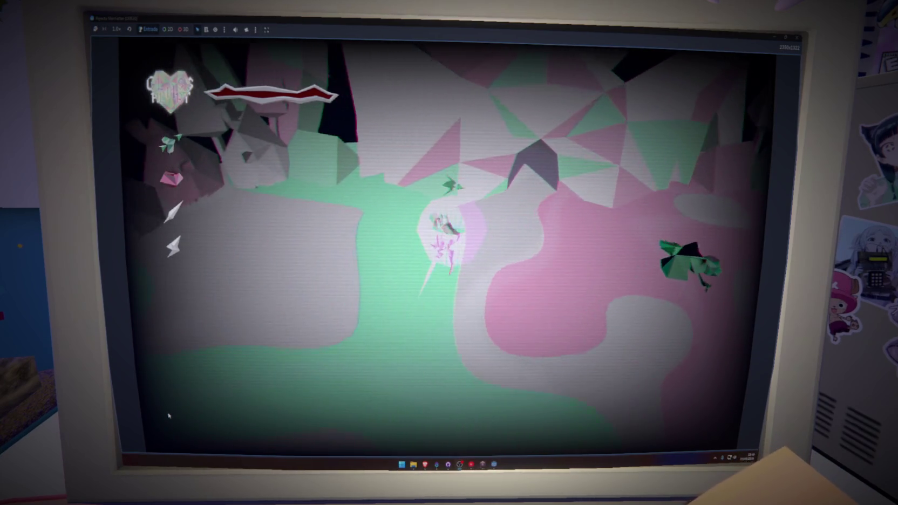
key("w")
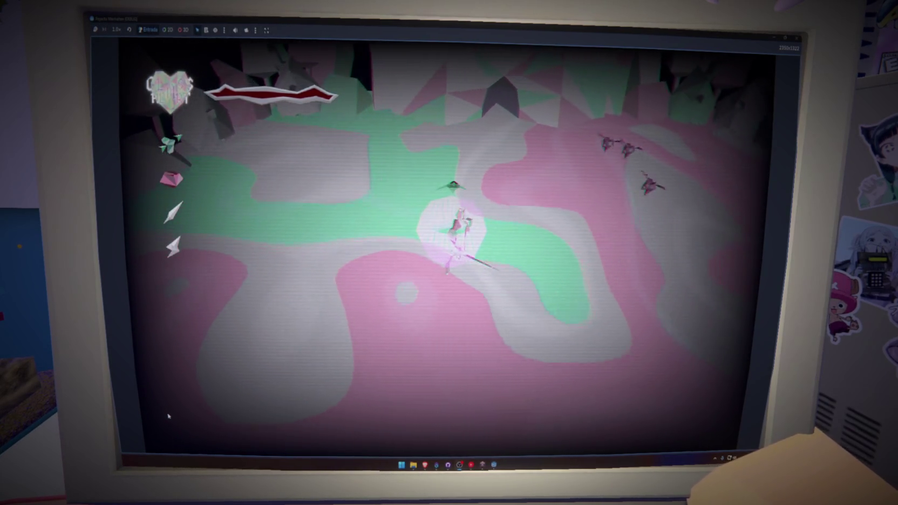
key("w")
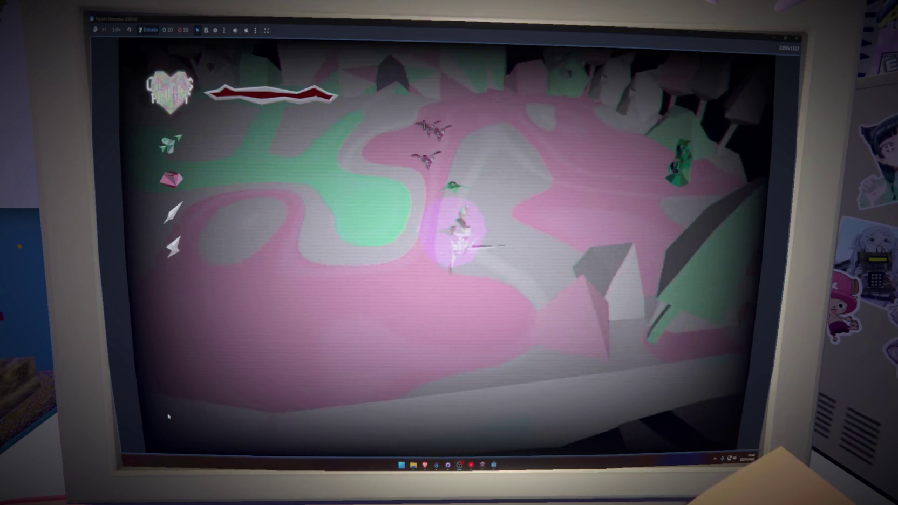
key("w")
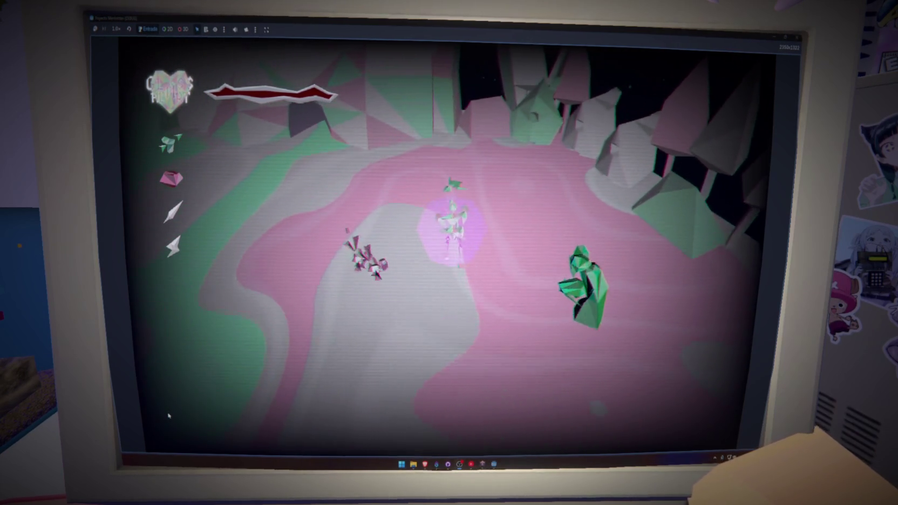
key("w")
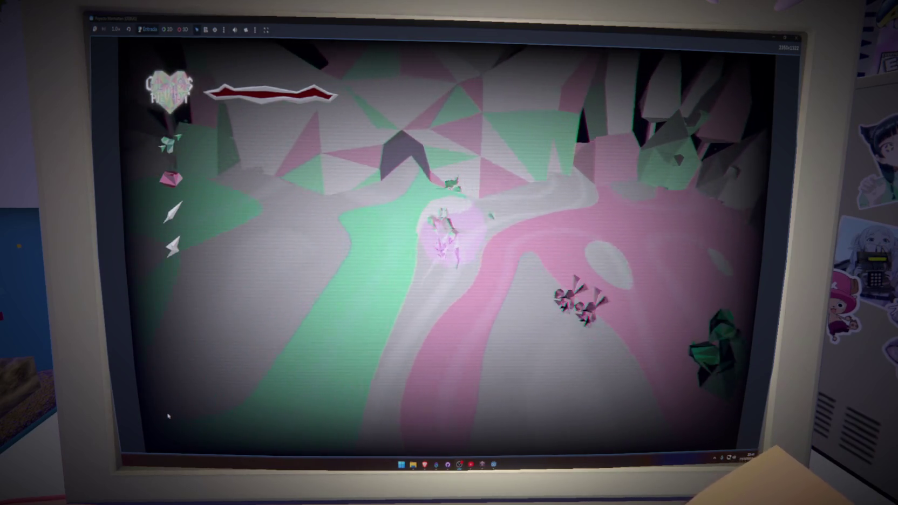
key("w")
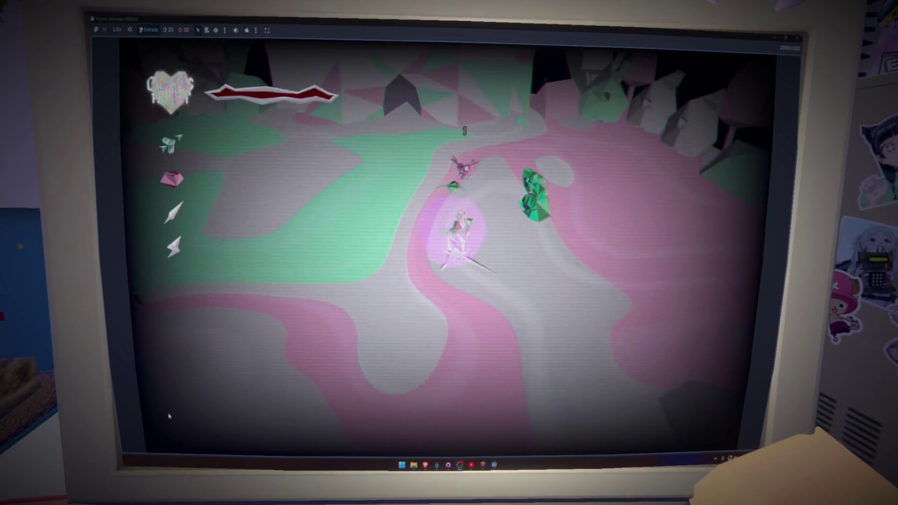
key("w")
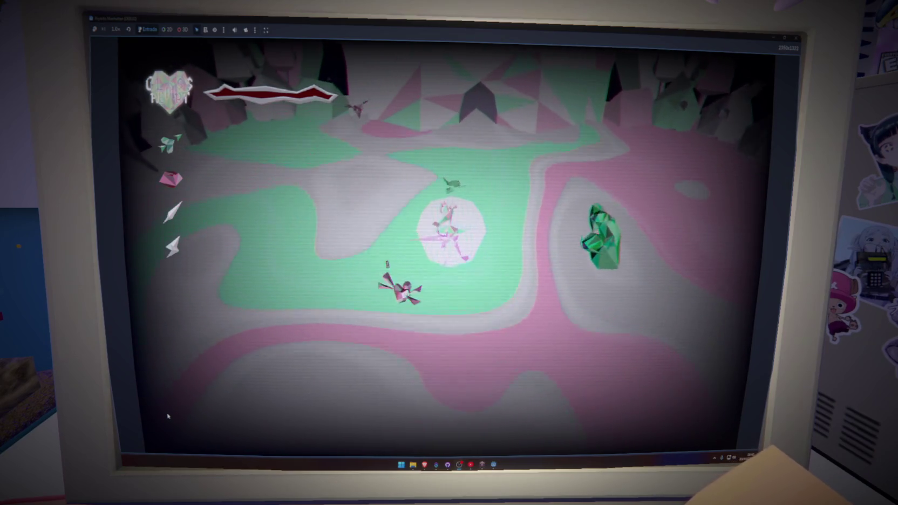
key("w")
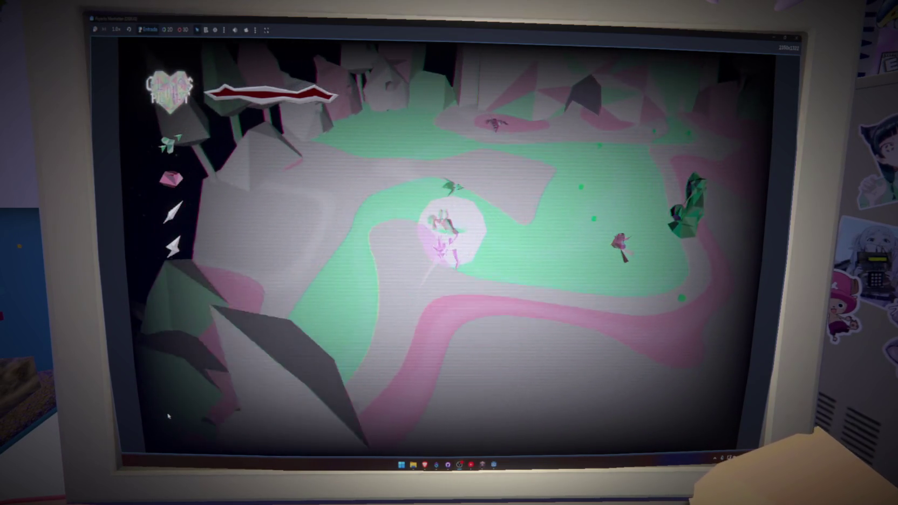
key("w")
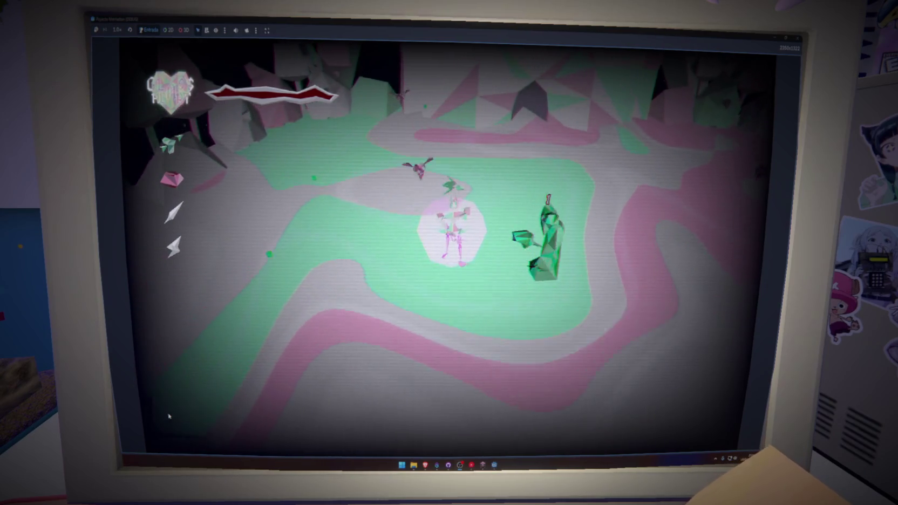
key("w")
key("a")
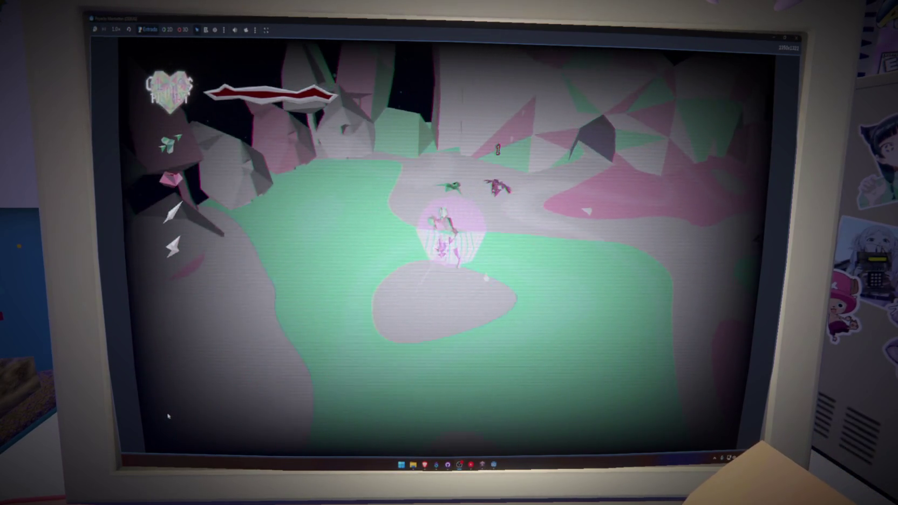
key("w")
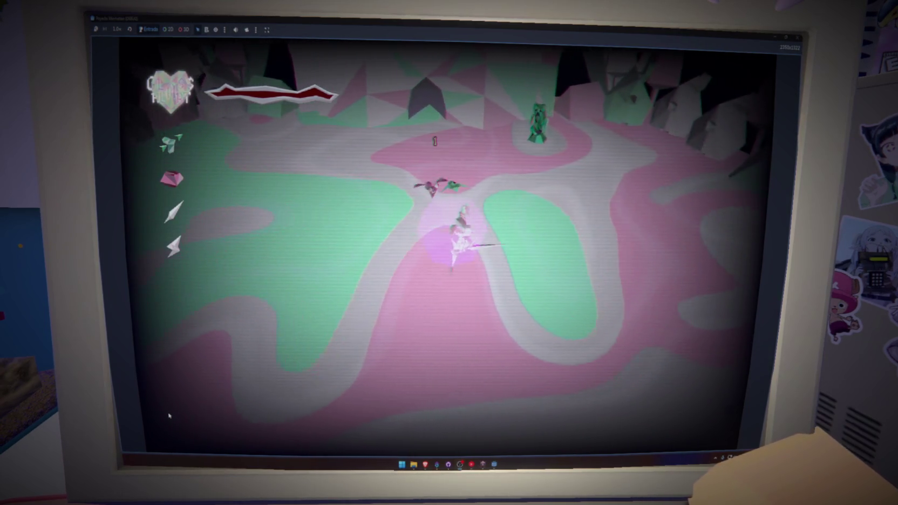
key("F8")
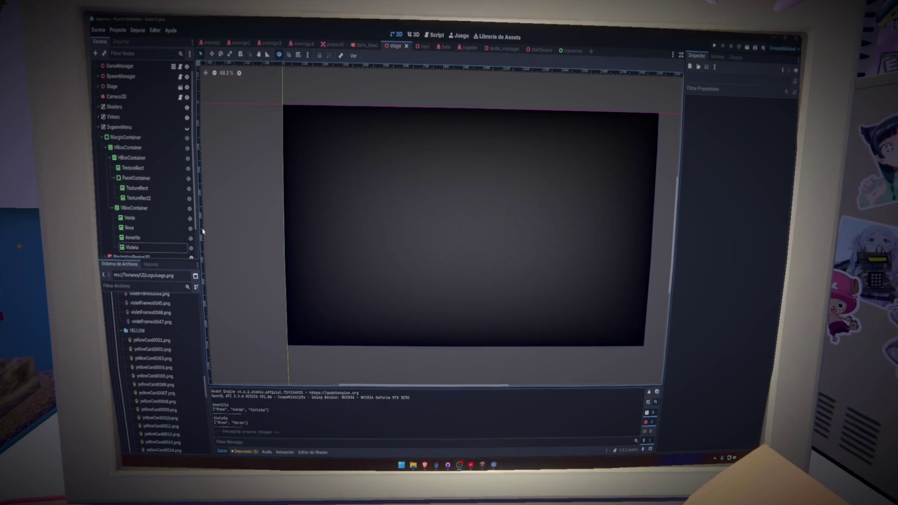
Open camara.gd in the Script editor and check its aplicar_temblor function.
left_click(427, 36)
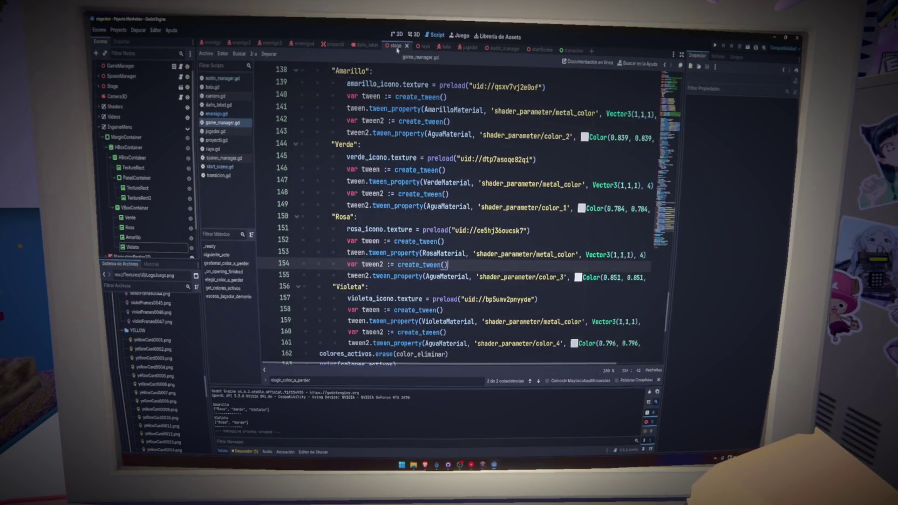
left_click(489, 136)
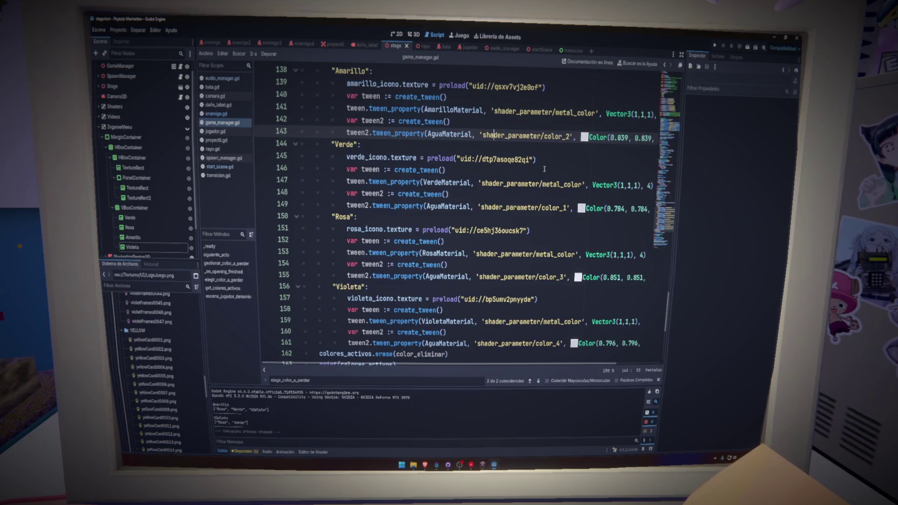
left_click(216, 97)
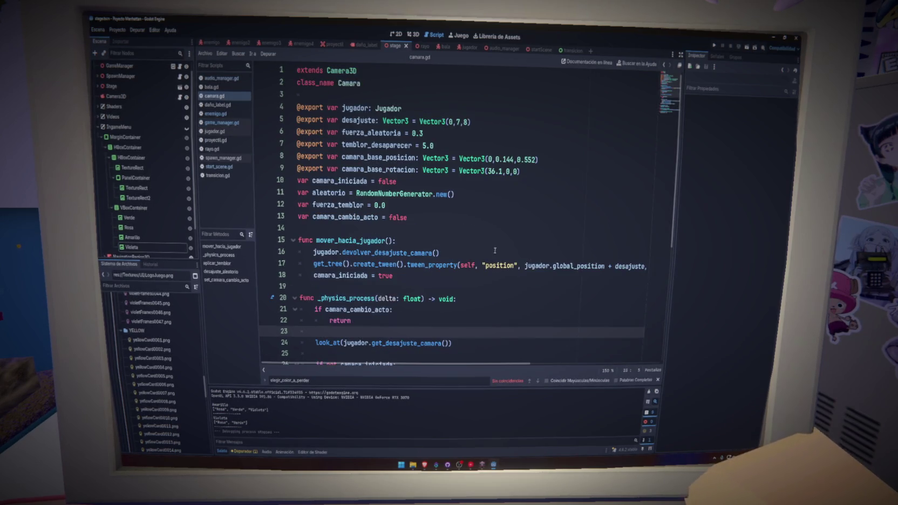
scroll(495, 250, "down", 6)
left_click(217, 263)
key("ctrl+s")
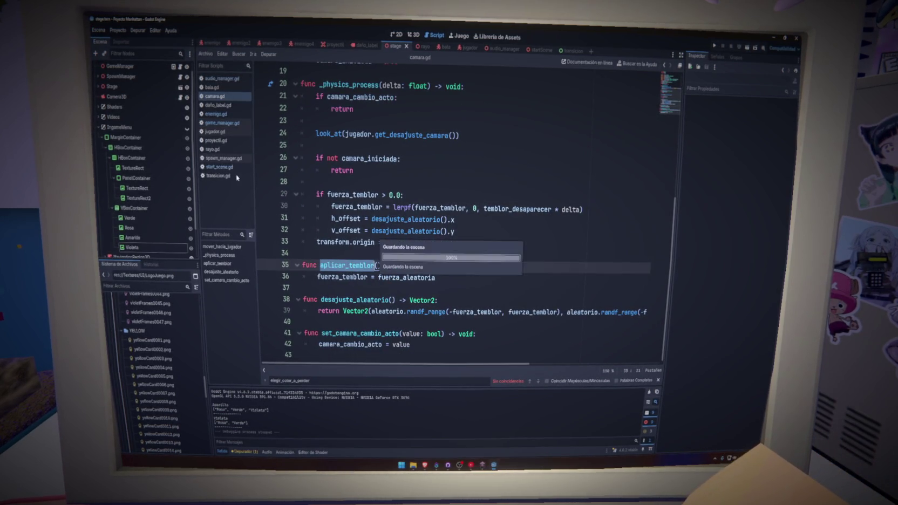
In jugador.gd, add cam.aplicar_temblor() on a new line after morir() on line 197.
left_click(216, 131)
mouse_move(662, 240)
left_mouse_down()
mouse_move(660, 214)
mouse_move(658, 235)
left_mouse_up()
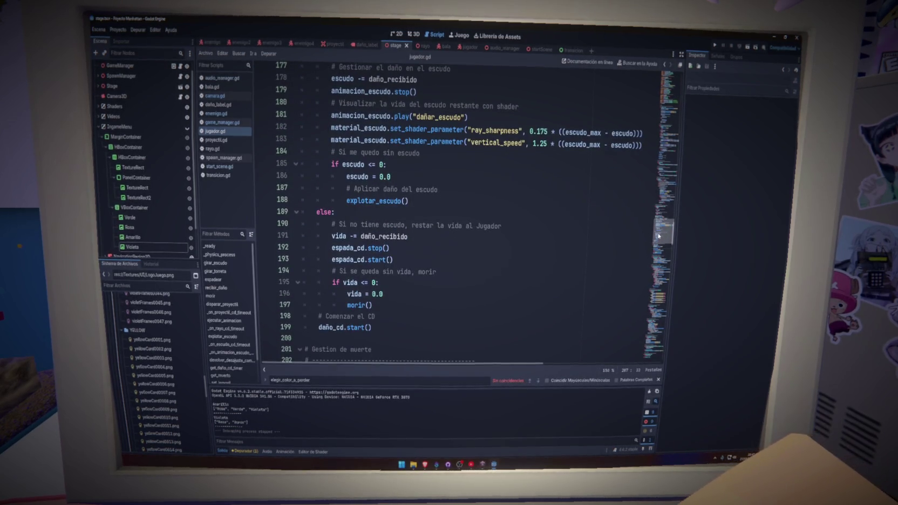
left_click(421, 303)
key("Return")
key("Return")
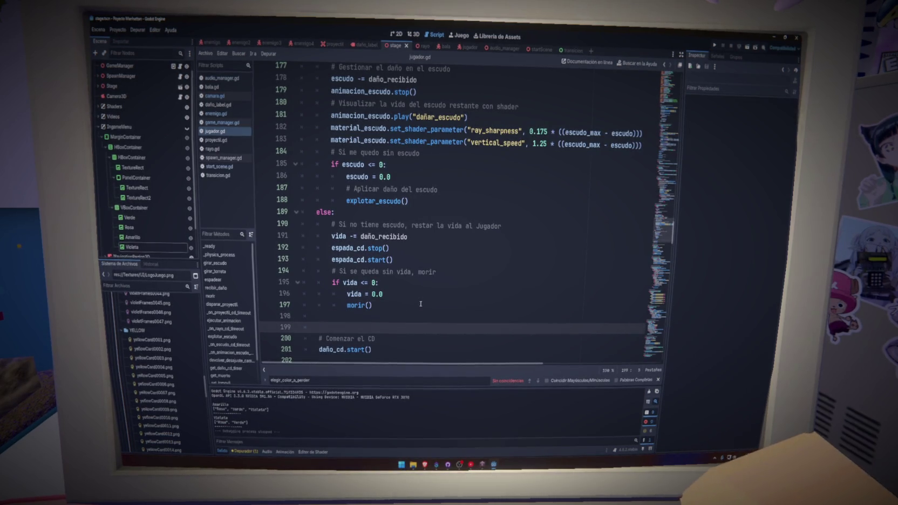
type("cam.aplicar_temblor(")
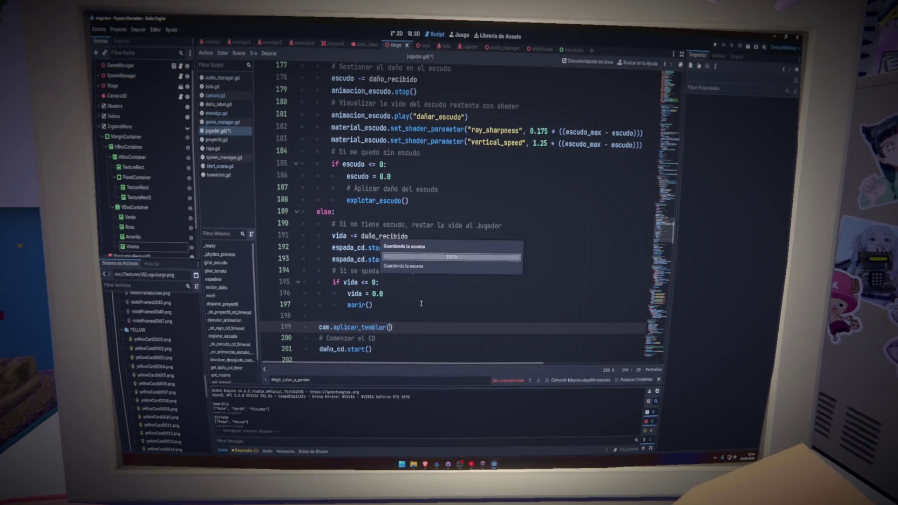
key("Return")
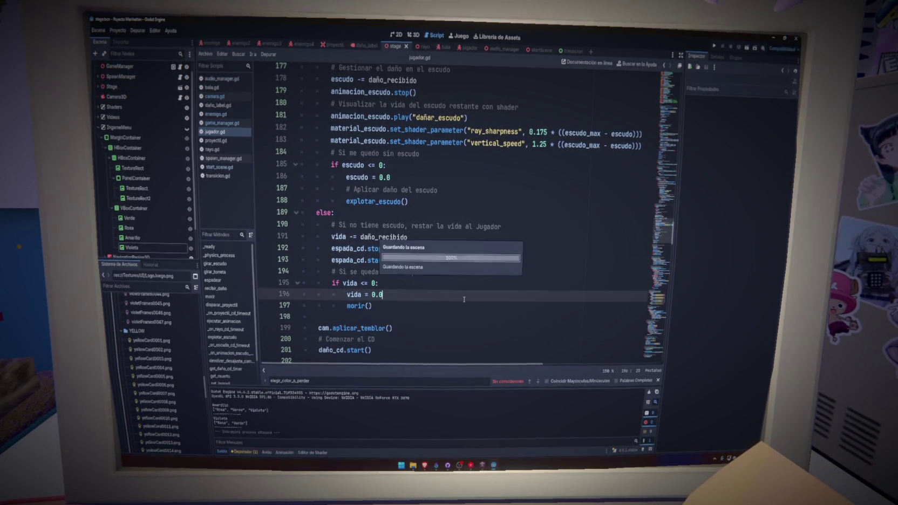
Inspect the TextureRect node's Localization, Tooltip, Focus, Mouse and Accessibility property groups.
left_click(155, 189)
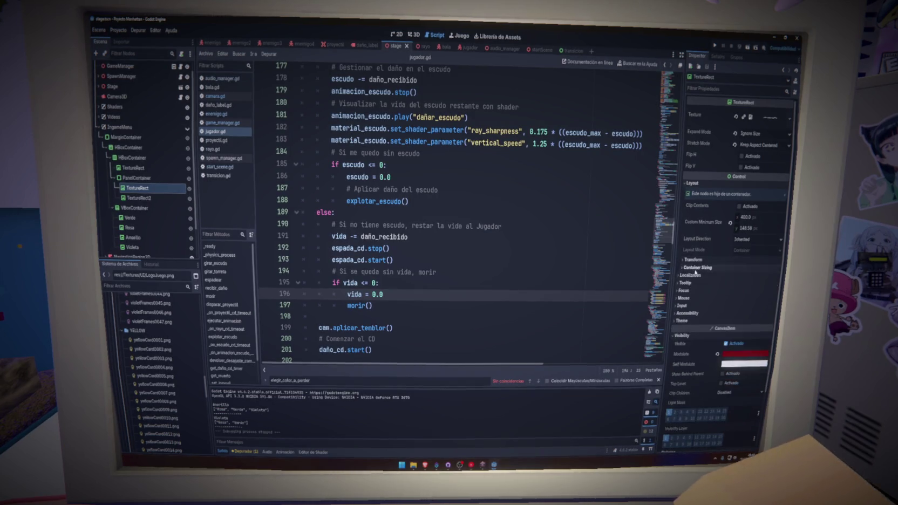
scroll(696, 274, "down", 2)
left_click(694, 229)
left_click(690, 246)
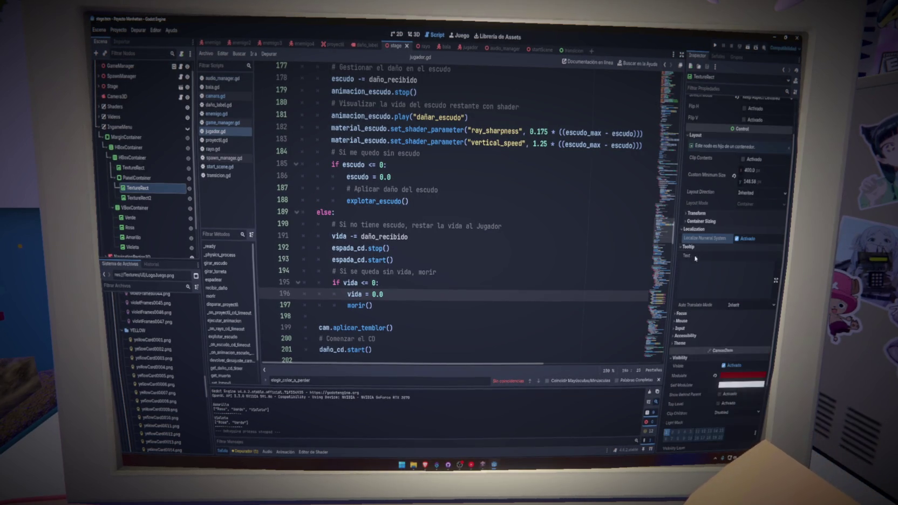
left_click(682, 313)
scroll(696, 237, "down", 3)
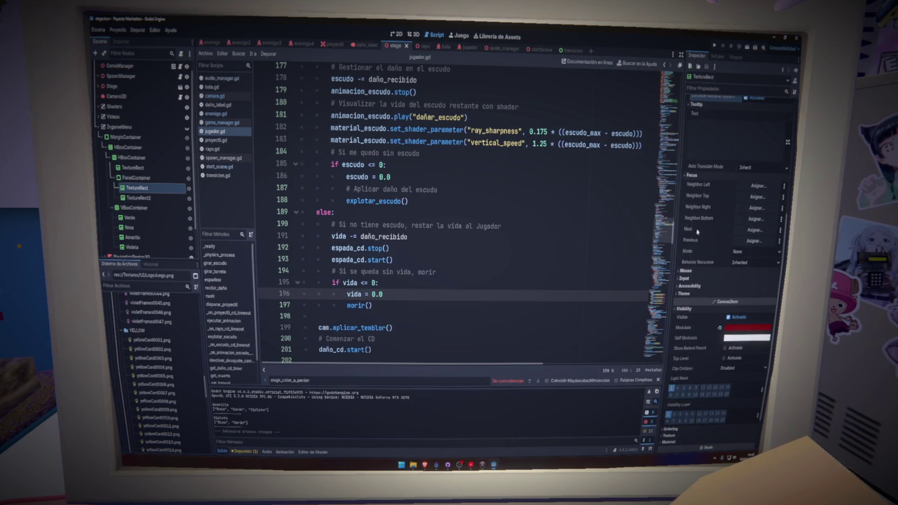
left_click(686, 270)
scroll(691, 273, "down", 3)
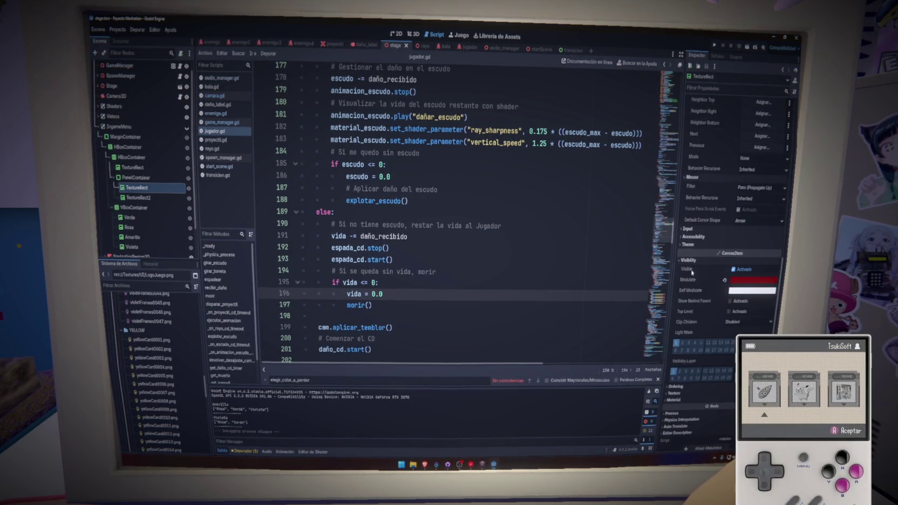
left_click(692, 237)
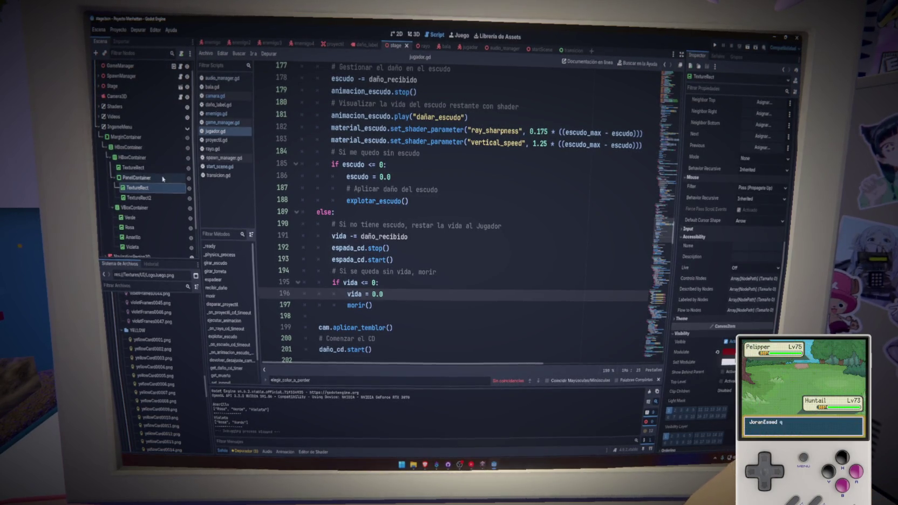
left_click(414, 36)
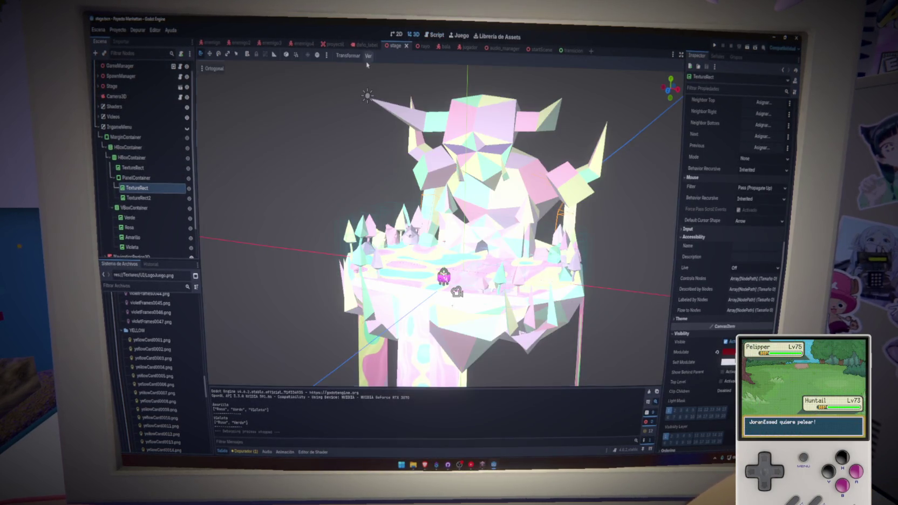
Show the in-game menu UI and add a TextureProgressBar child to PanelContainer.
left_click(395, 36)
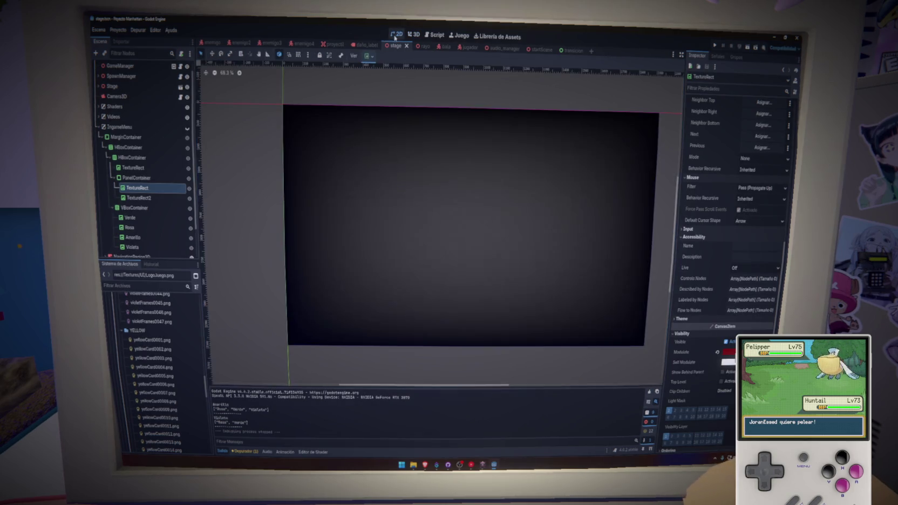
left_click(187, 128)
right_click(150, 183)
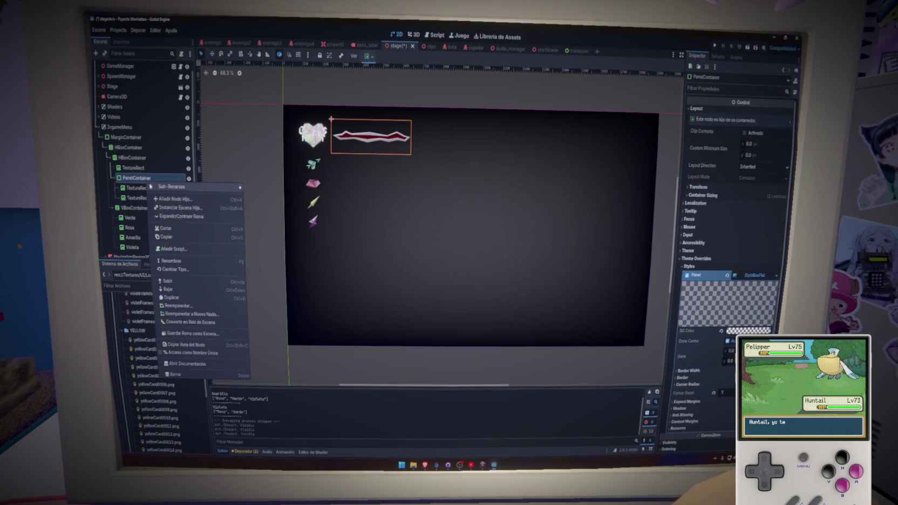
left_click(165, 199)
type("texture")
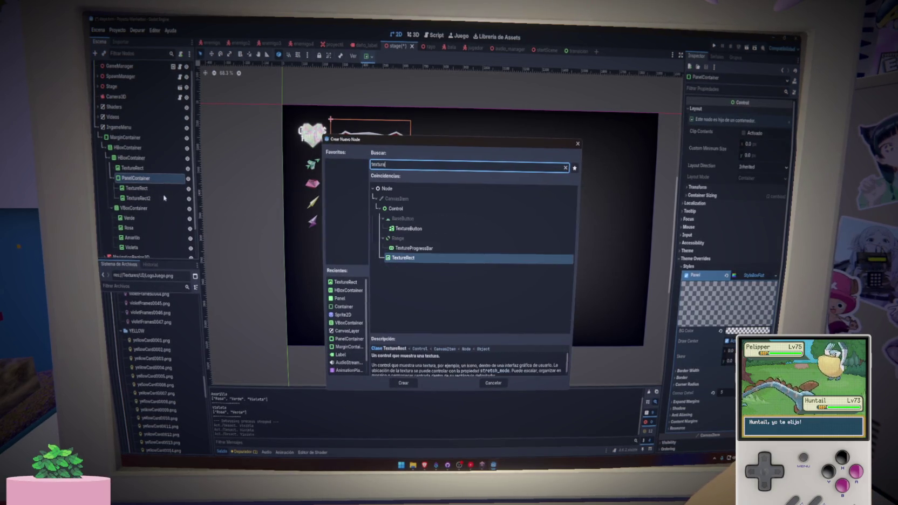
type("p")
left_click(405, 381)
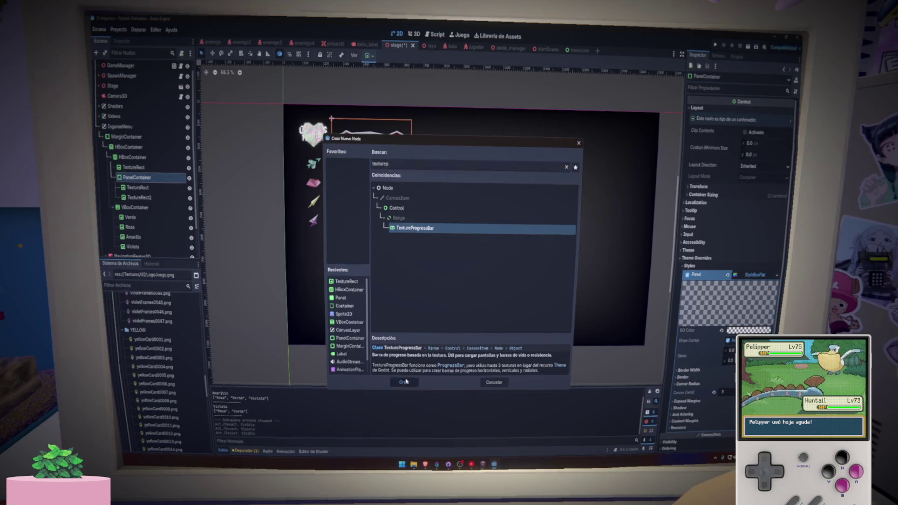
left_click(405, 381)
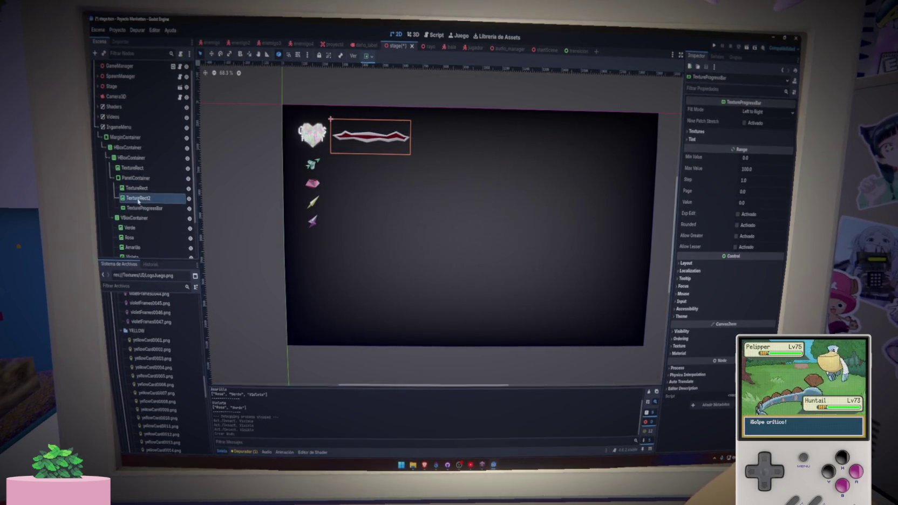
Move the TextureProgressBar above TextureRect2 in the PanelContainer.
left_click(174, 200)
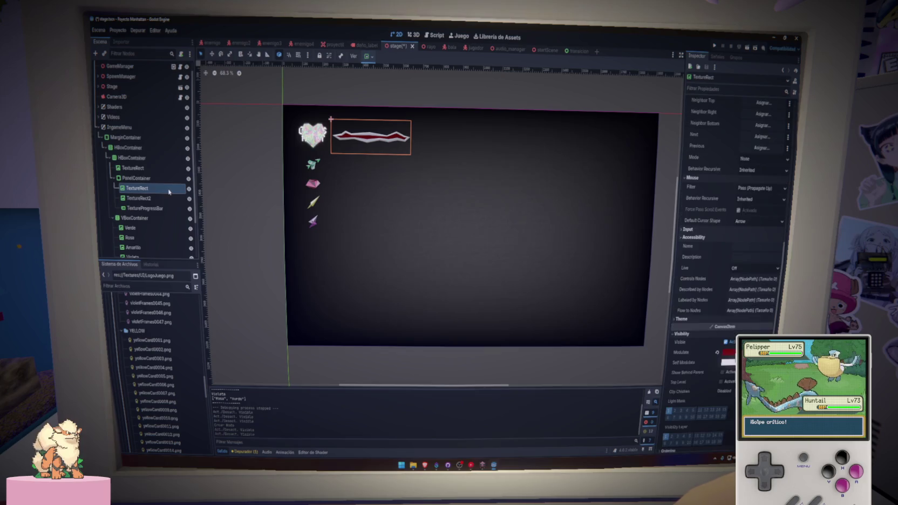
key("Delete")
key("Escape")
left_click_drag(161, 200, 157, 186)
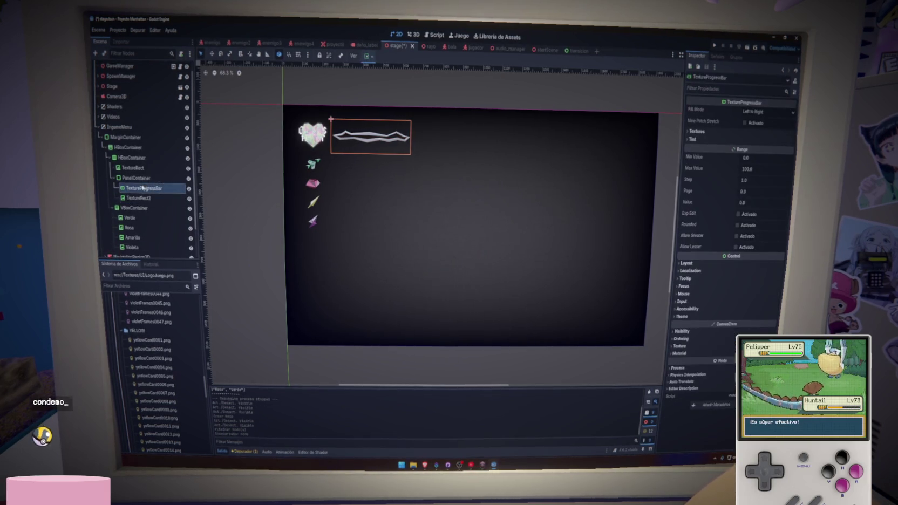
scroll(174, 373, "down", 4)
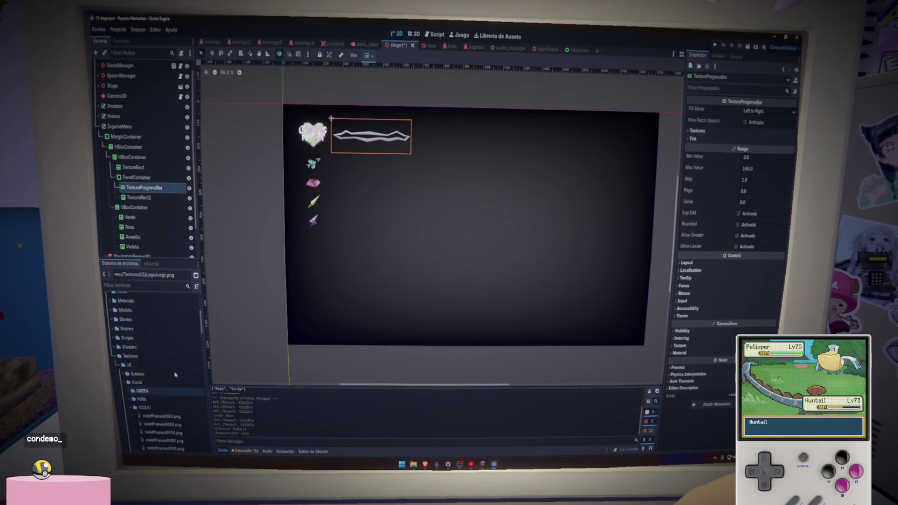
scroll(174, 379, "down", 10)
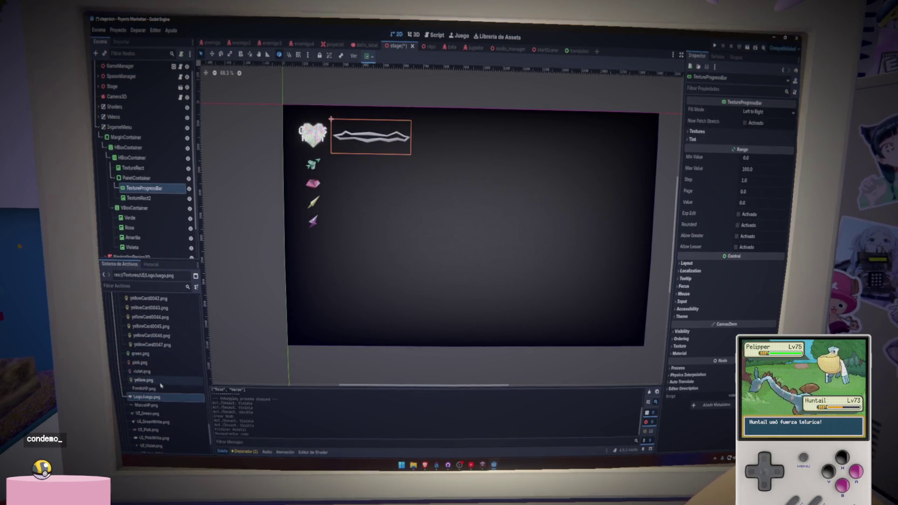
Set FondoHP.png as the bar's under texture, delete TextureRect2, and add the MarcoHP.png frame.
mouse_move(152, 396)
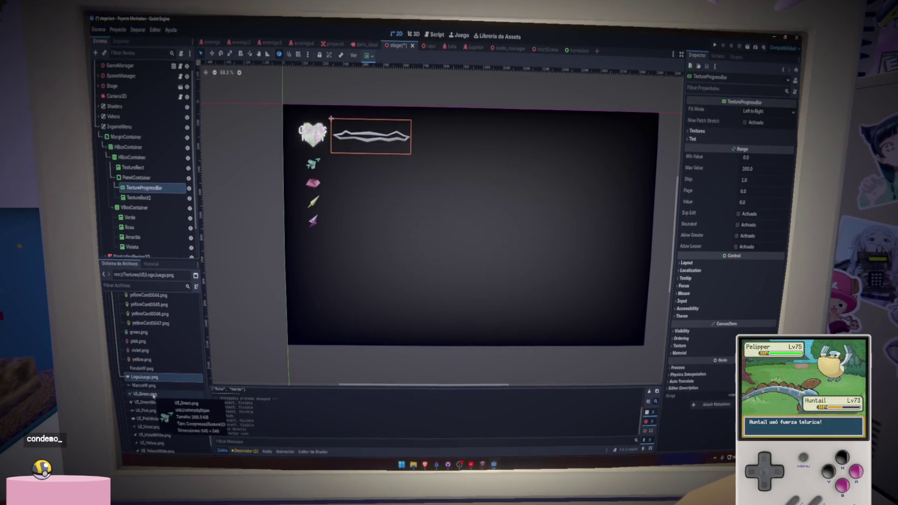
mouse_move(142, 369)
left_mouse_down()
mouse_move(161, 345)
mouse_move(149, 190)
left_mouse_up()
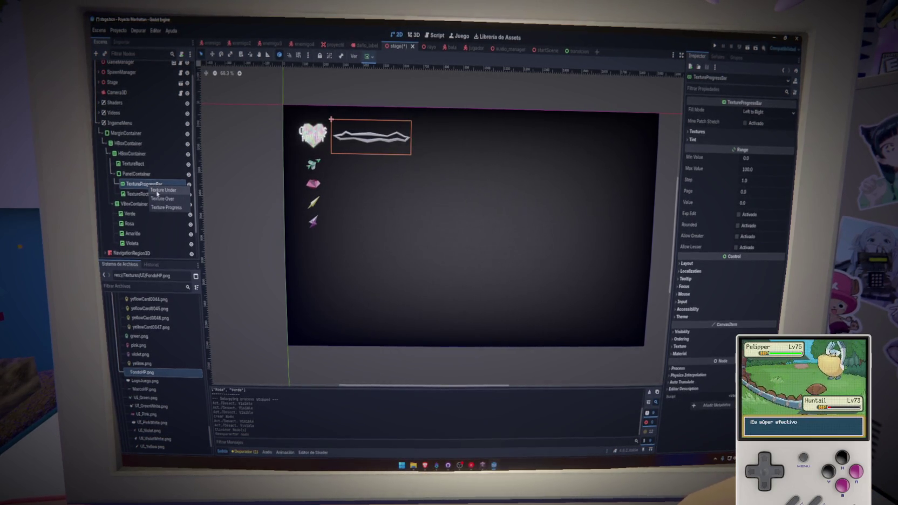
left_click(157, 191)
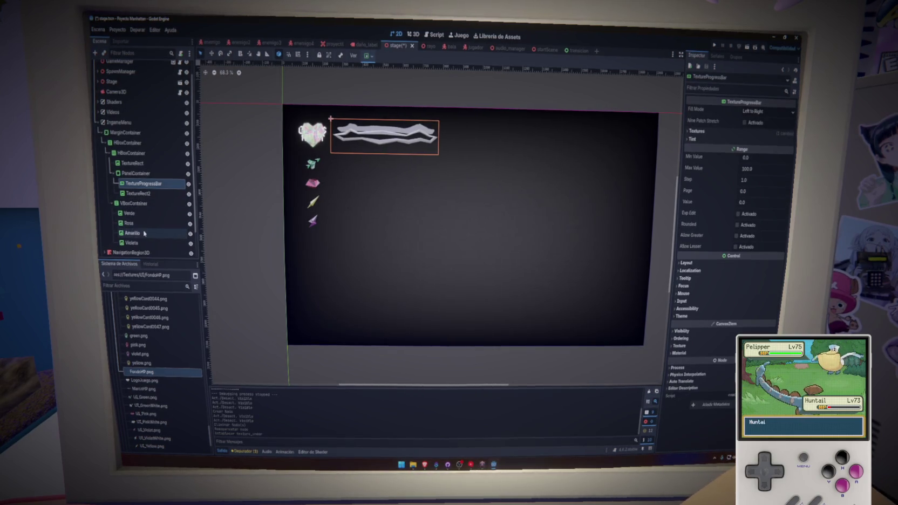
key("Delete")
key("Return")
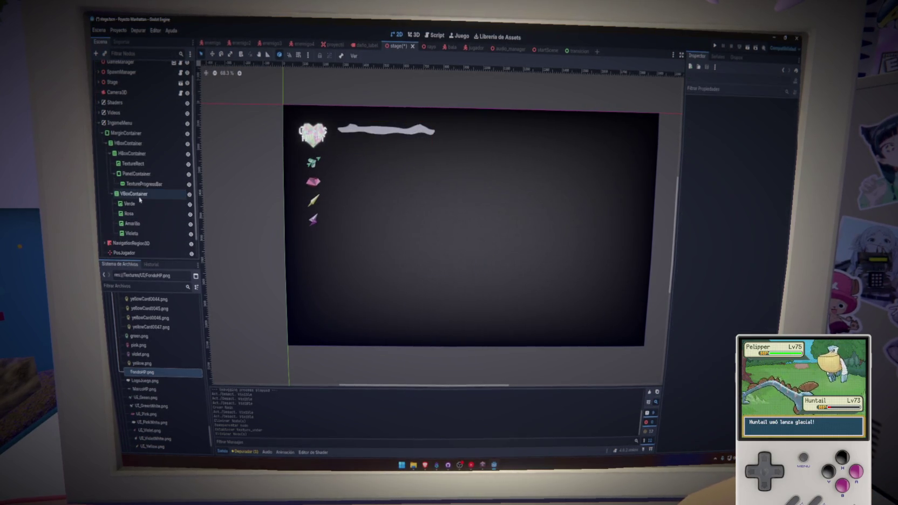
mouse_move(153, 389)
left_mouse_down()
mouse_move(144, 201)
mouse_move(152, 199)
left_mouse_up()
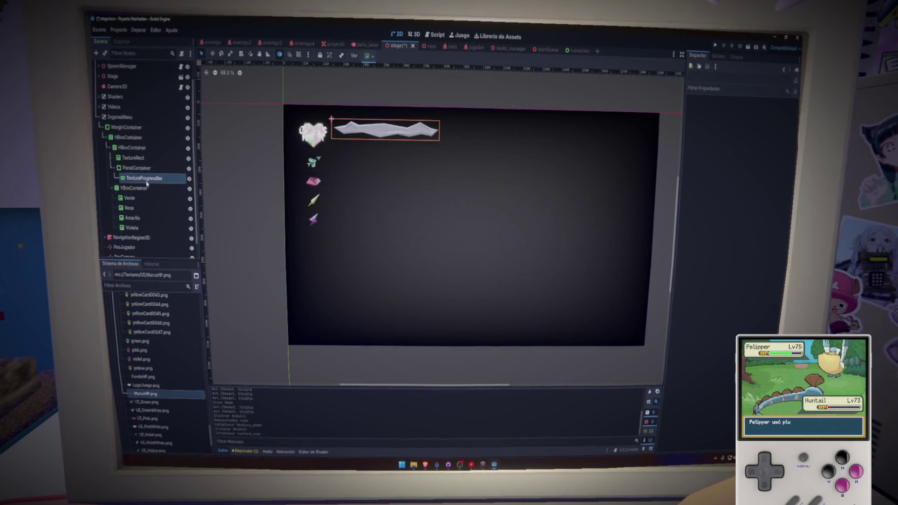
left_click(147, 184)
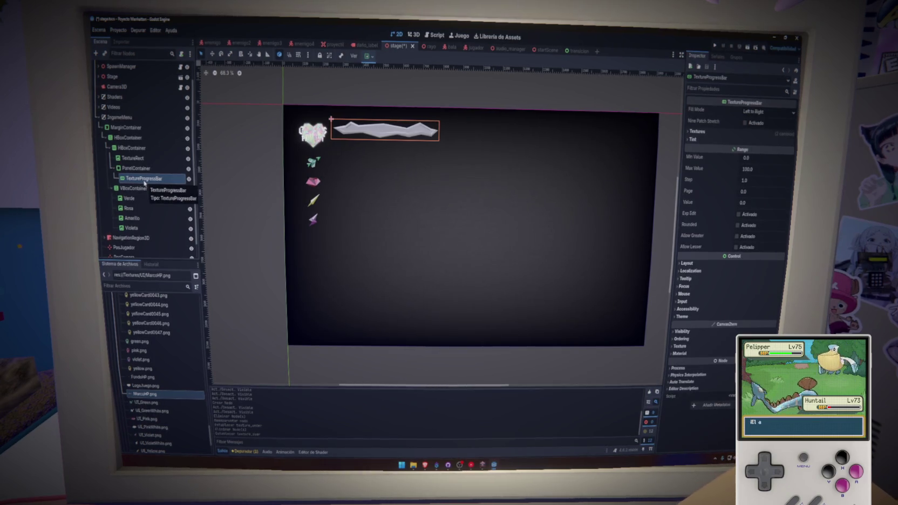
Assign FondoHP.png as the TextureProgressBar's progress texture.
right_click(143, 182)
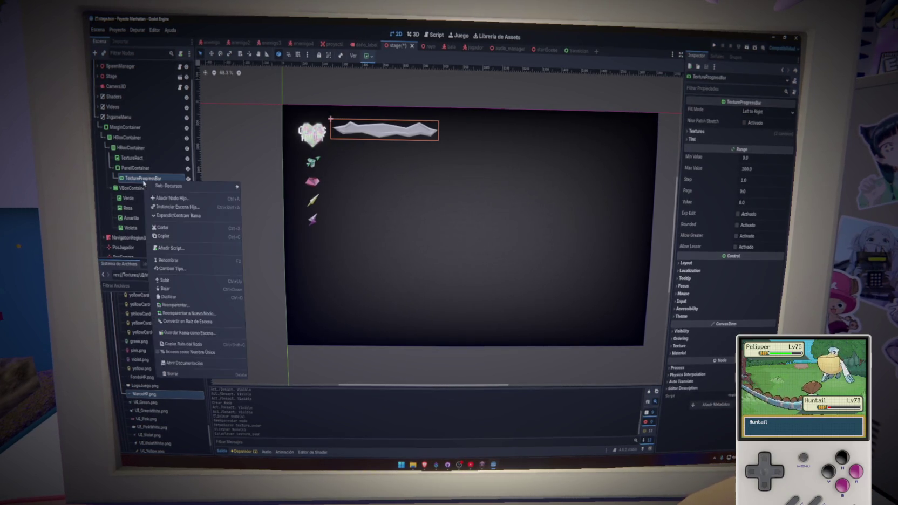
left_click(147, 394)
left_click_drag(143, 377, 184, 304)
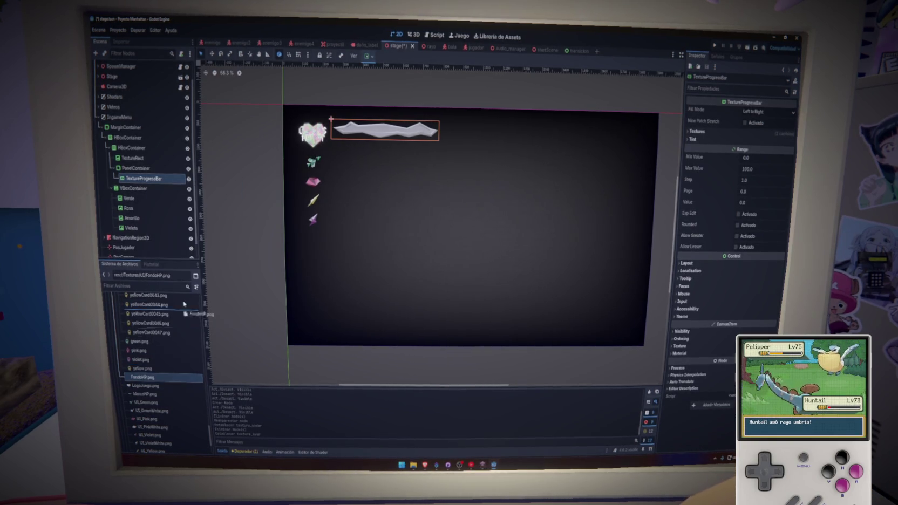
left_click(176, 199)
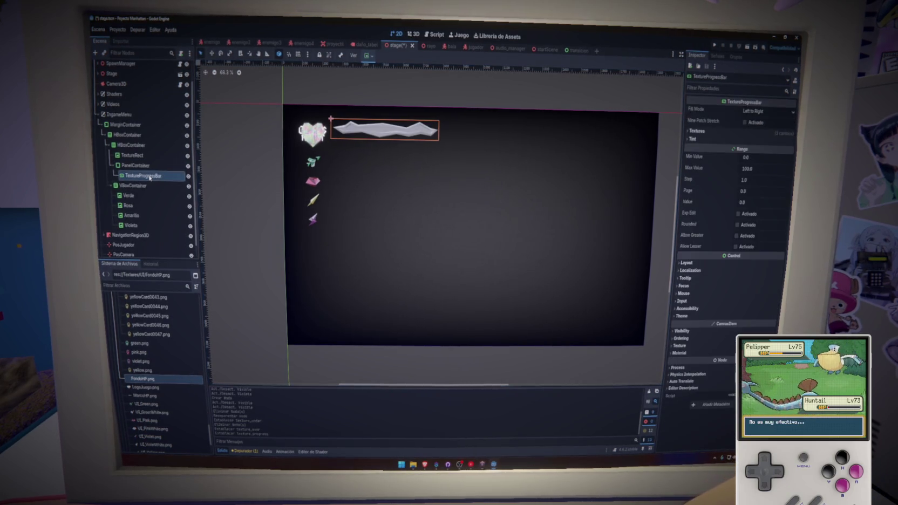
Raise the bar's custom minimum height to about 132 px and save the stage scene.
left_click(699, 263)
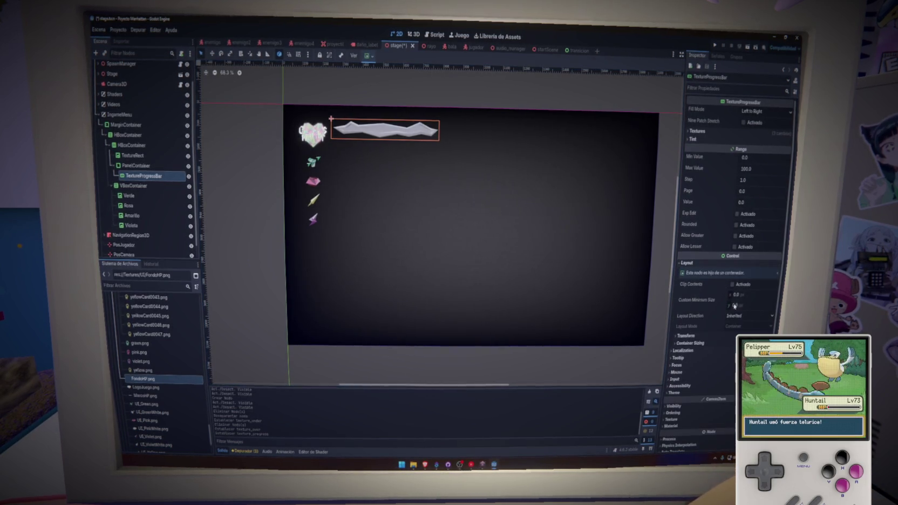
left_click_drag(734, 306, 738, 298)
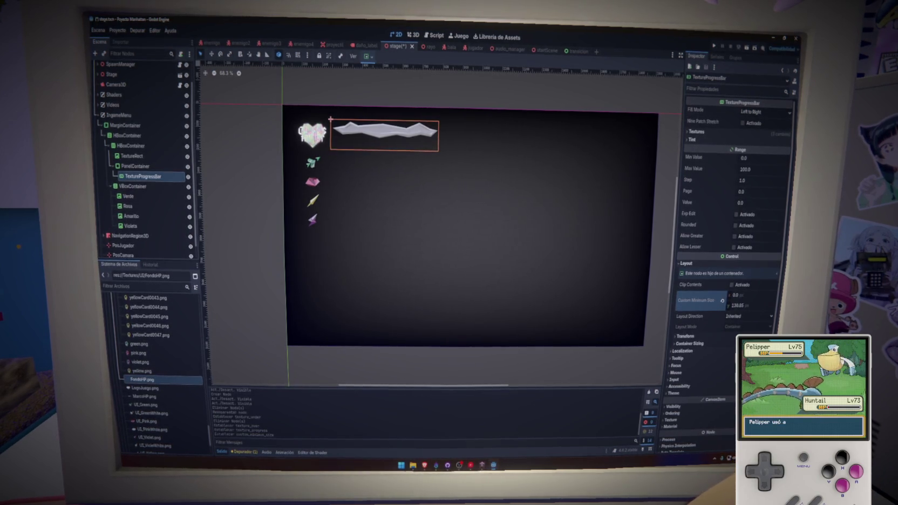
key("ctrl+s")
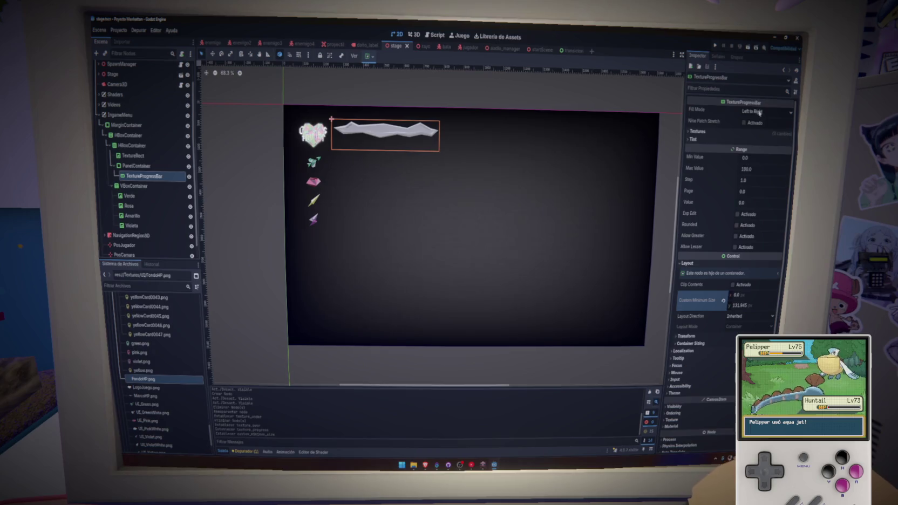
left_click(756, 112)
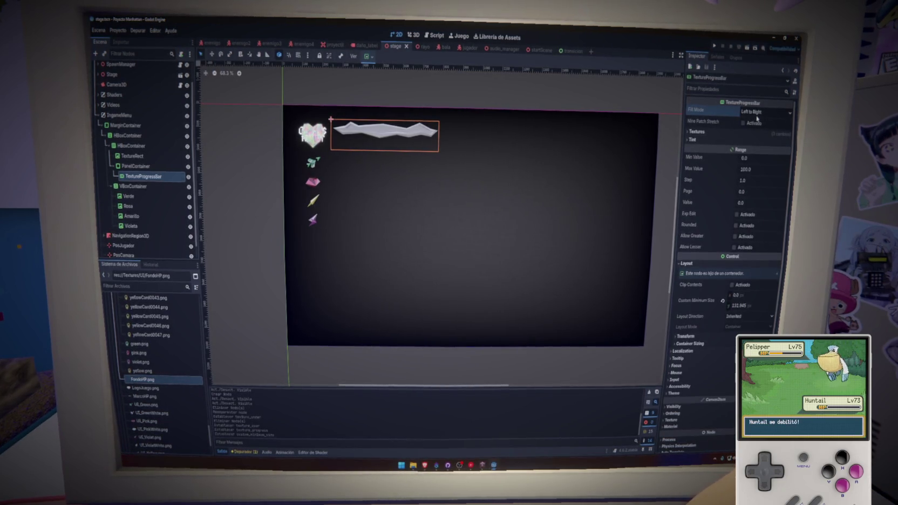
Set the health bar's progress tint to dark red, leaving the under and over tints white.
left_click(711, 132)
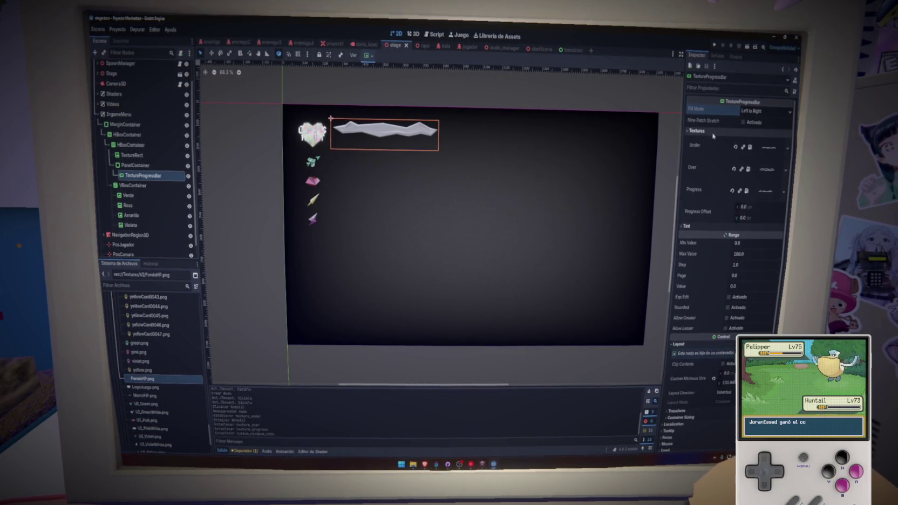
left_click(774, 171)
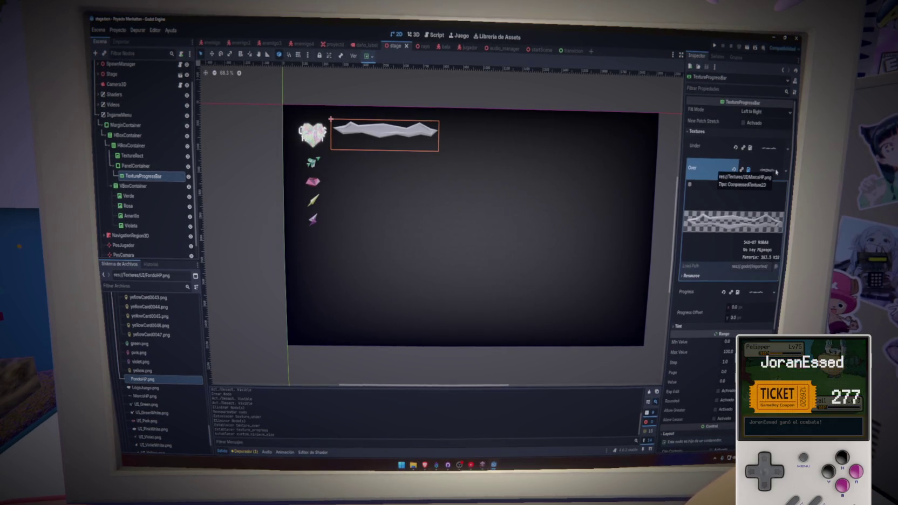
left_click(775, 171)
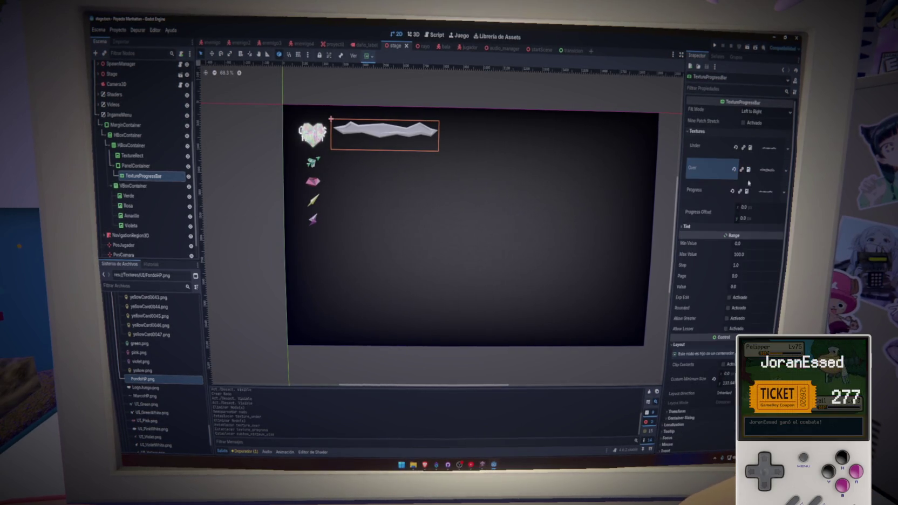
left_click(704, 227)
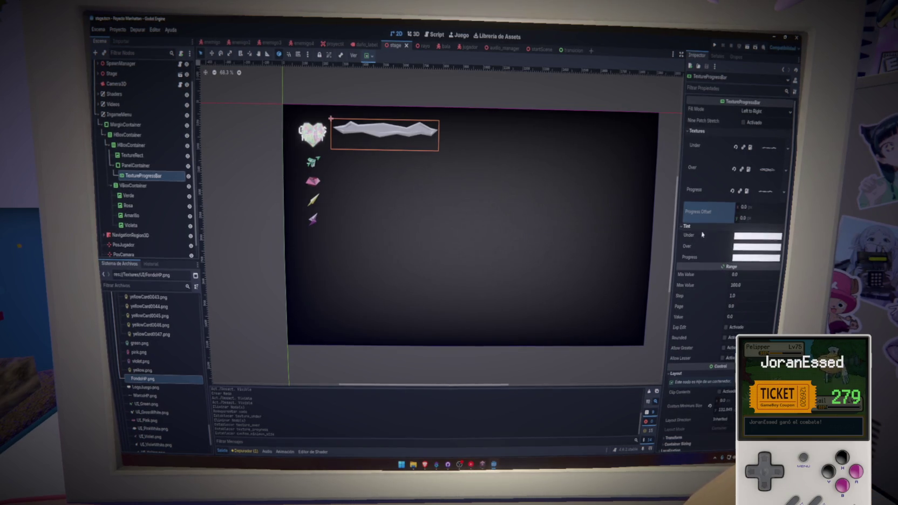
left_click(734, 260)
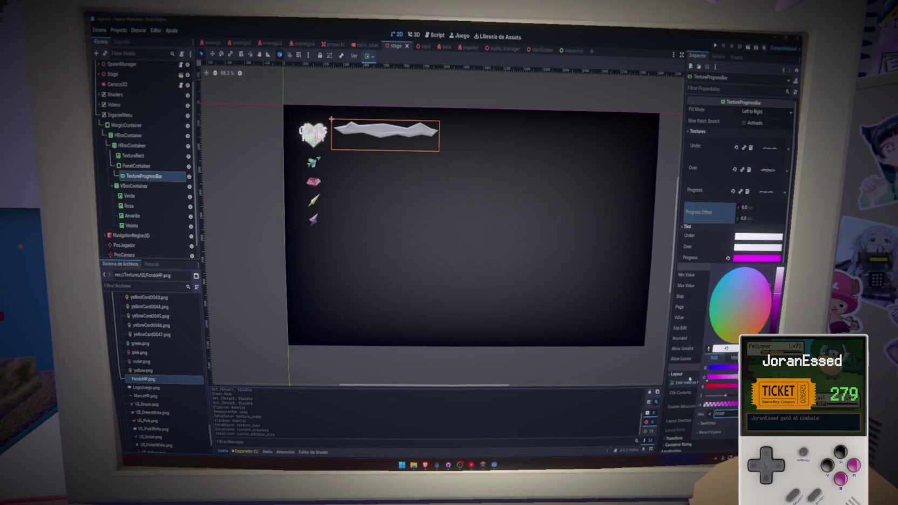
left_click_drag(750, 376, 715, 374)
left_click(745, 368)
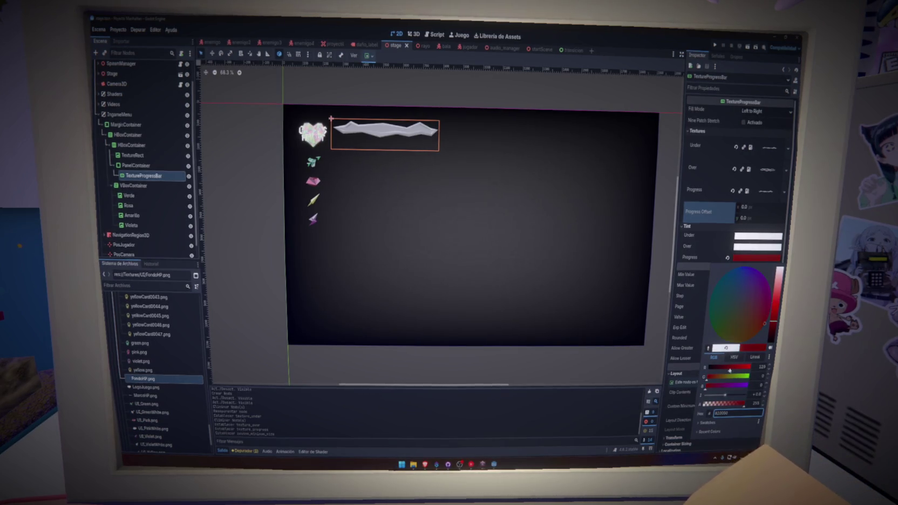
left_click(694, 258)
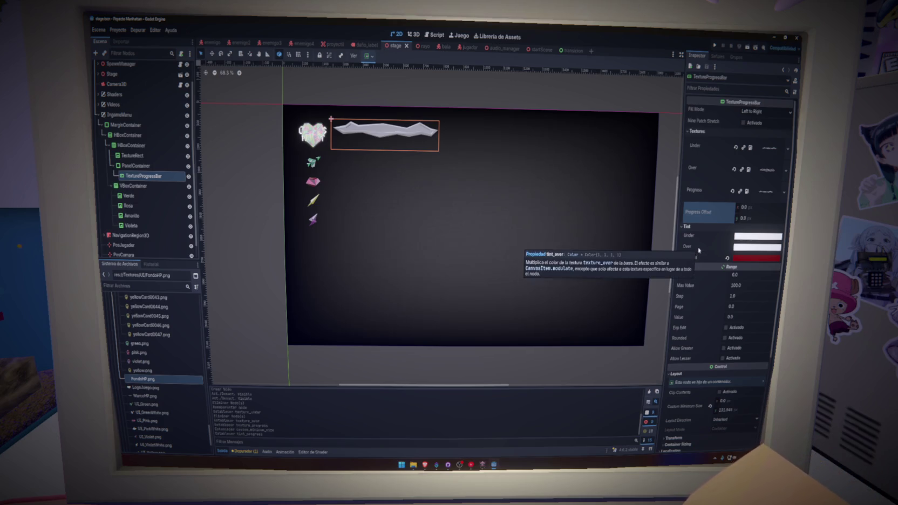
left_click(698, 247)
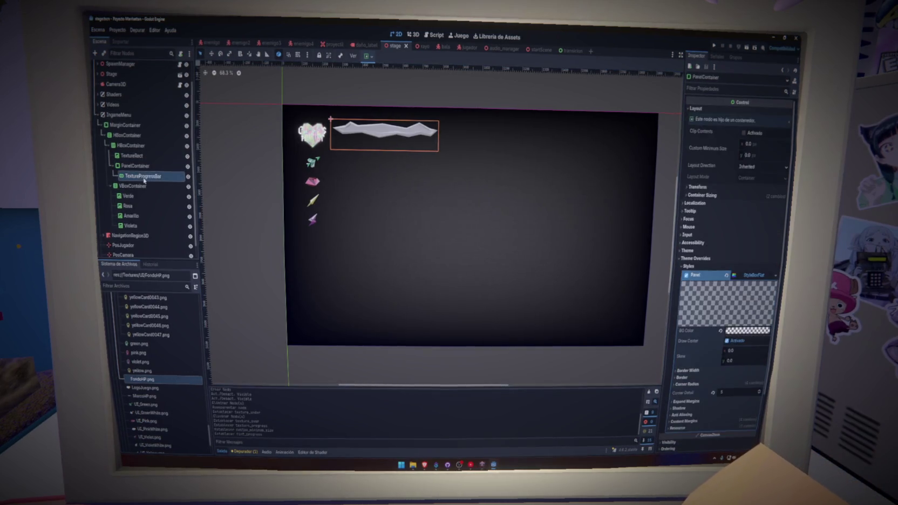
Adjust the TextureProgressBar's horizontal and vertical container sizing and save the scene.
right_click(481, 230)
left_click(157, 177)
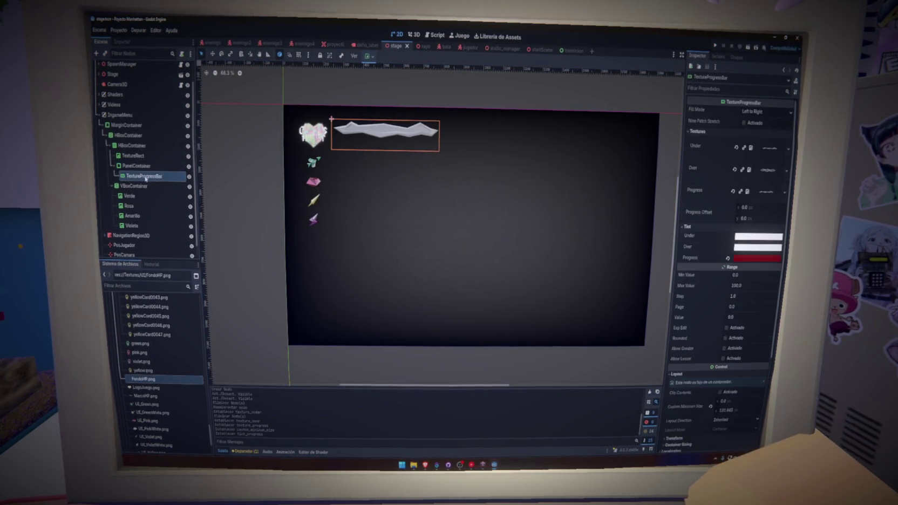
scroll(724, 310, "down", 4)
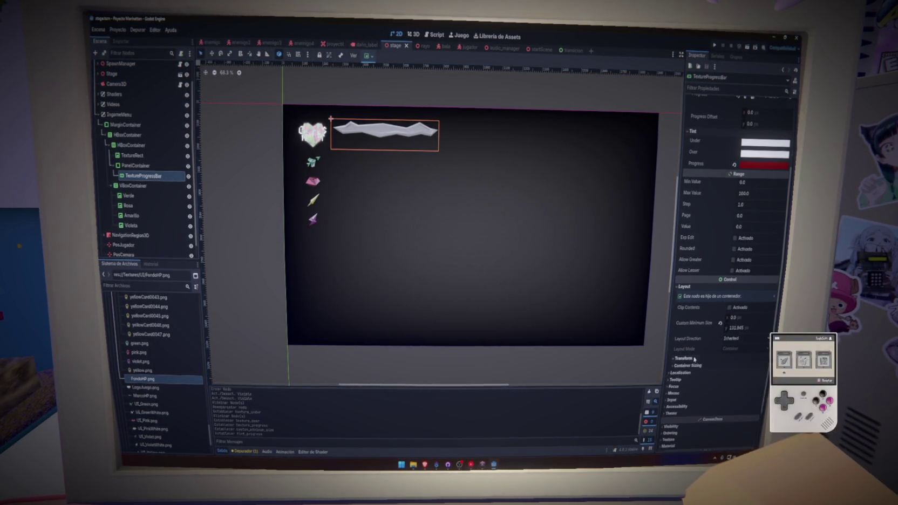
left_click(692, 365)
left_click(368, 55)
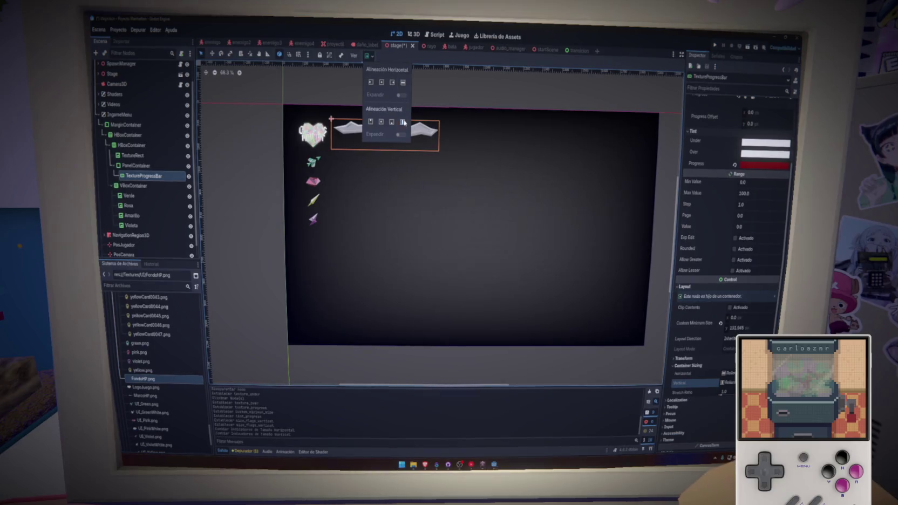
left_click(388, 81)
key("ctrl+s")
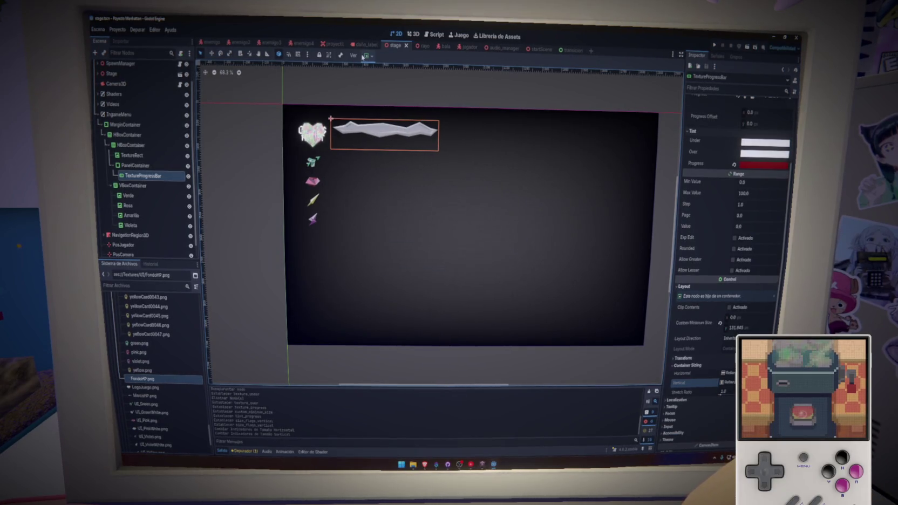
key("Up")
Give the PanelContainer Horizontal Expand and Vertical Shrink Center sizing, about 540 by 132 px.
left_click(368, 55)
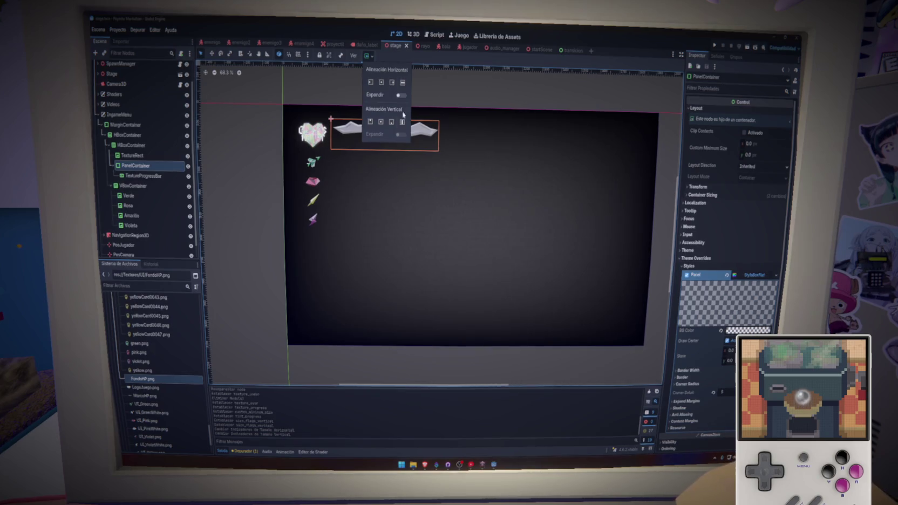
left_click(402, 135)
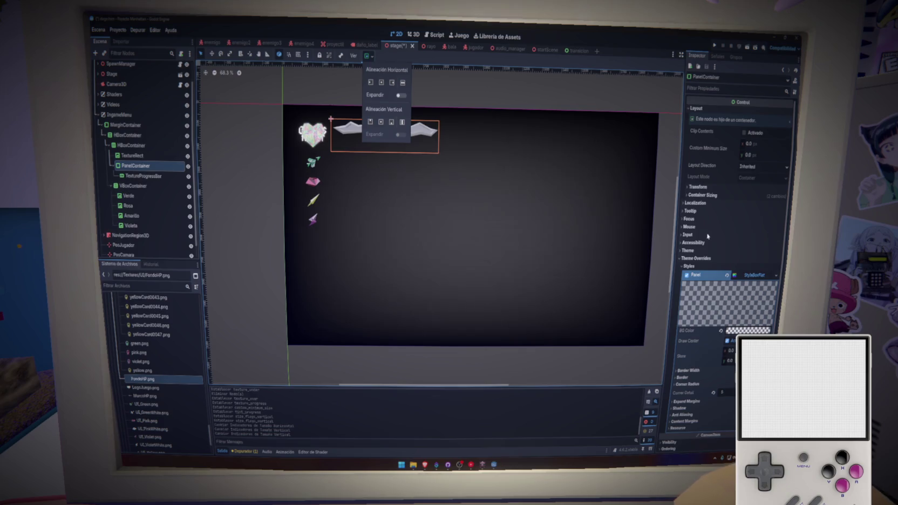
left_click(696, 258)
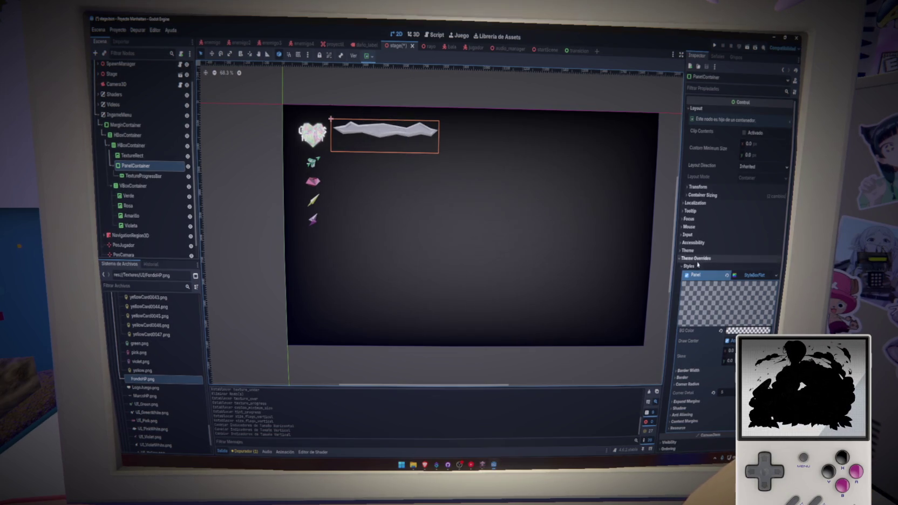
left_click(696, 259)
left_click(700, 186)
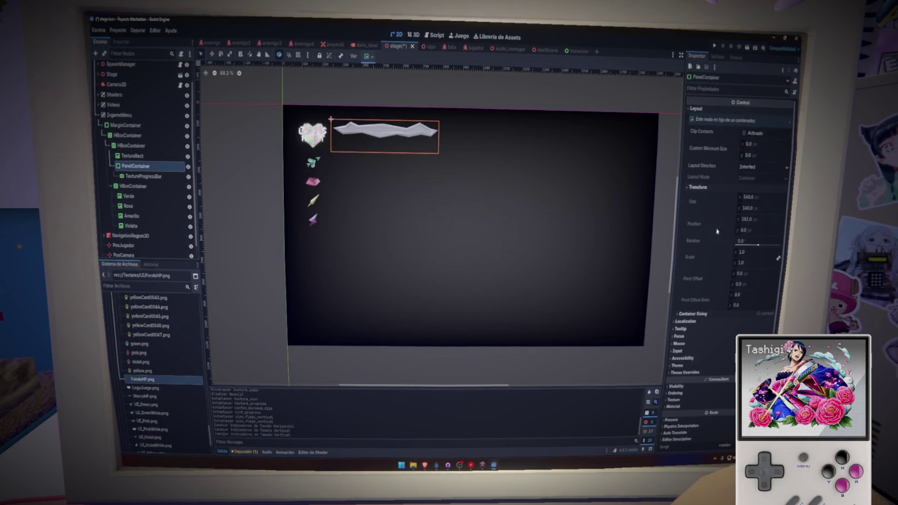
left_click(693, 314)
scroll(702, 302, "down", 2)
left_click(733, 281)
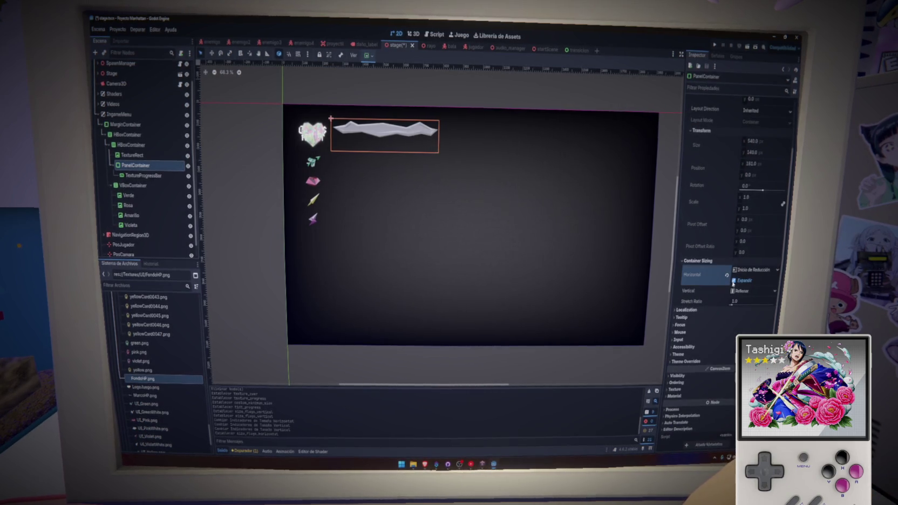
left_click(747, 292)
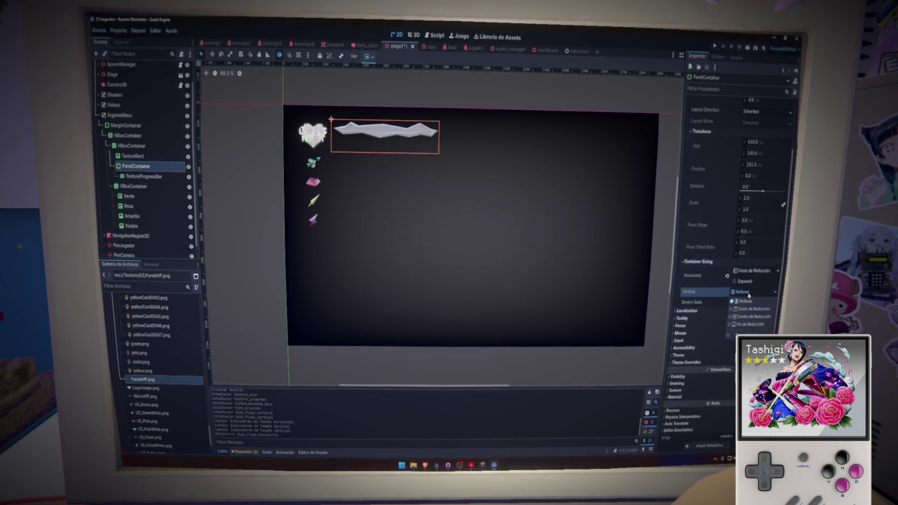
left_click(749, 317)
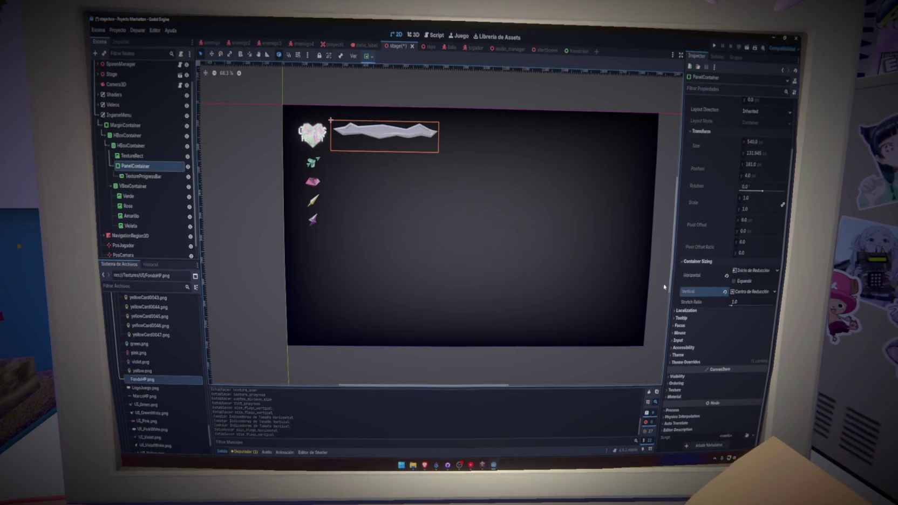
left_click(741, 284)
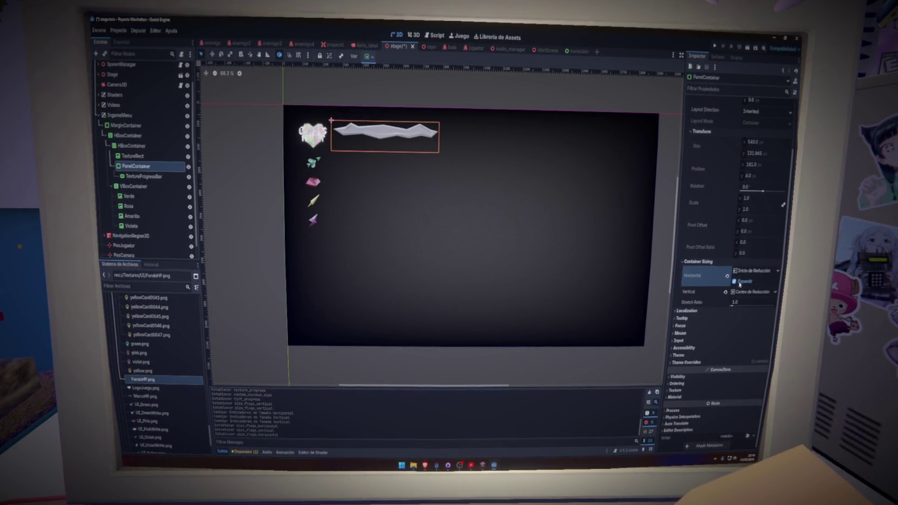
right_click(154, 167)
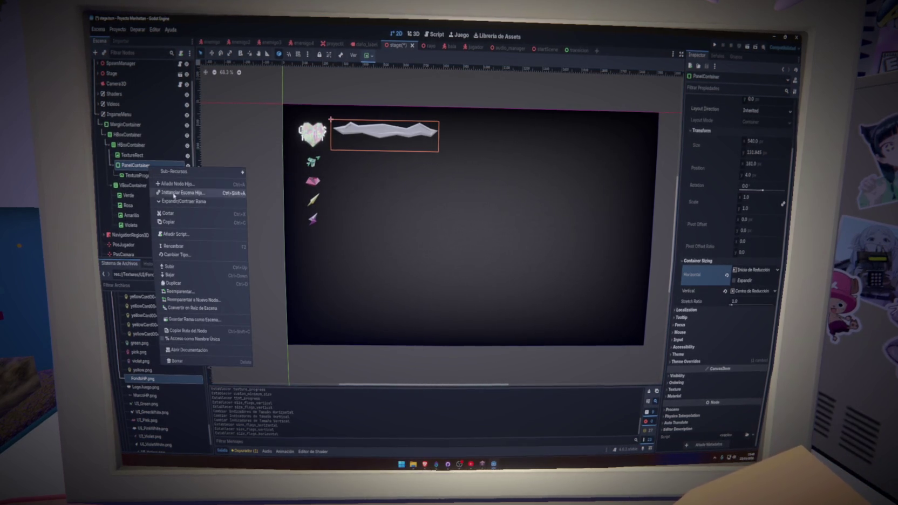
Change the PanelContainer's type to MarginContainer and save the scene.
left_click(178, 255)
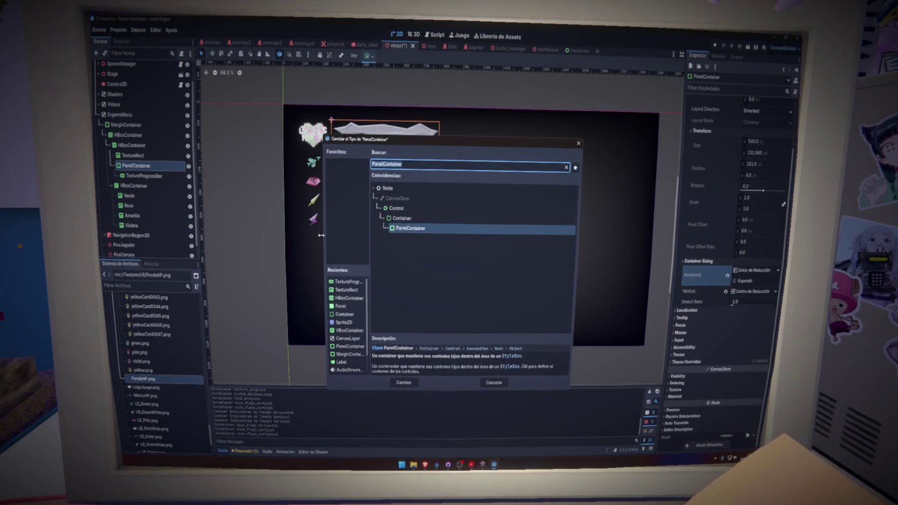
type("margin")
left_click(405, 383)
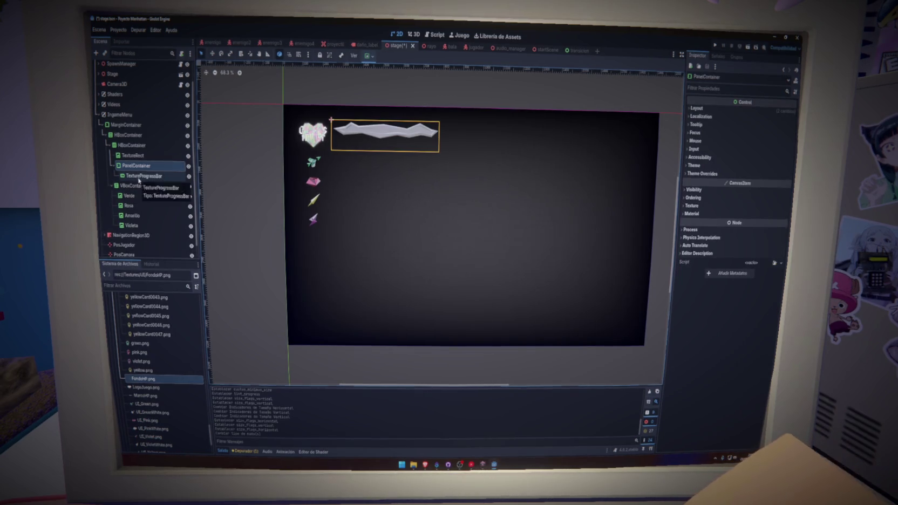
key("ctrl+s")
Add a Margin Top theme override constant of 20, nudged higher, then review the HUD nodes.
left_click(701, 174)
left_click(697, 182)
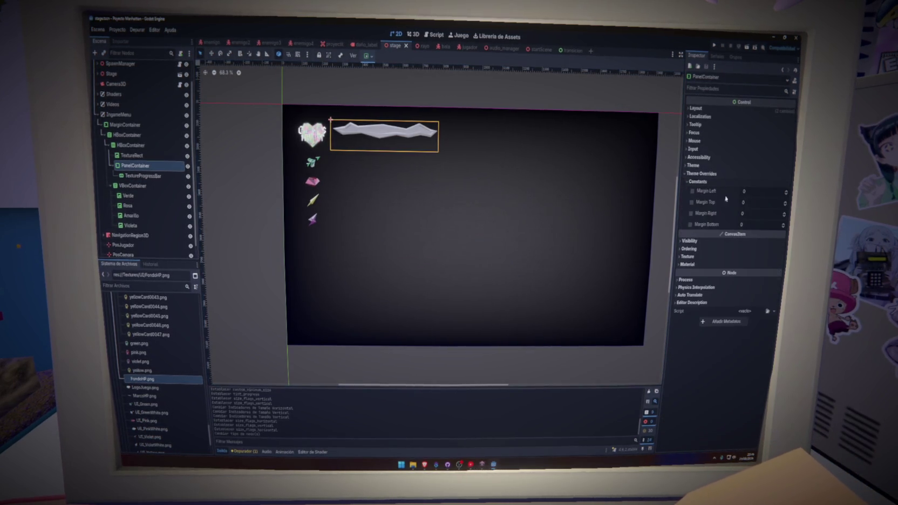
left_click(762, 204)
type("0")
key("Return")
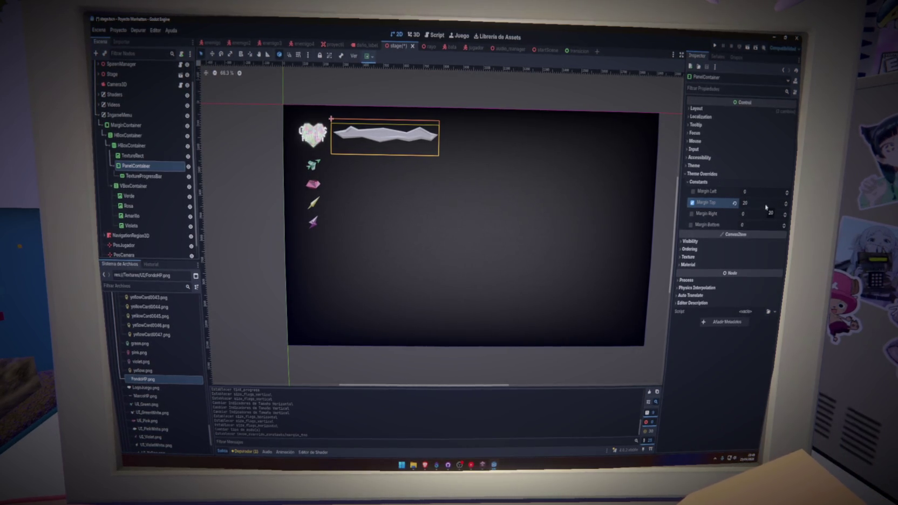
mouse_move(748, 206)
left_mouse_down()
mouse_move(766, 206)
mouse_move(751, 203)
left_mouse_up()
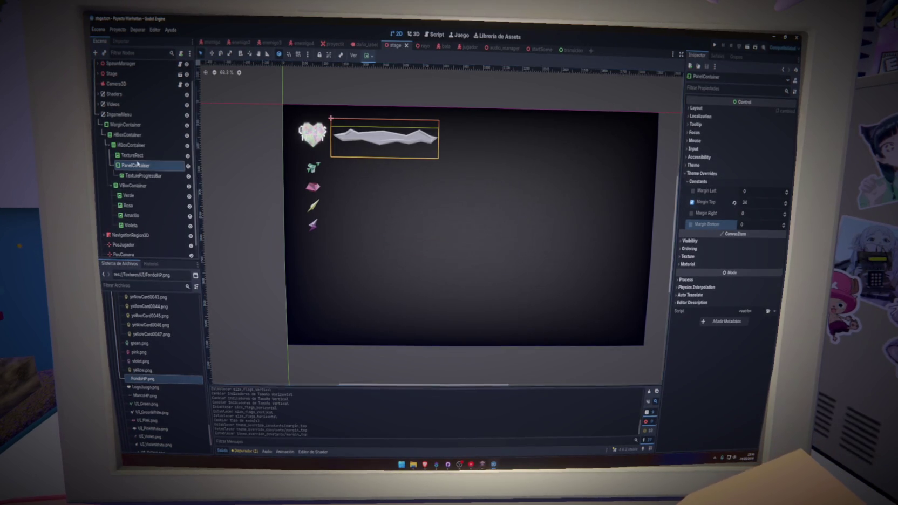
left_click(132, 155)
left_click(139, 146)
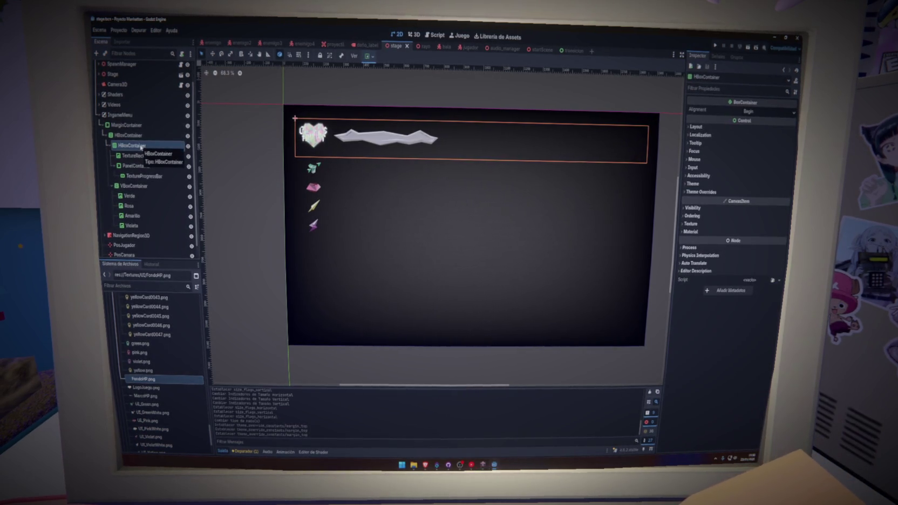
left_click(142, 175)
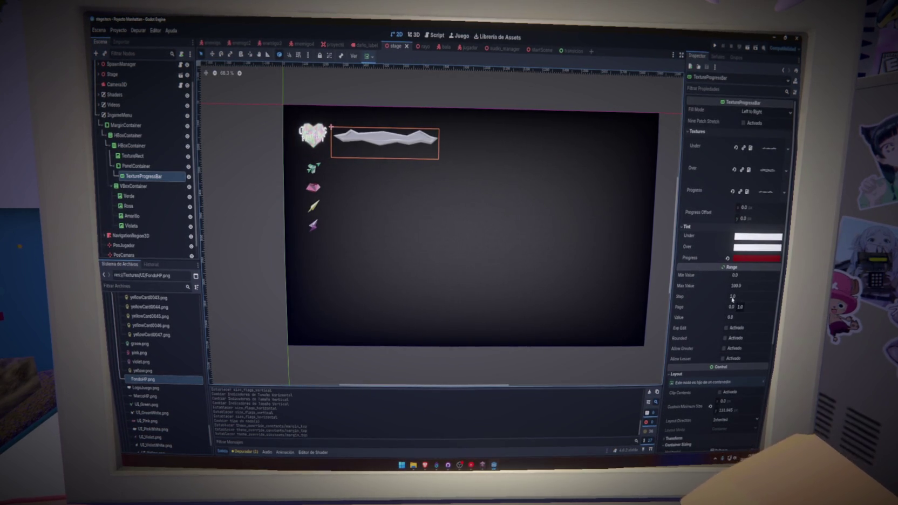
Set the TextureProgressBar's Max Value to 20, save, and try a Value of 2.
left_click(755, 285)
type("20")
key("Return")
key("ctrl+s")
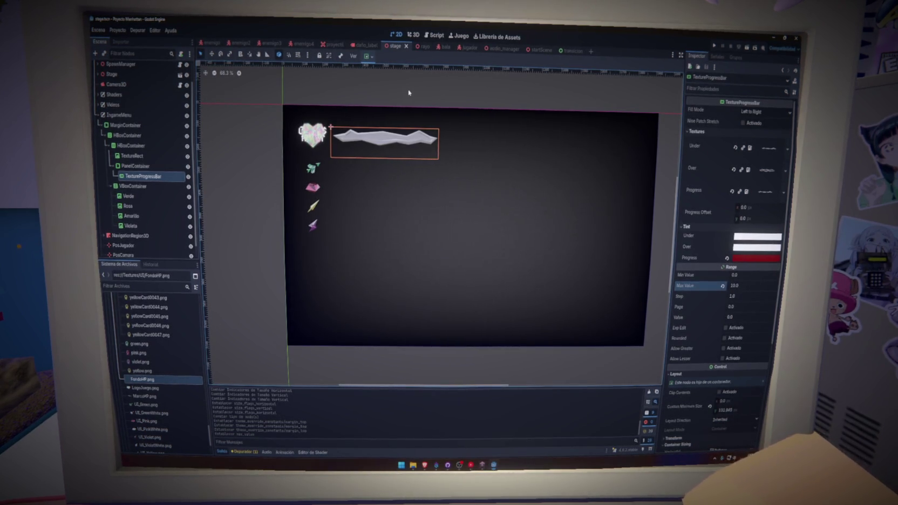
left_click(744, 317)
type("2")
key("Return")
Set Value to 4, test Right to Left fill mode, then revert to Left to Right.
left_click(730, 319)
type("4")
key("Return")
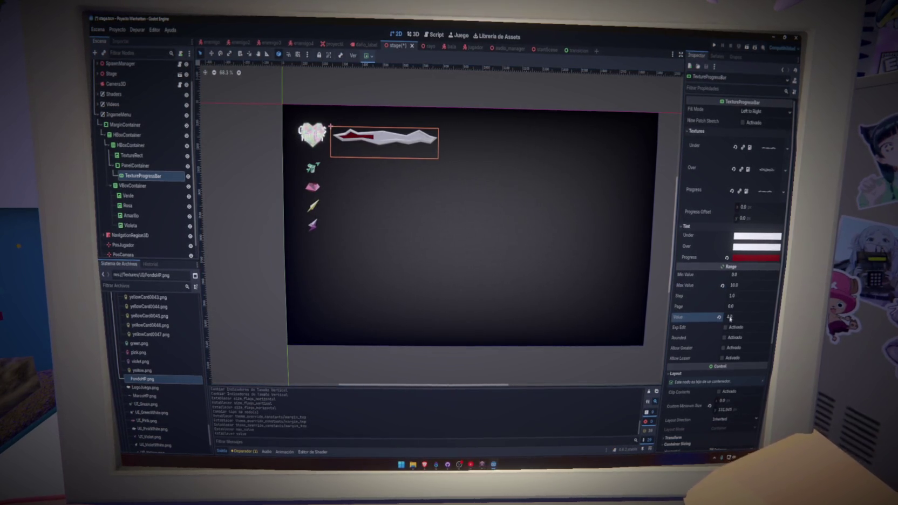
left_click(763, 111)
left_click(749, 130)
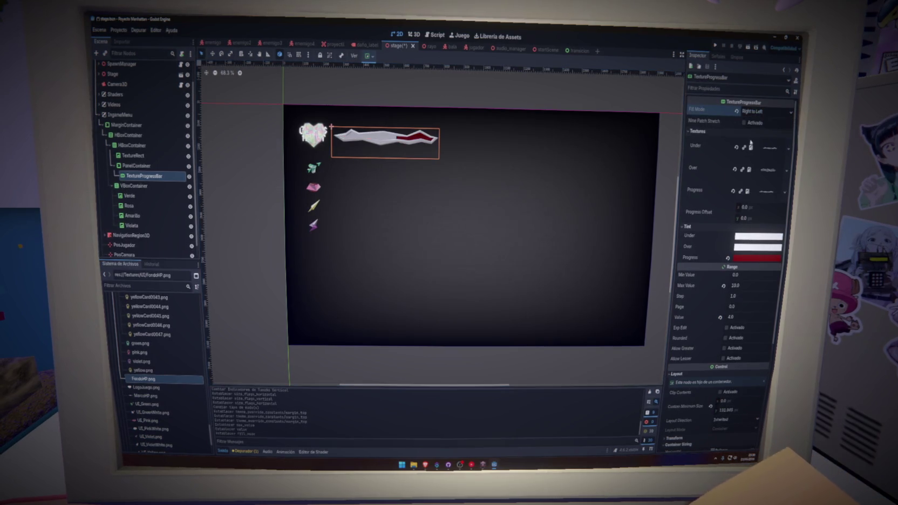
left_click(750, 110)
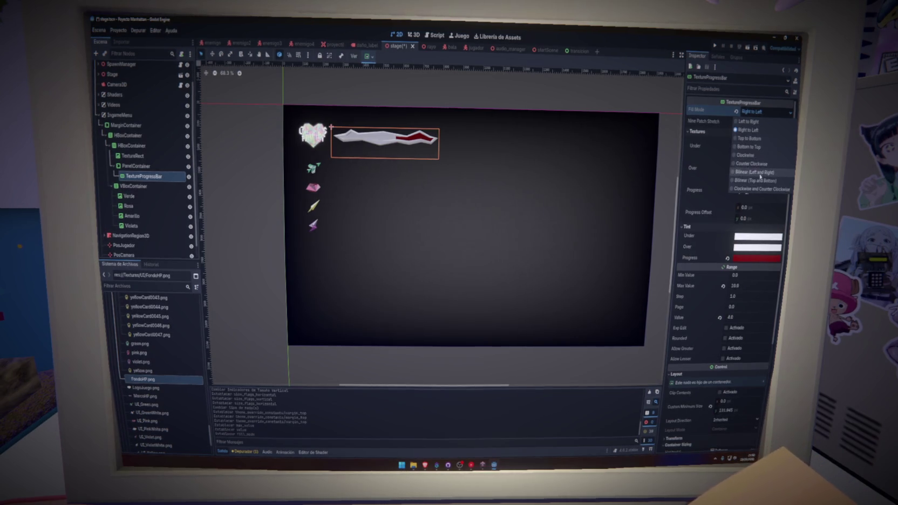
left_click(748, 122)
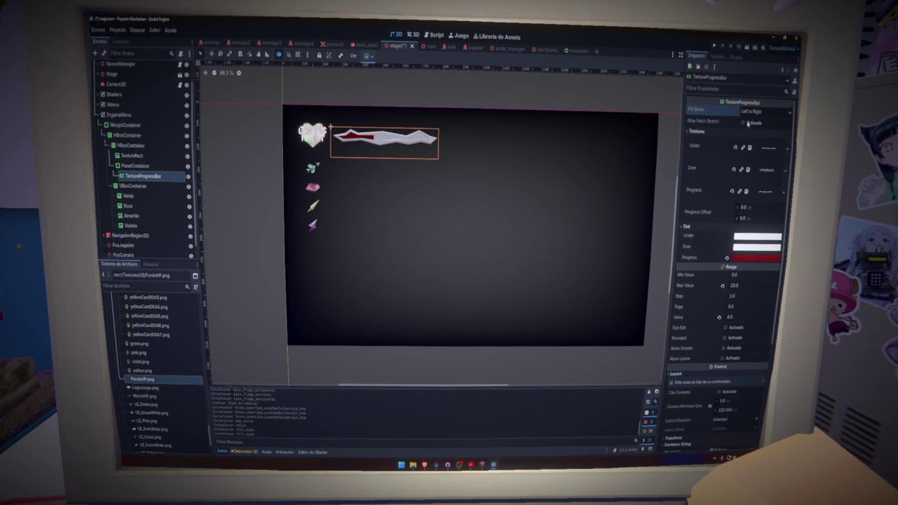
Drag Value back to 10 so the bar is fully red, save, and open jugador.gd.
mouse_move(733, 318)
left_mouse_down()
mouse_move(771, 318)
mouse_move(723, 318)
left_mouse_up()
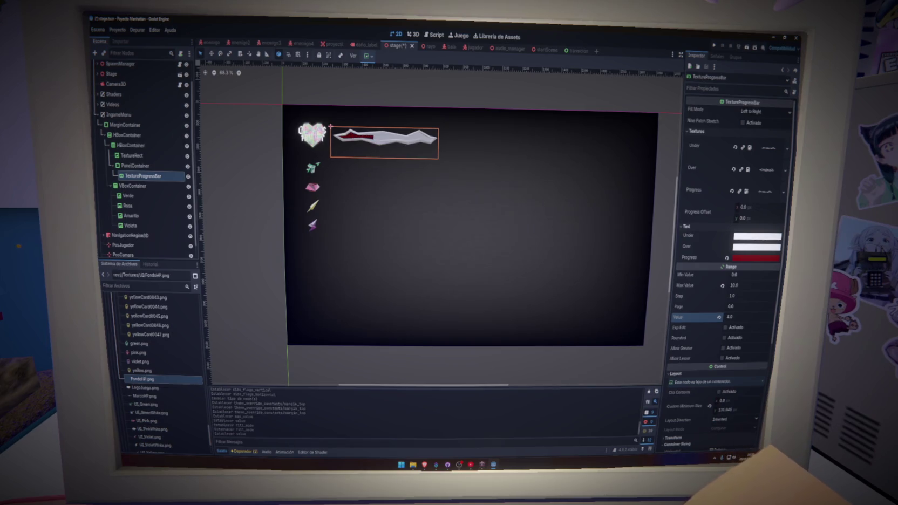
key("ctrl+s")
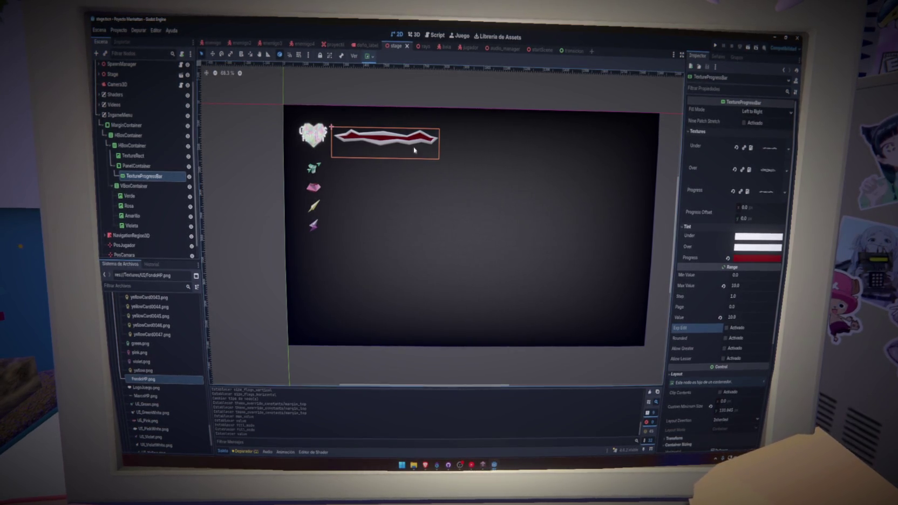
left_click(429, 34)
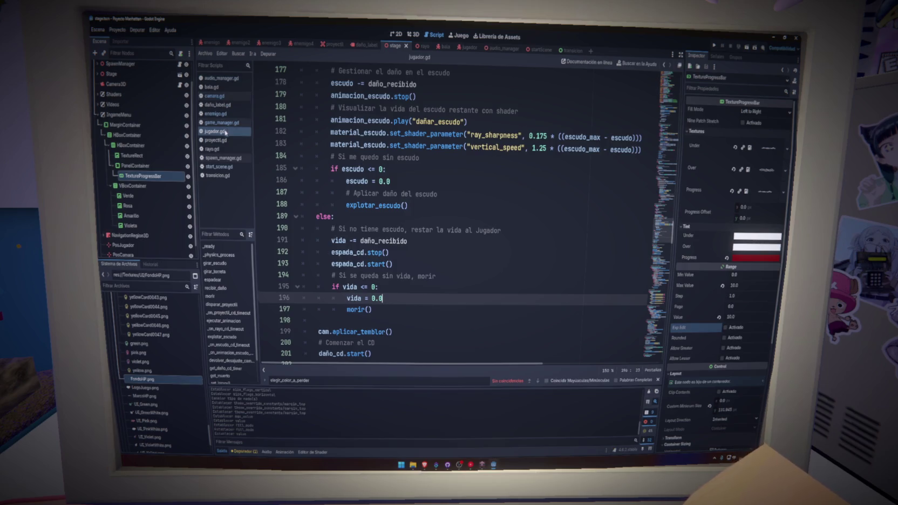
Scroll jugador.gd to the top and show the Grupos list (enemigo, gamemanager, jugador, proyectil).
left_click_drag(666, 229, 667, 76)
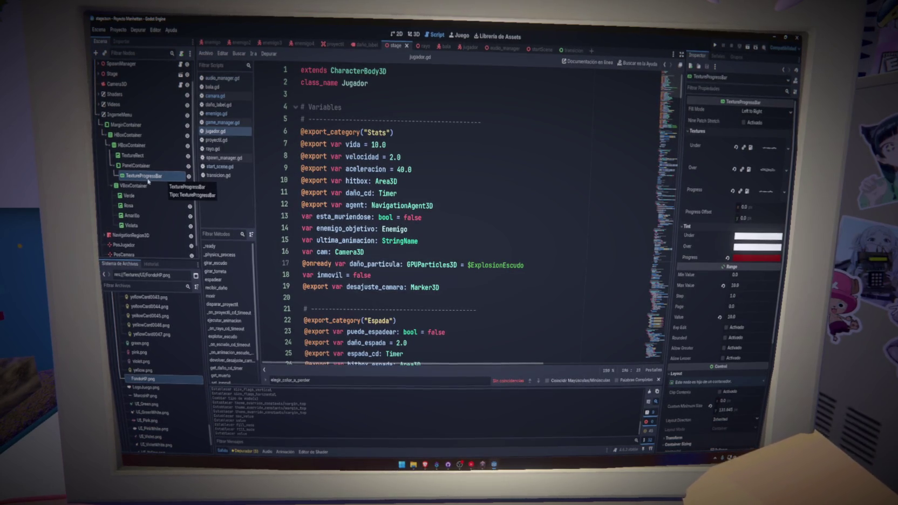
left_click(734, 58)
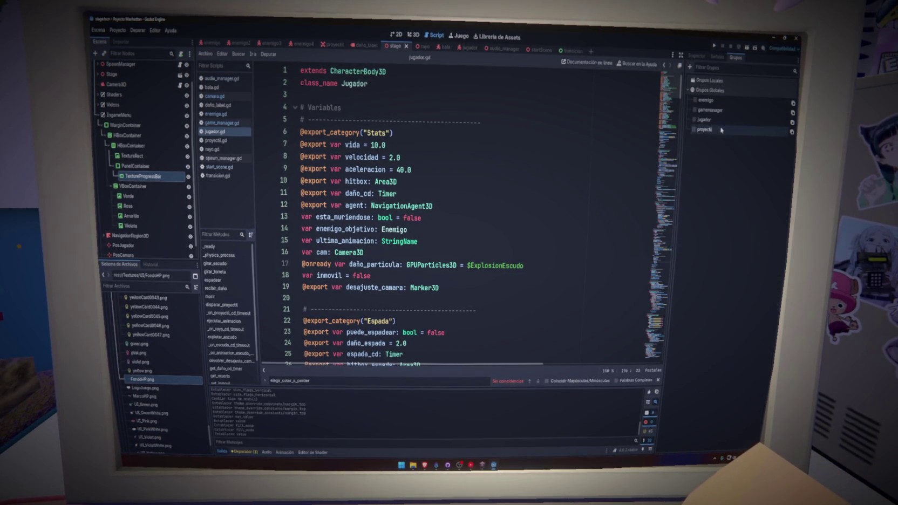
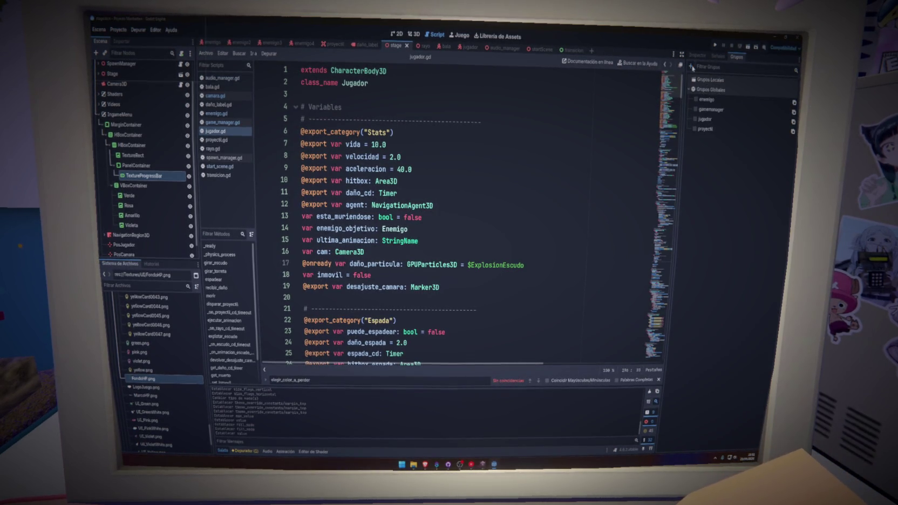
Create a node group named vida_jugador_barra with Global enabled and confirm it.
left_click(690, 67)
type("vida")
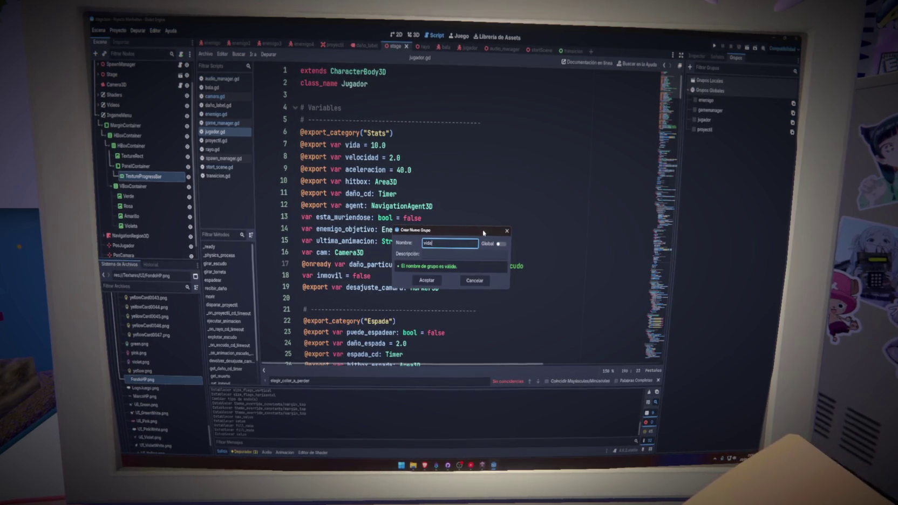
type("_jugad")
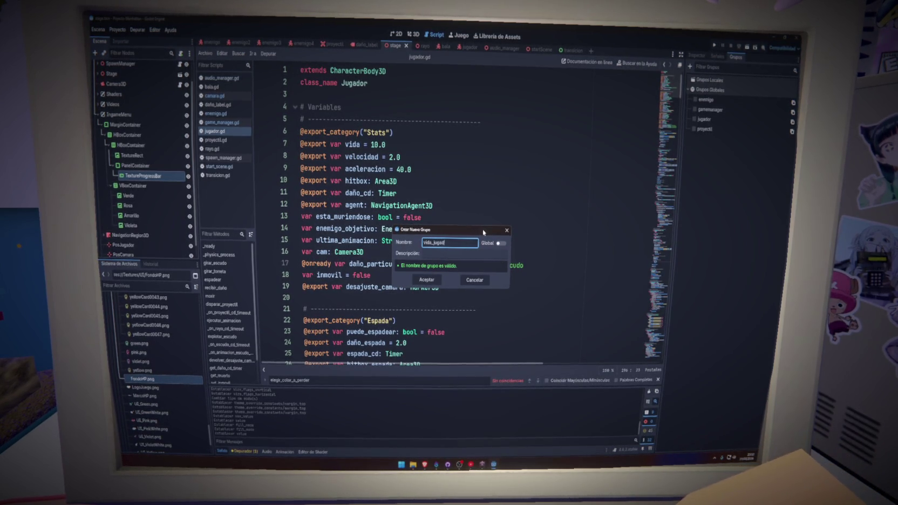
type("or")
left_click(500, 244)
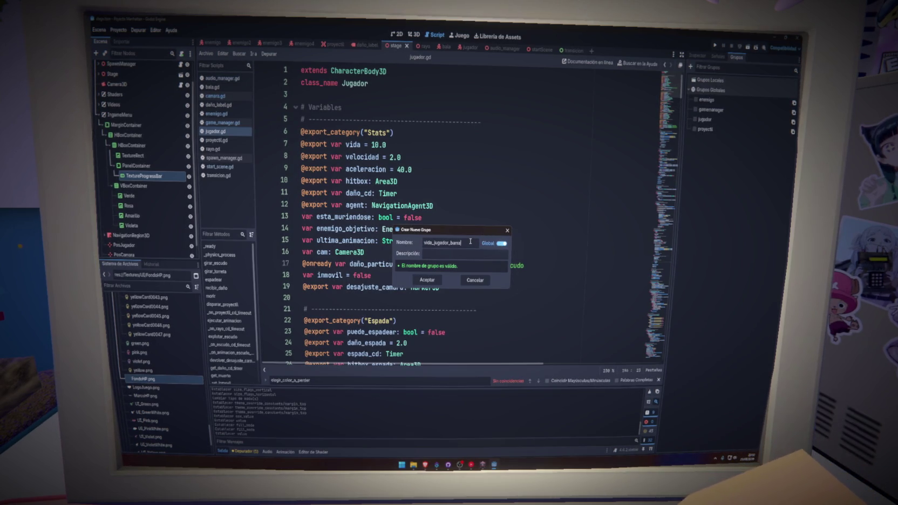
left_click(427, 280)
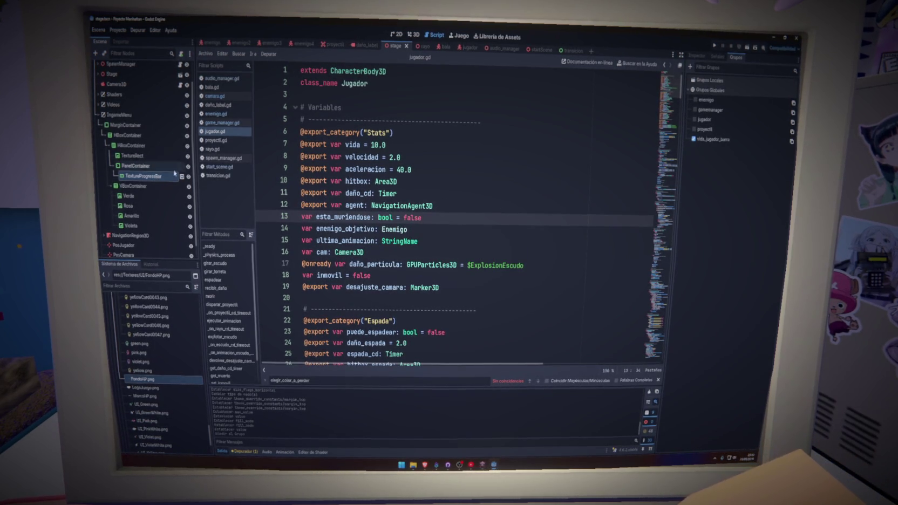
scroll(477, 227, "down", 15)
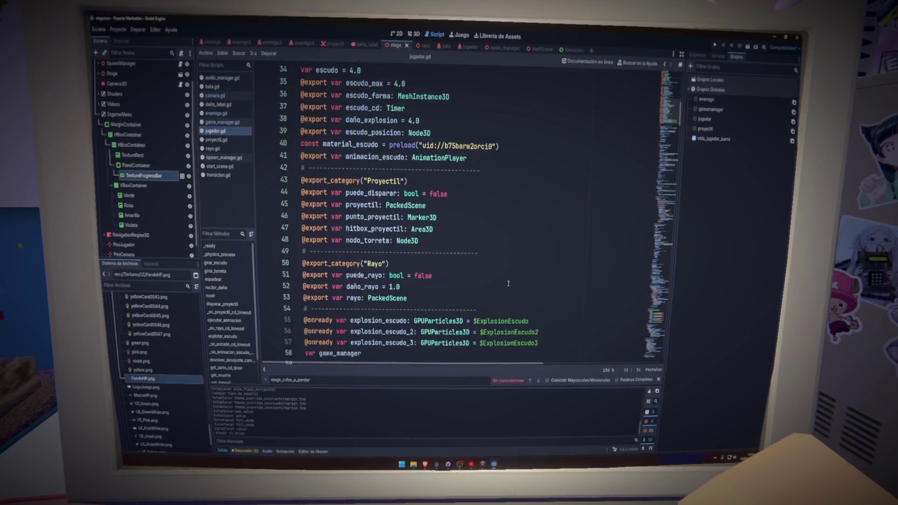
scroll(485, 259, "up", 2)
left_click(437, 217)
key("Return")
type("@c")
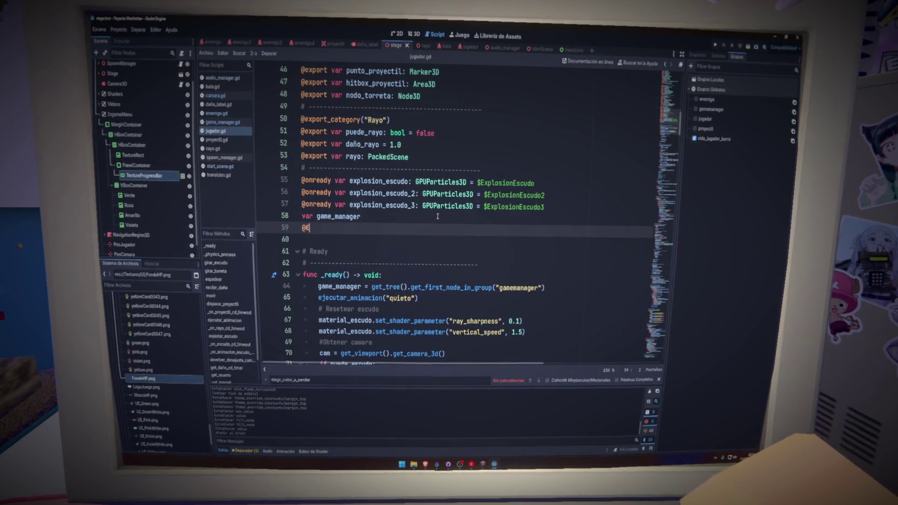
type("nready var vida_ba")
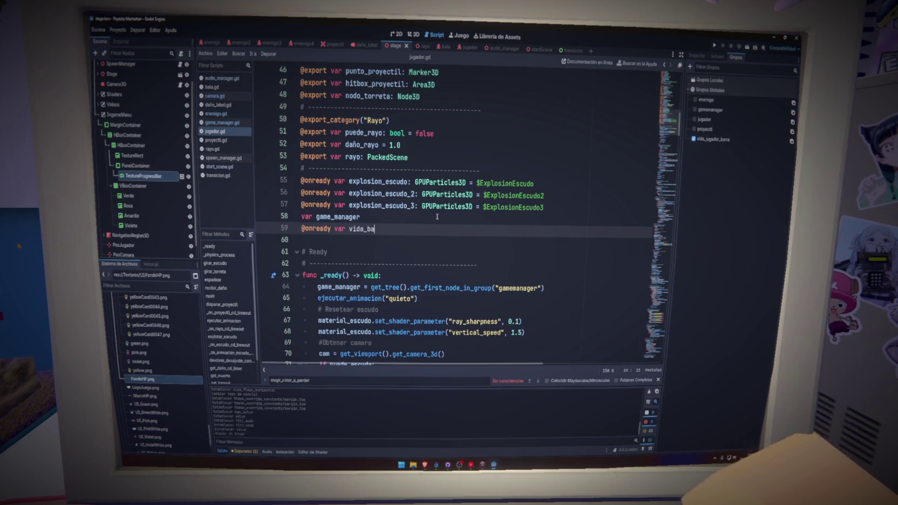
type("rra: TextureP")
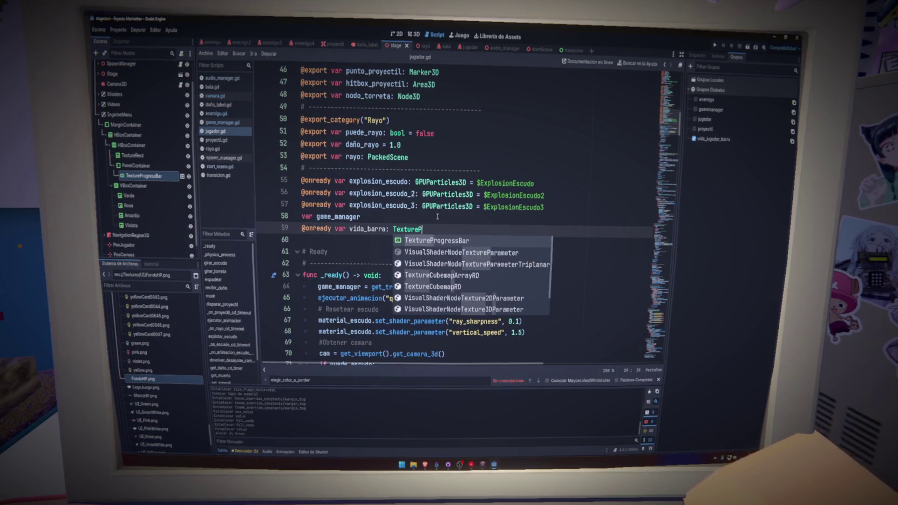
type(" =")
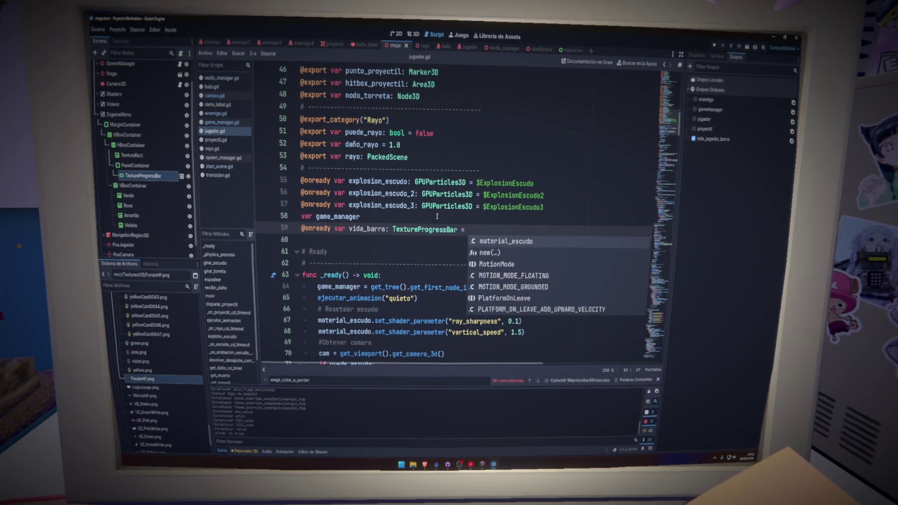
type(" get_Tr")
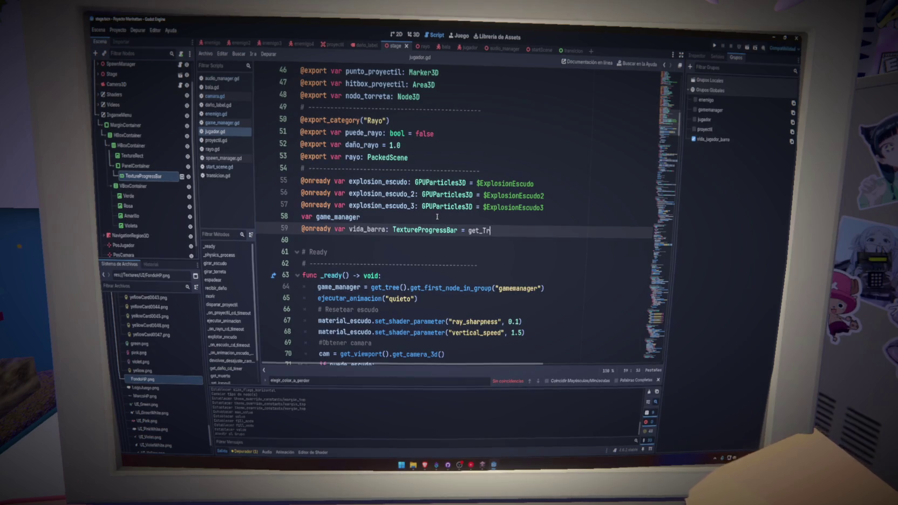
type("ee")
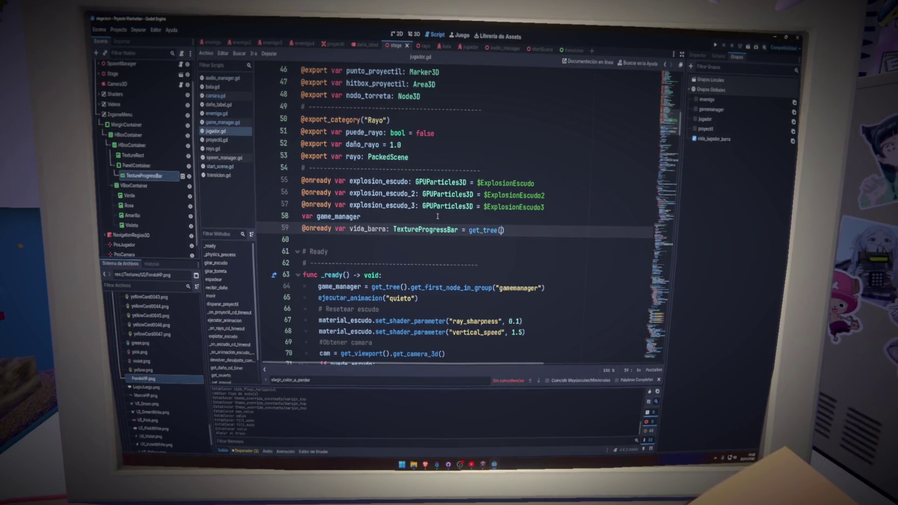
type(").firs")
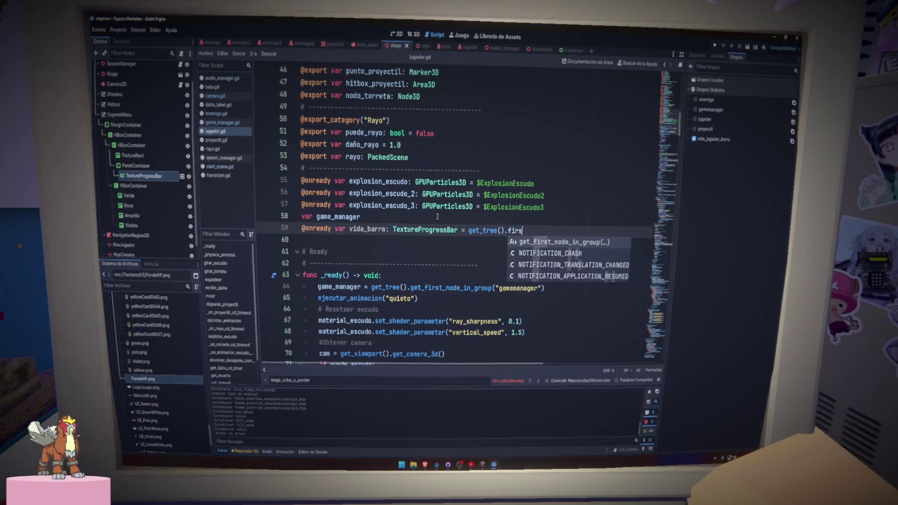
key("Return")
type("\"vida_jugador_barra\"")
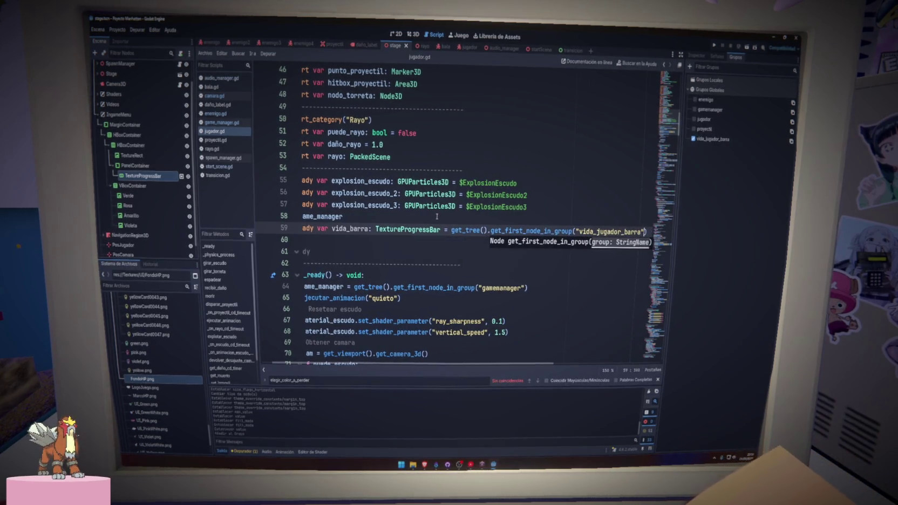
scroll(444, 374, "left", 2)
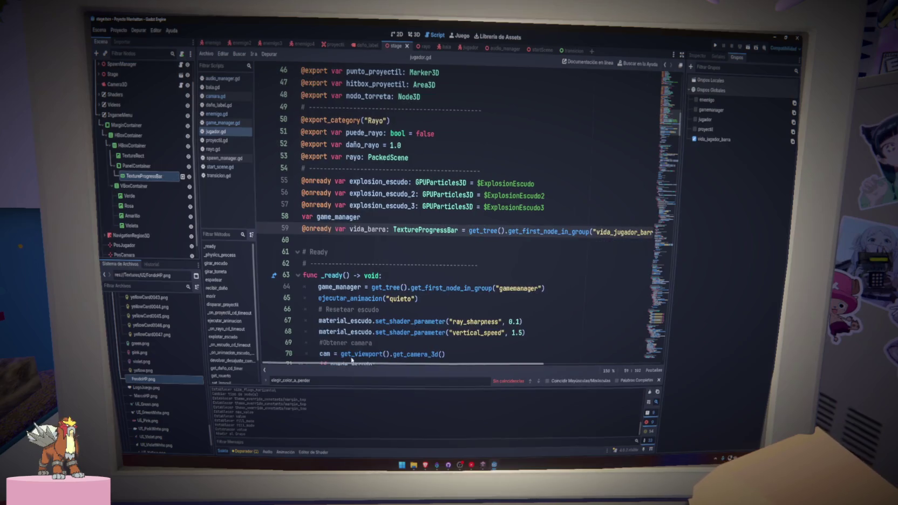
left_click(345, 252)
double_click(367, 229)
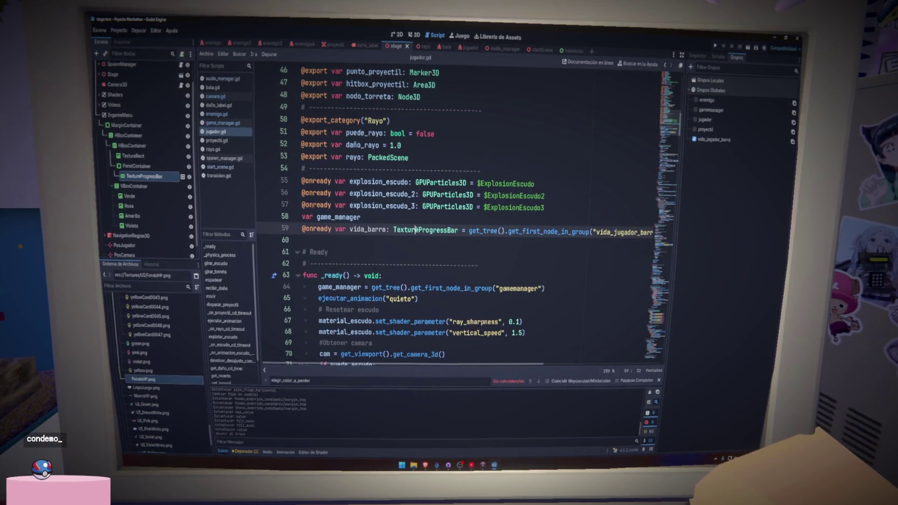
left_click_drag(669, 116, 669, 234)
Insert an 'if vida_barra:' check below 'vida -= daño_recibido'.
scroll(540, 214, "up", 1)
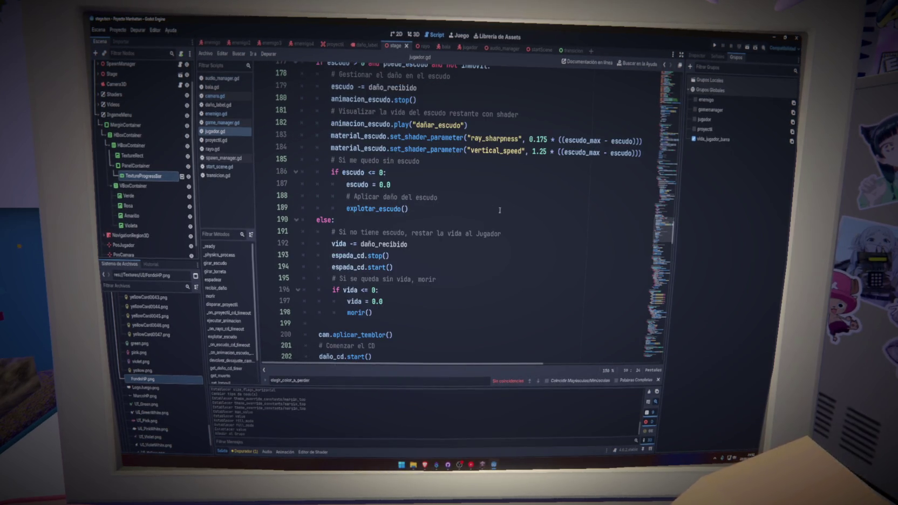
left_click(543, 228)
left_click(534, 234)
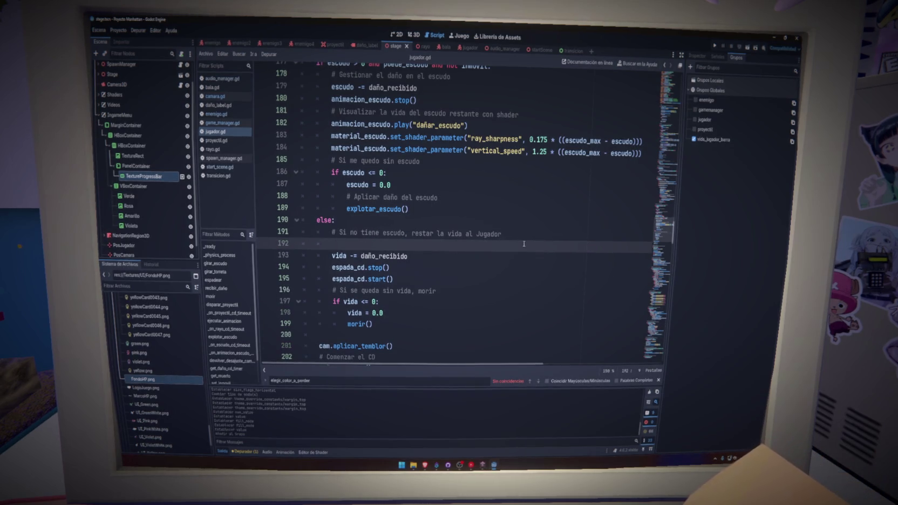
left_click(524, 242)
key("Return")
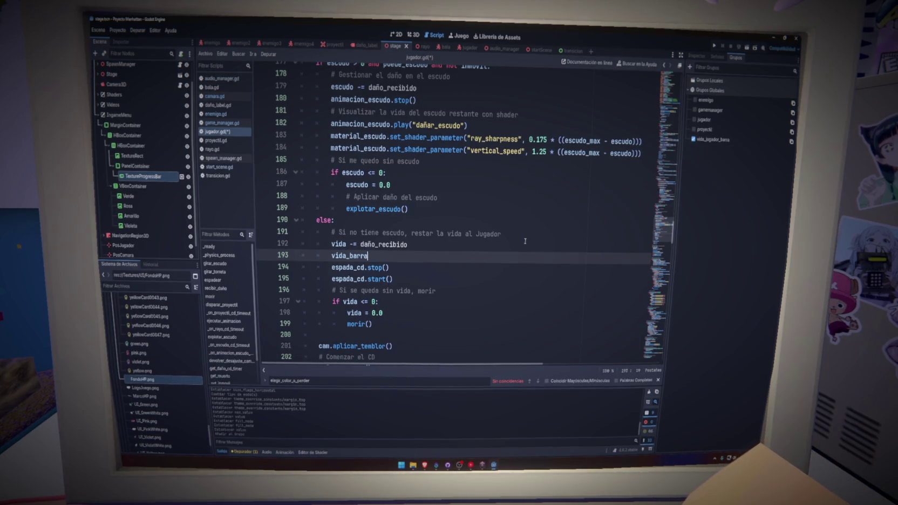
type(".")
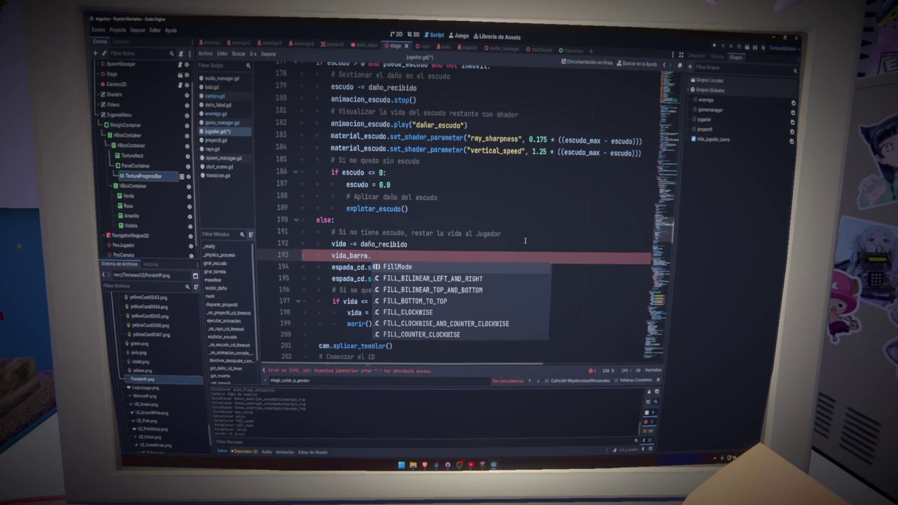
key("BackSpace")
key("BackSpace")
key("BackSpace")
type("if")
key("Return")
key("Return")
key("BackSpace")
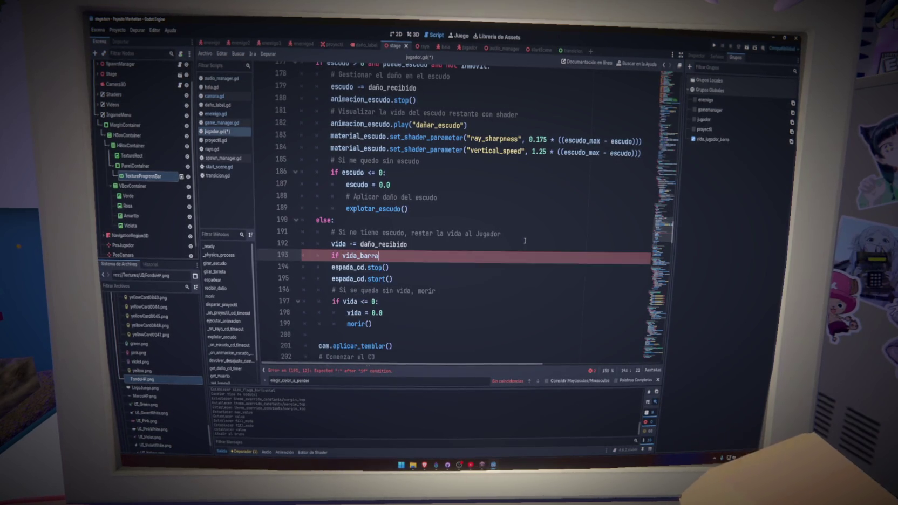
Inside it, add 'if vida_barra is TextureProgressBar:' and 'vida_barra.value = vida'.
key("Return")
type("if vida")
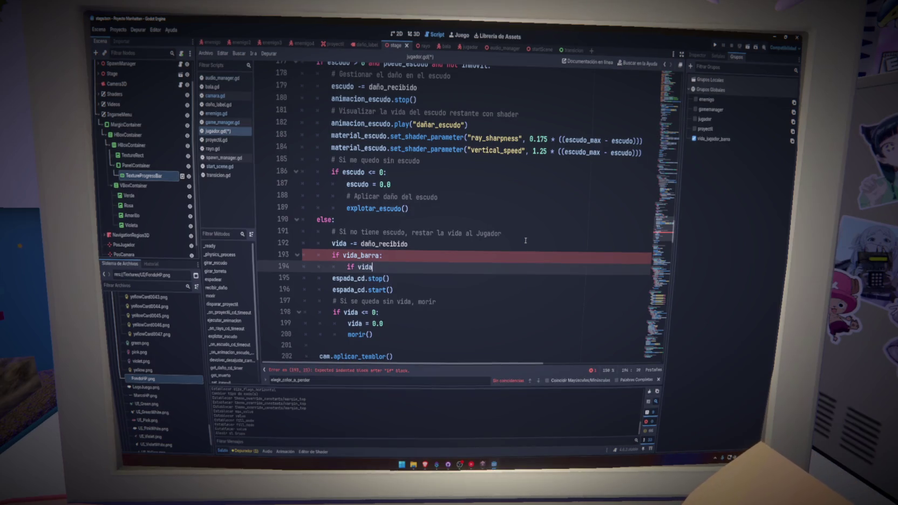
key("Down")
key("Down")
key("Return")
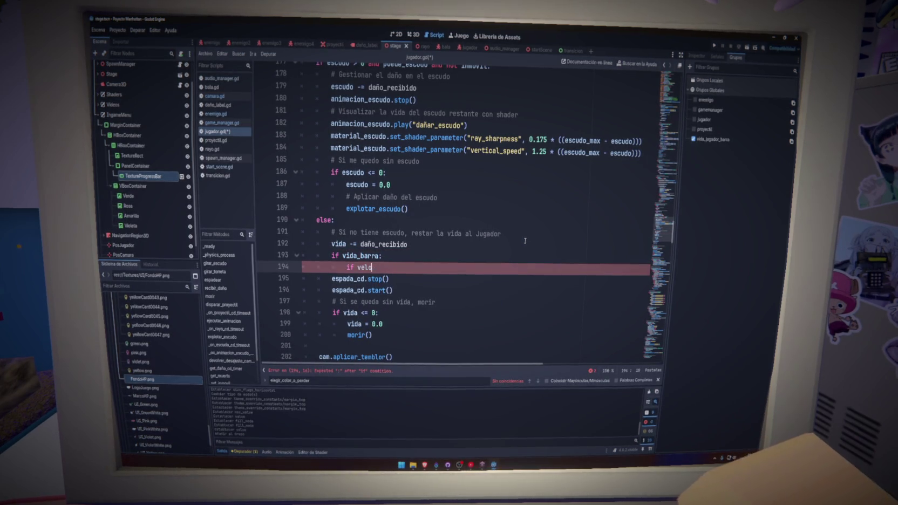
type("_barra")
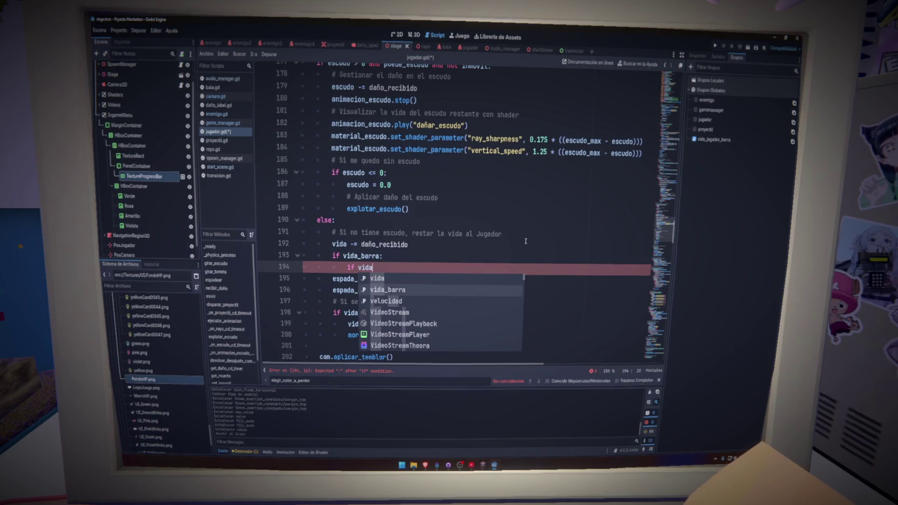
type(" is Texture")
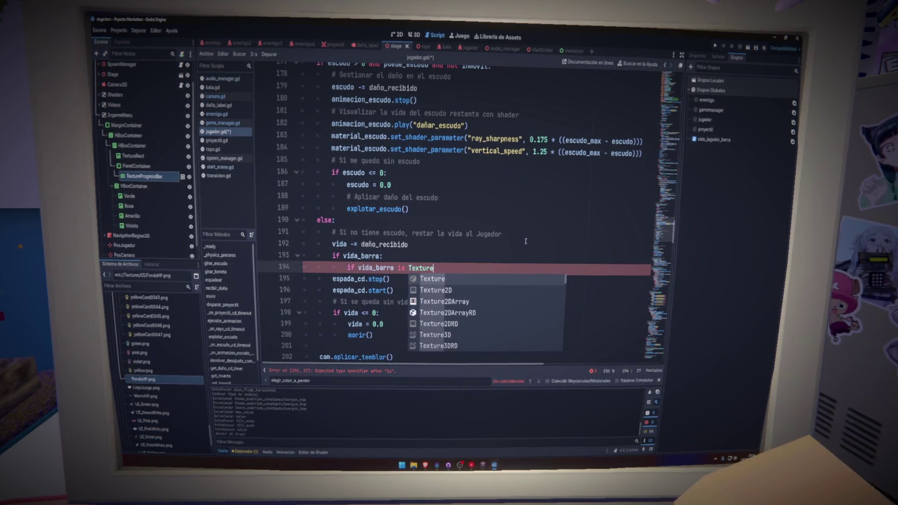
type("rogr")
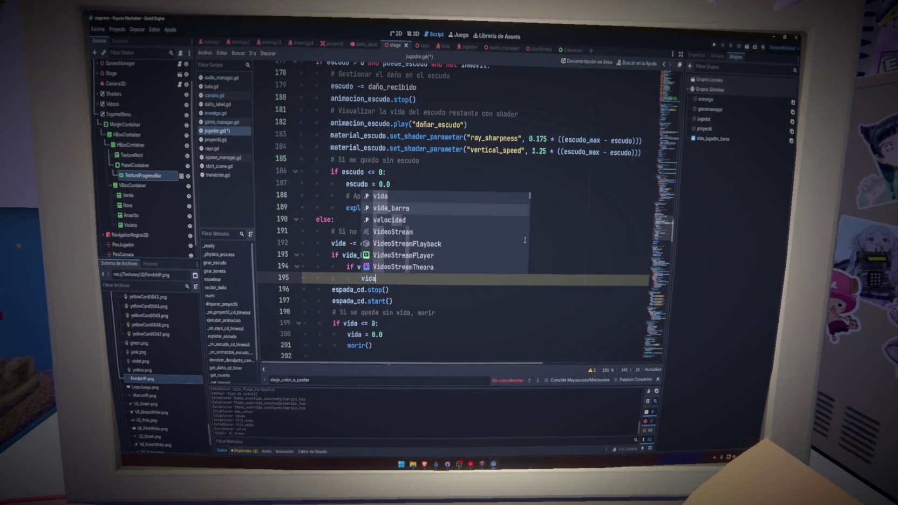
key("Return")
type(".value")
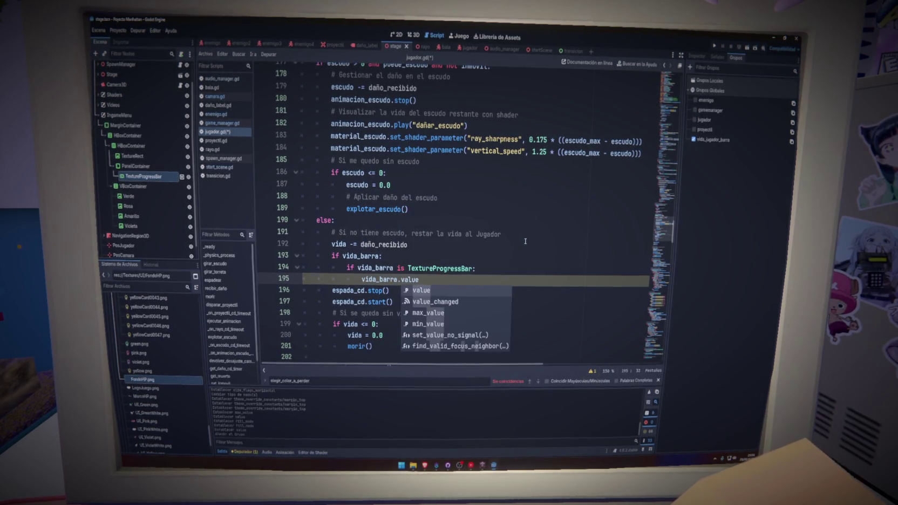
type(" = vida")
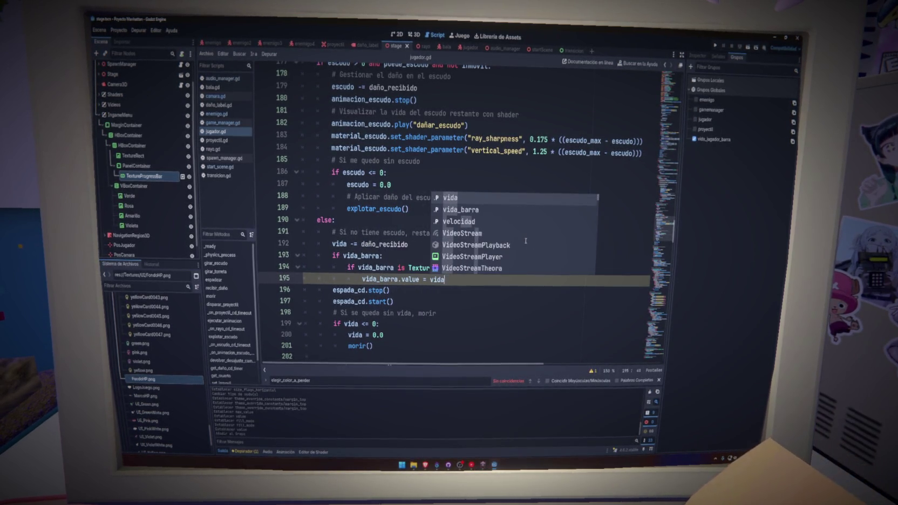
left_click(492, 150)
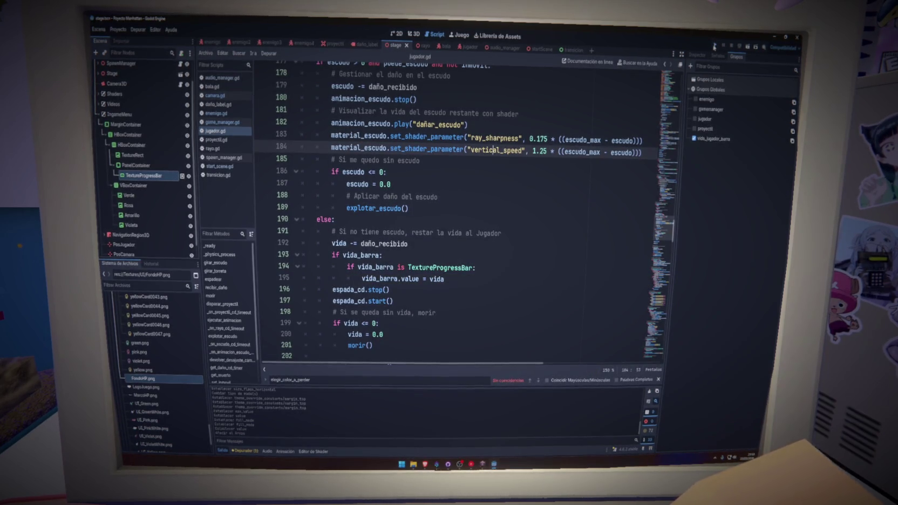
left_click(713, 47)
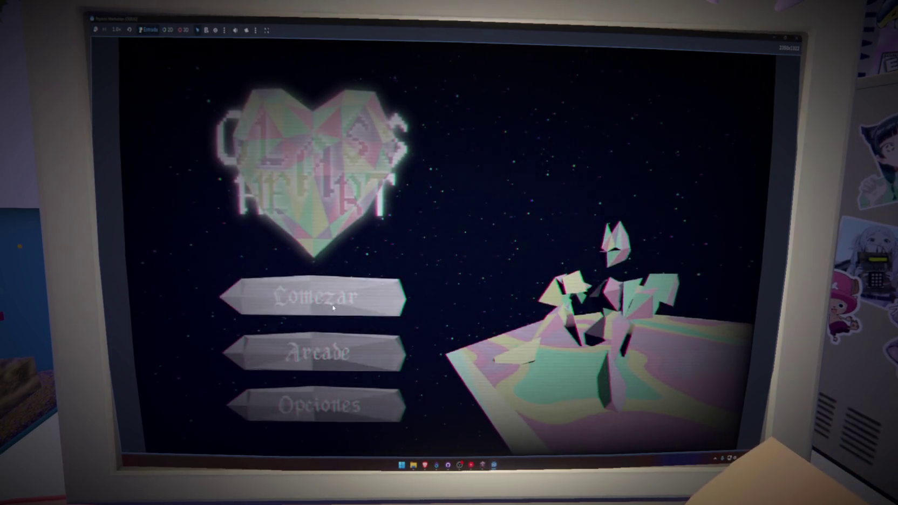
Play the game twice from the Comenzar menu, stopping each run with F8.
left_click(333, 308)
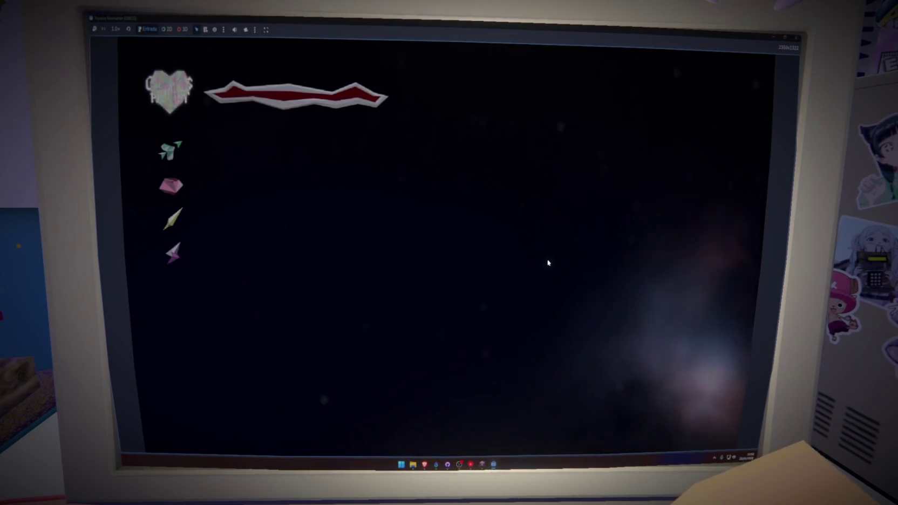
key("F8")
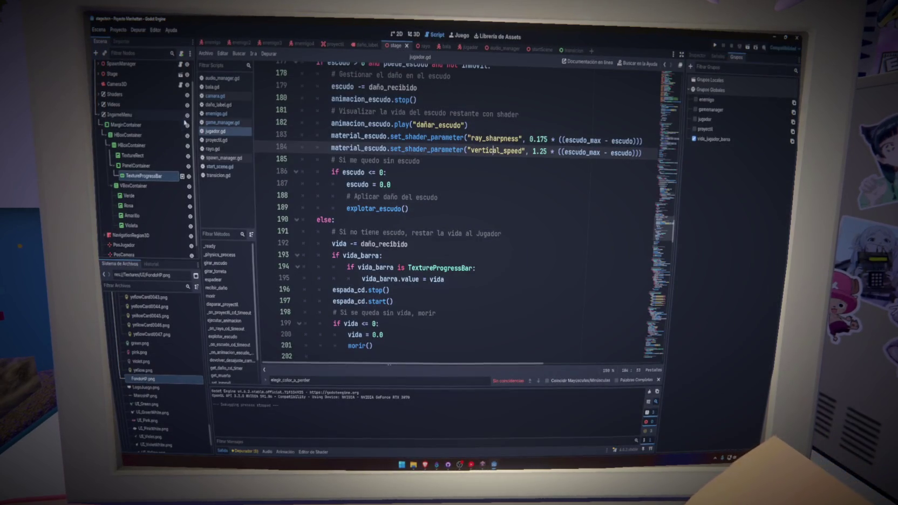
left_click(715, 47)
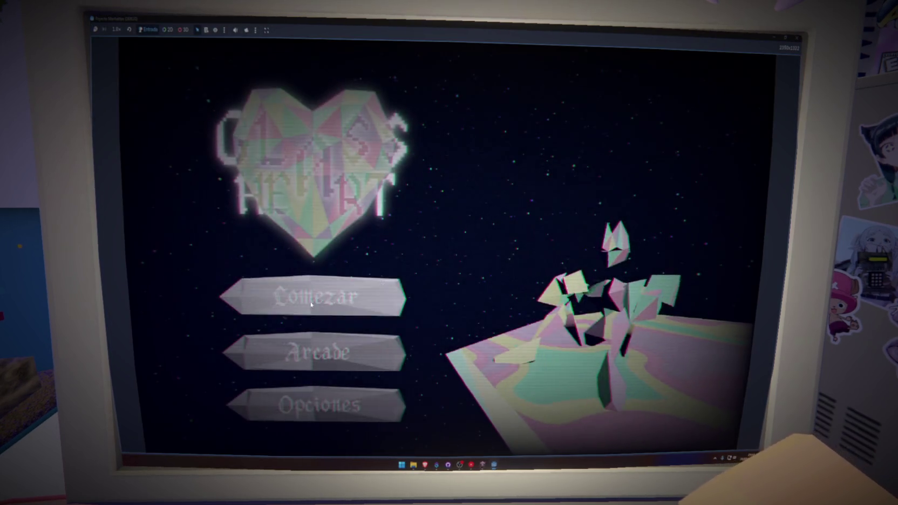
left_click(311, 305)
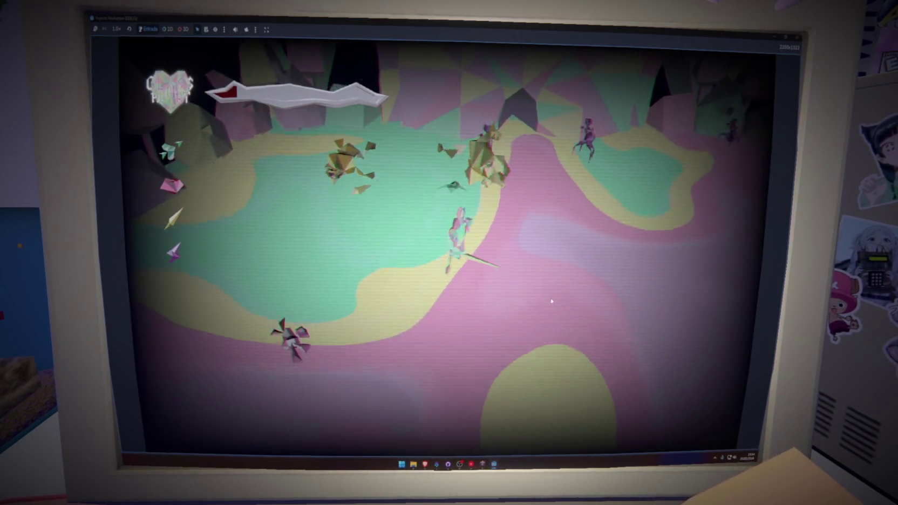
key("F8")
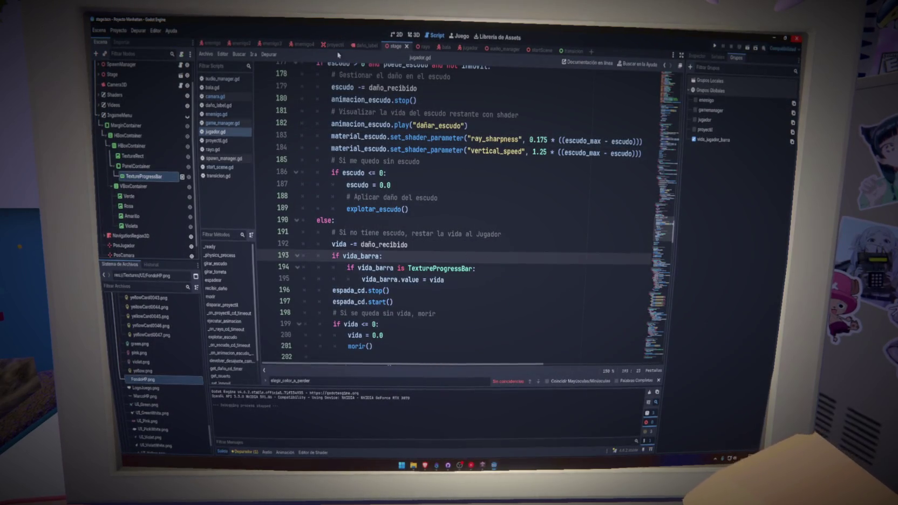
Set the health bar's Tint Under colour to grey 656565 and save the scene.
left_click(697, 55)
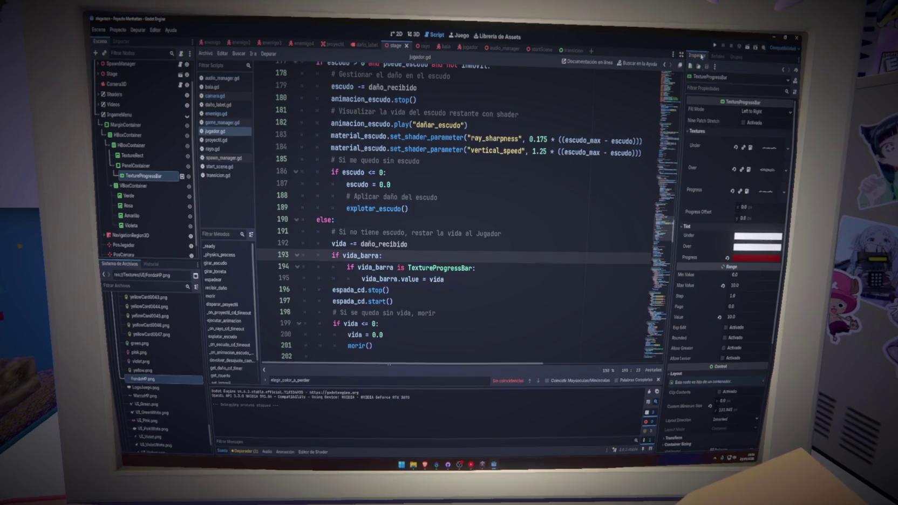
left_click(752, 240)
left_click_drag(772, 305, 778, 292)
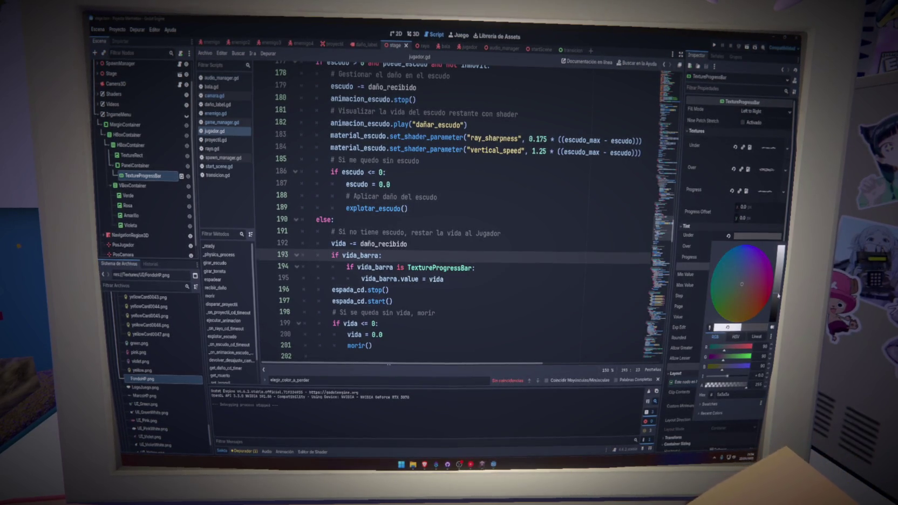
left_click(696, 249)
left_click(744, 249)
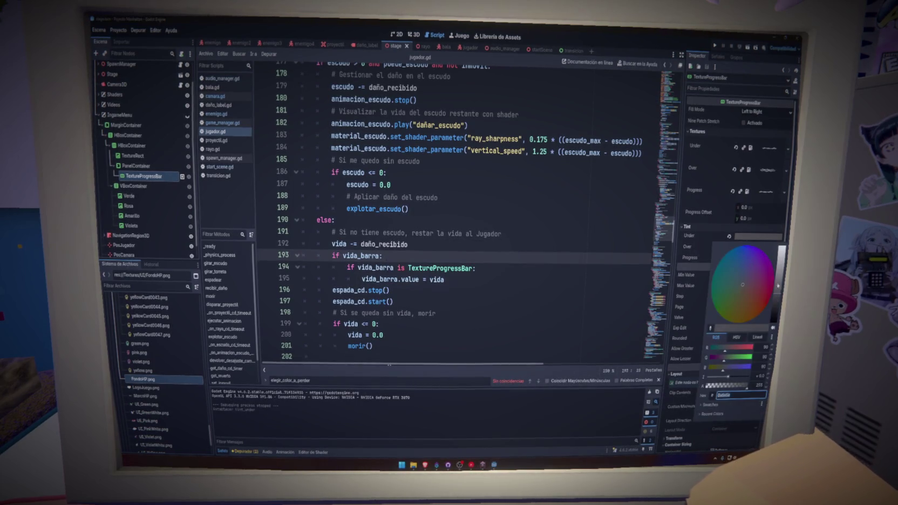
left_click(700, 245)
left_click(766, 235)
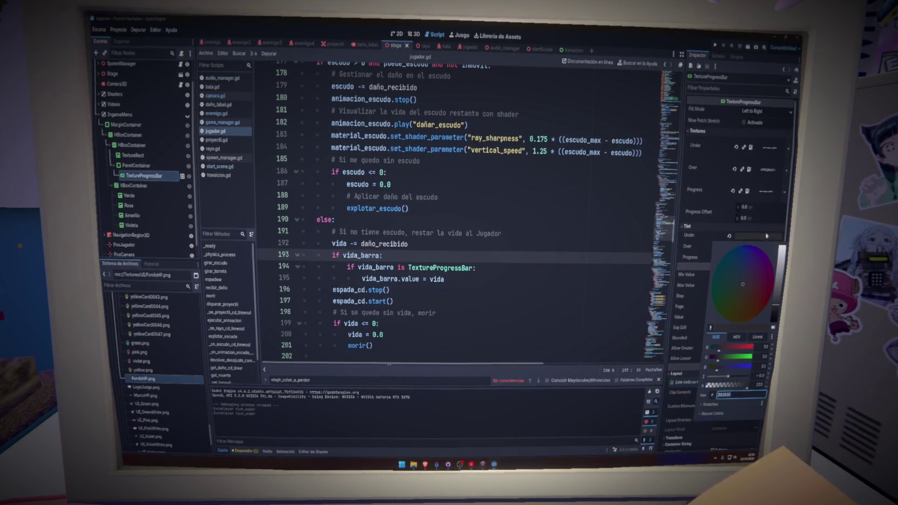
left_click(701, 244)
key("ctrl+s")
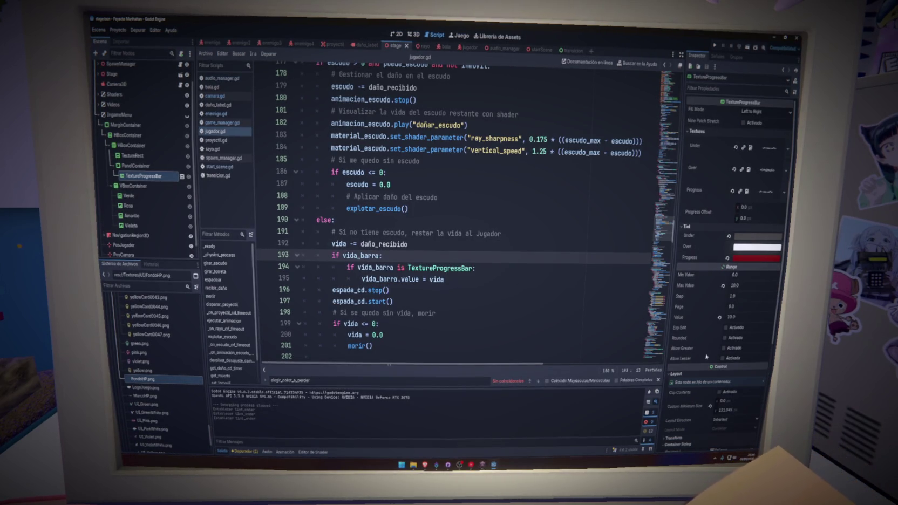
scroll(710, 326, "down", 2)
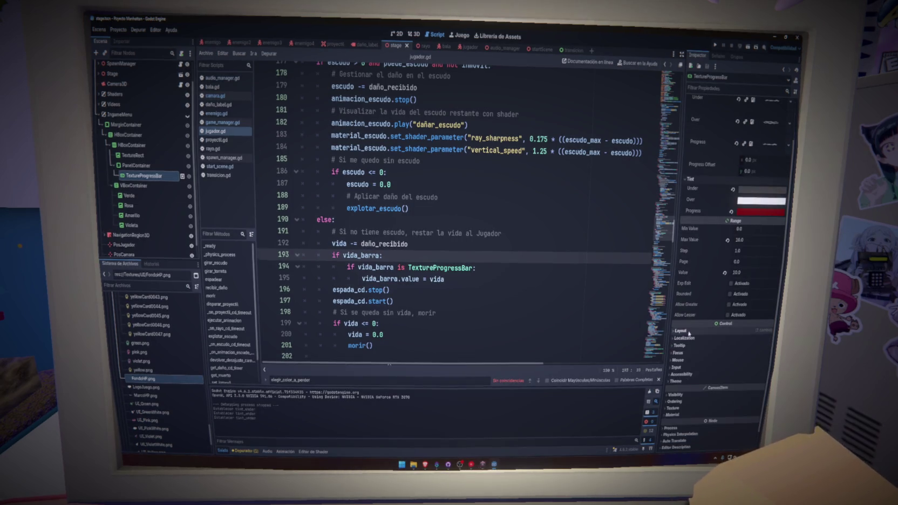
scroll(689, 345, "up", 2)
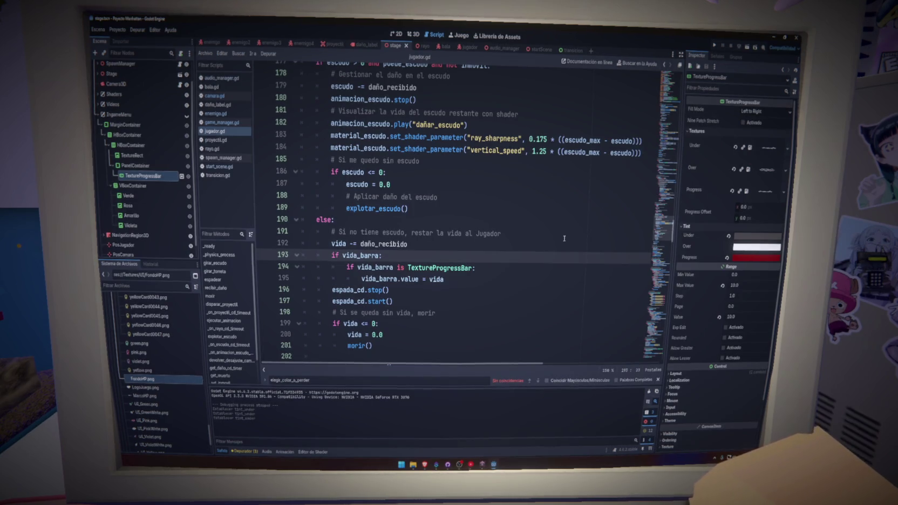
left_click(510, 270)
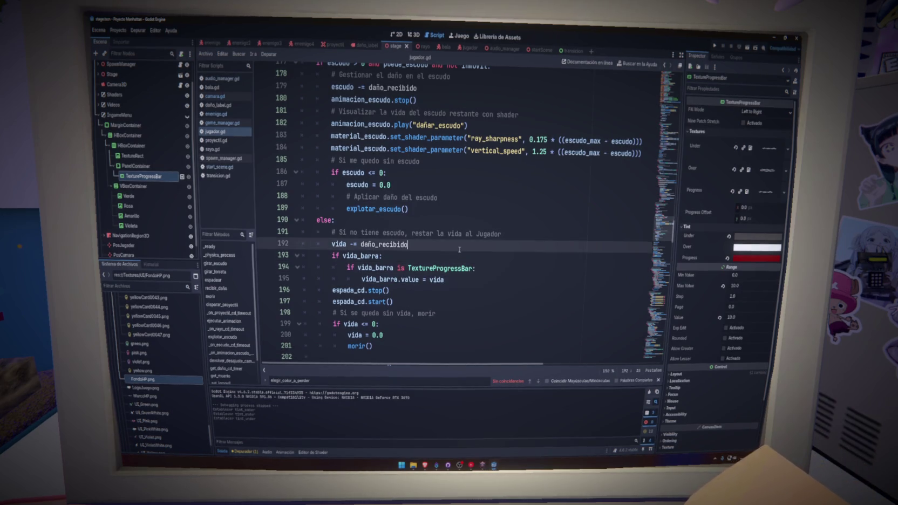
Run the game with F5 and start a new game from the main menu.
key("Up")
key("F5")
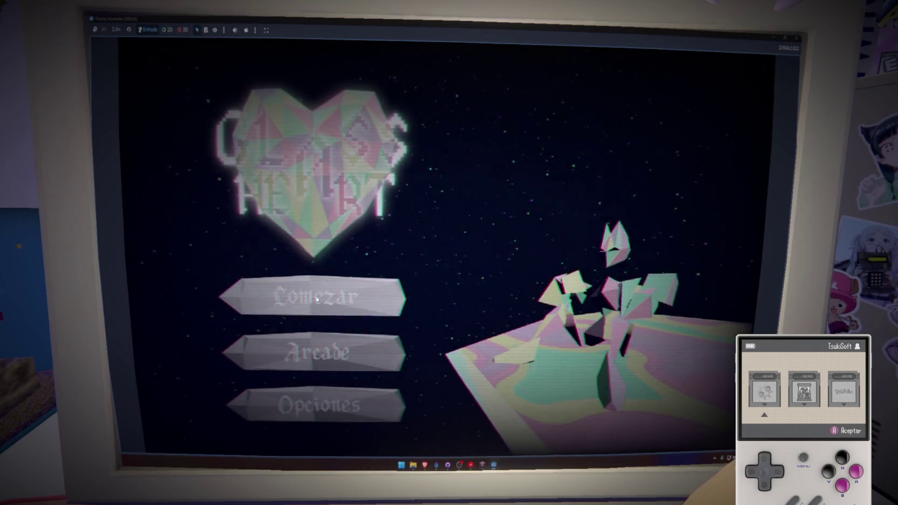
left_click(317, 299)
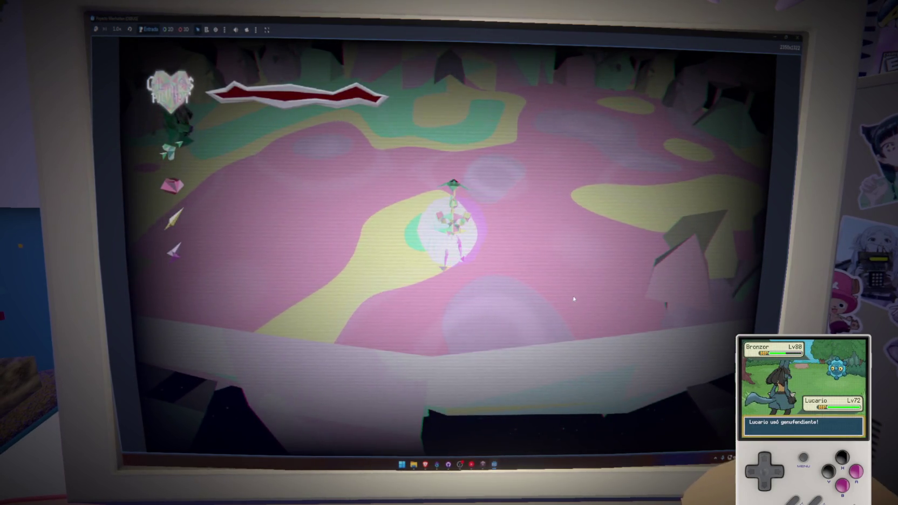
Move through the arena with WASD fighting enemies, then open spawn_manager.gd.
key("w")
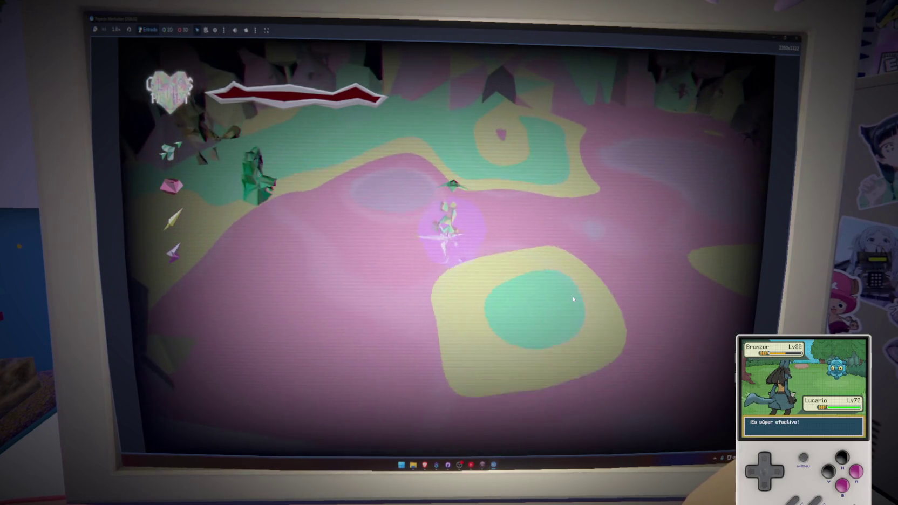
key("a")
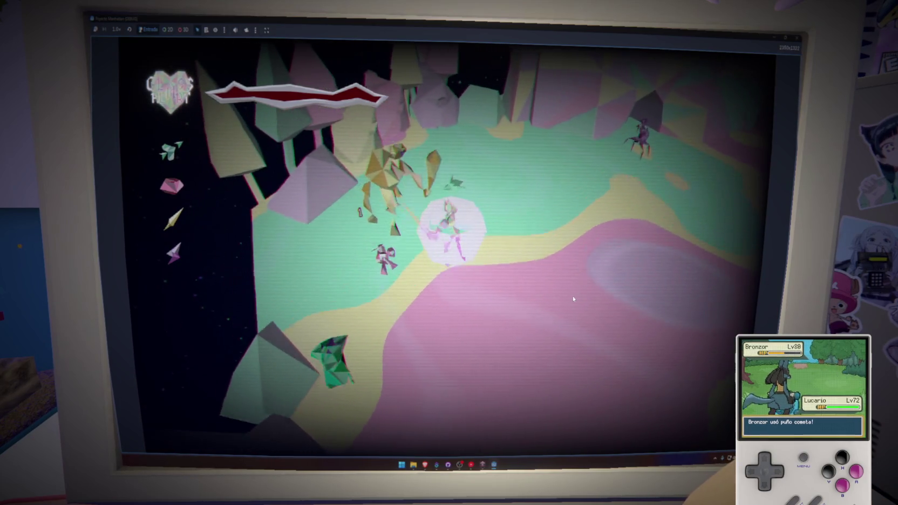
key("d")
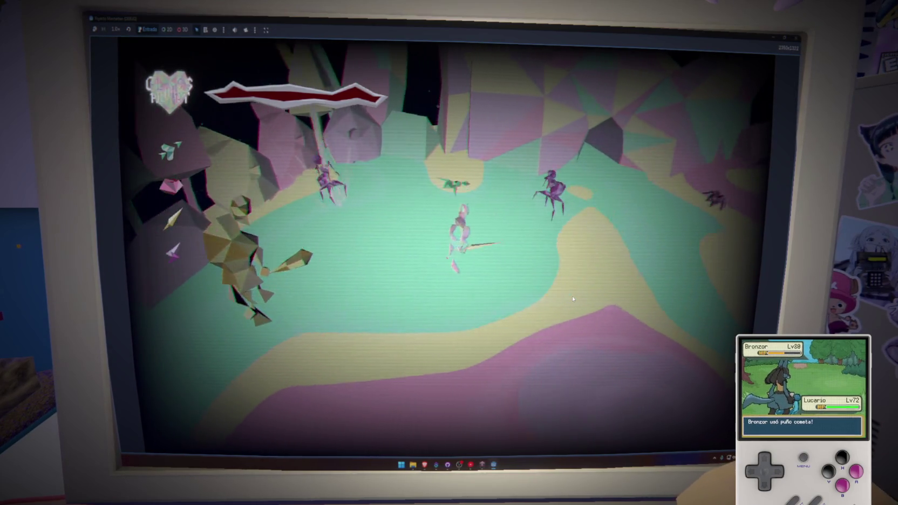
key("w")
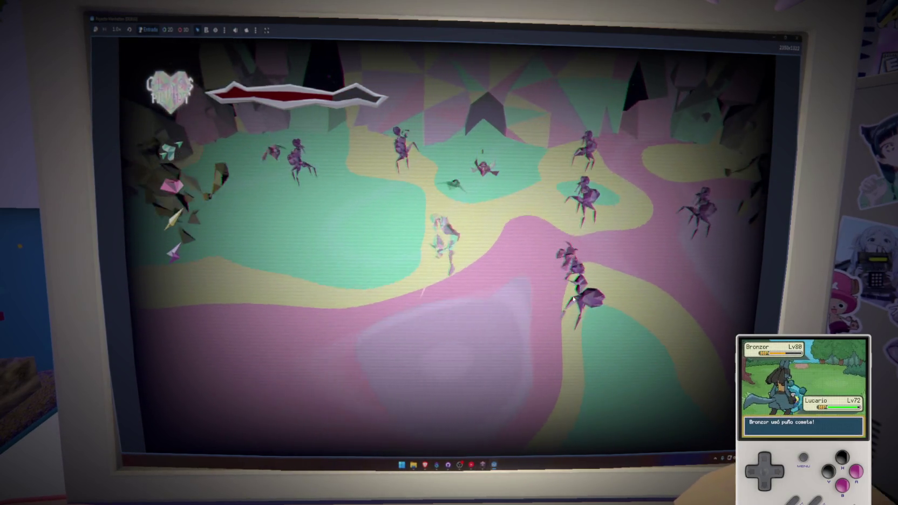
key("s")
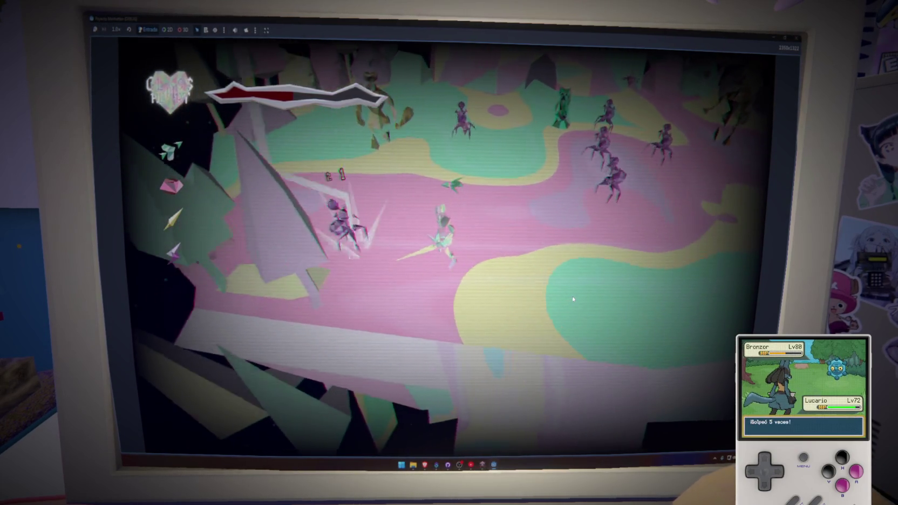
key("w")
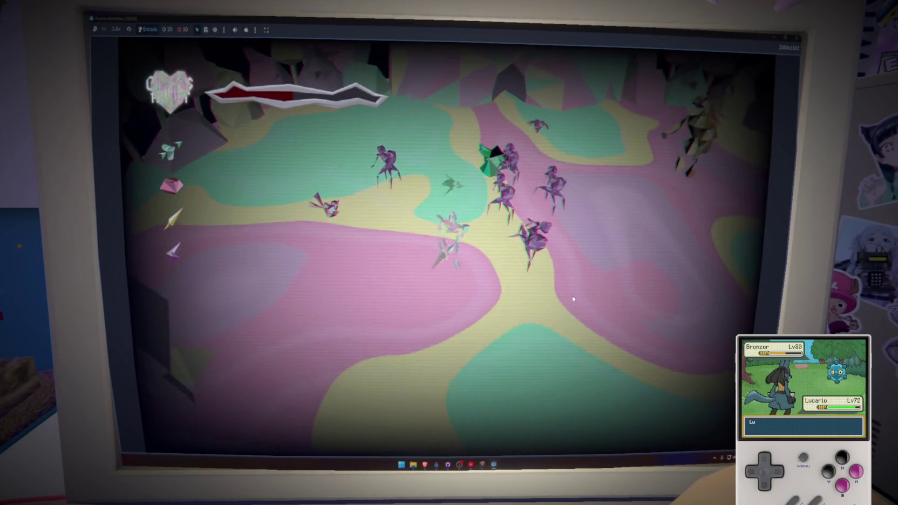
key("w")
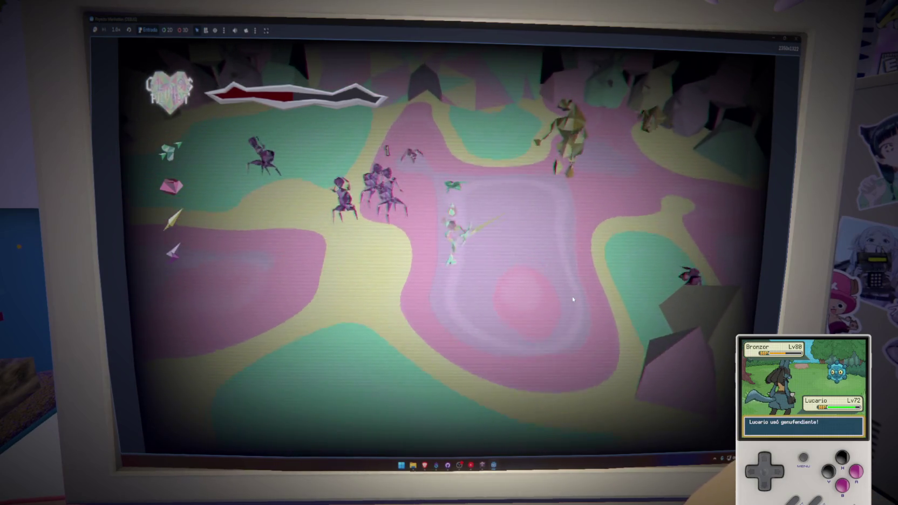
key("w")
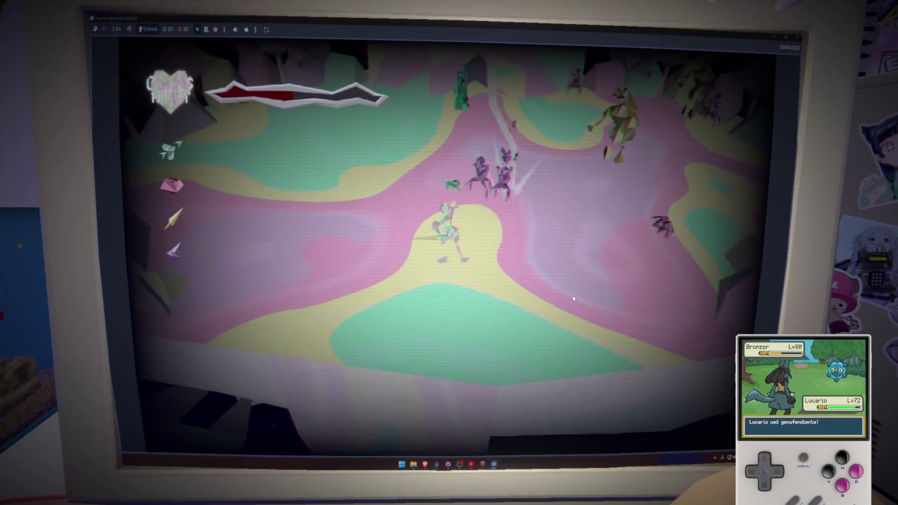
key("w")
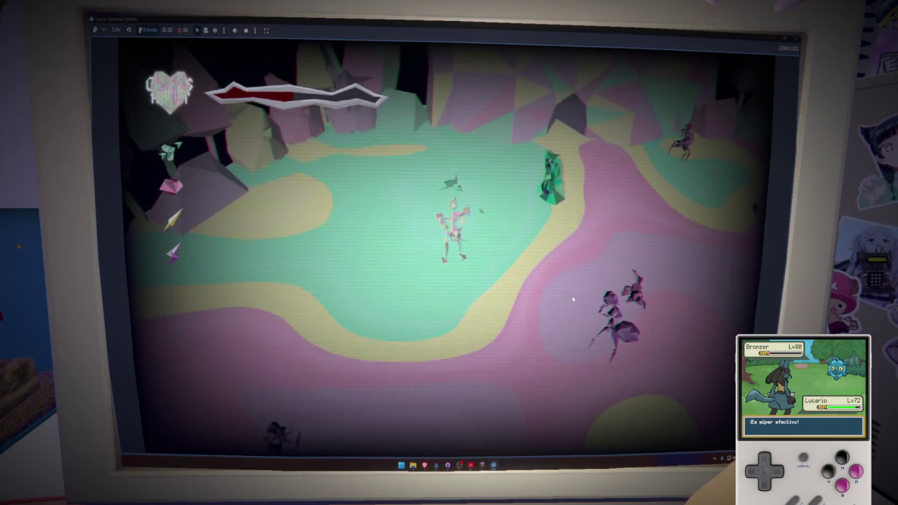
key("s")
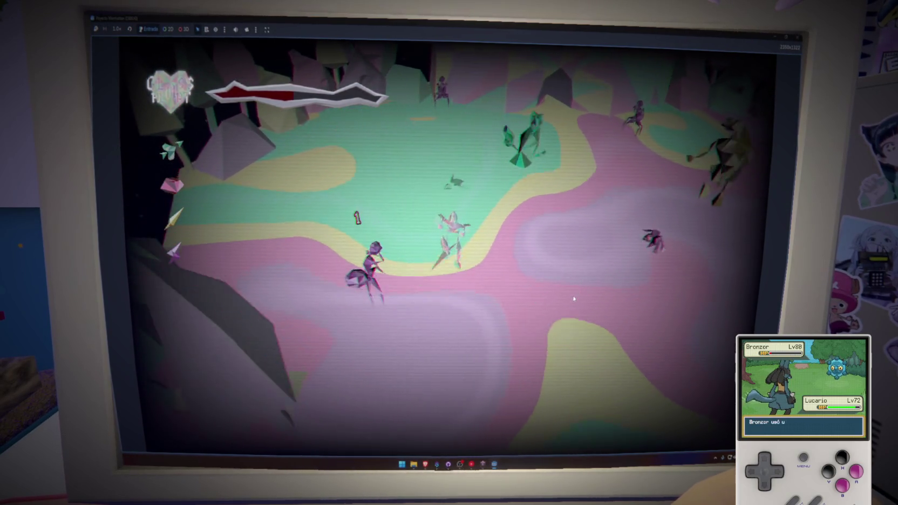
key("w")
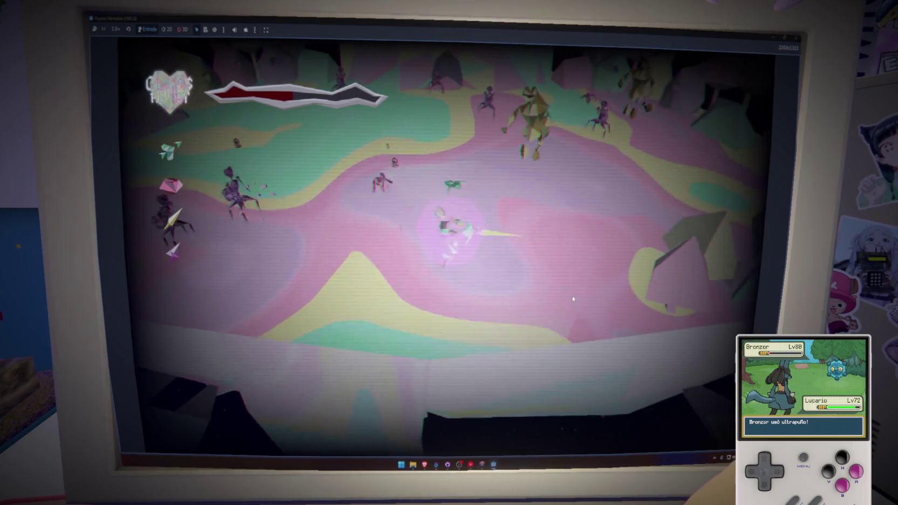
key("a")
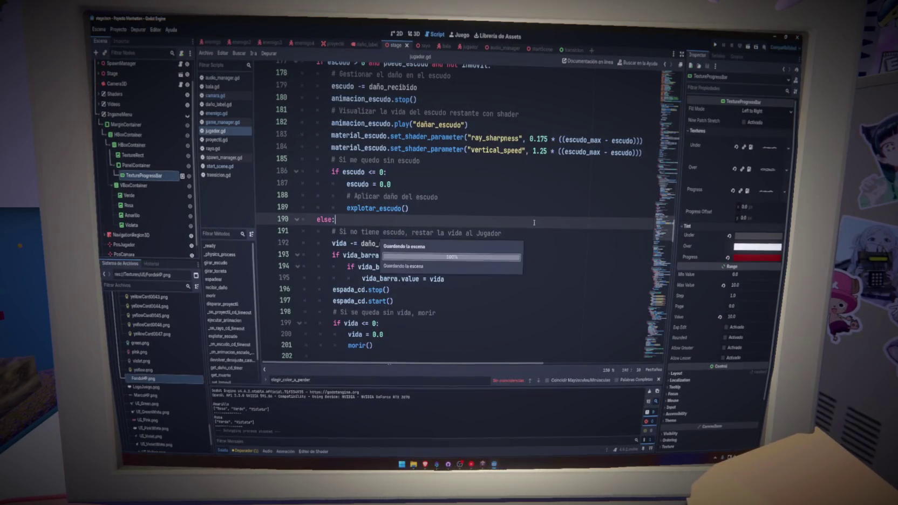
left_click(235, 159)
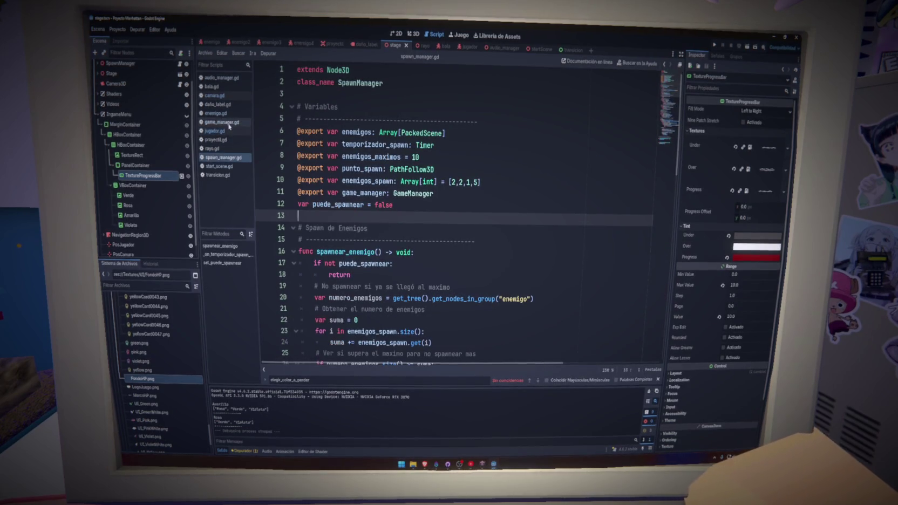
In game_manager.gd, trace gestionar_color_a_perder and mover_hacia_jugador into camara.gd.
left_click(228, 124)
left_click_drag(668, 310, 673, 151)
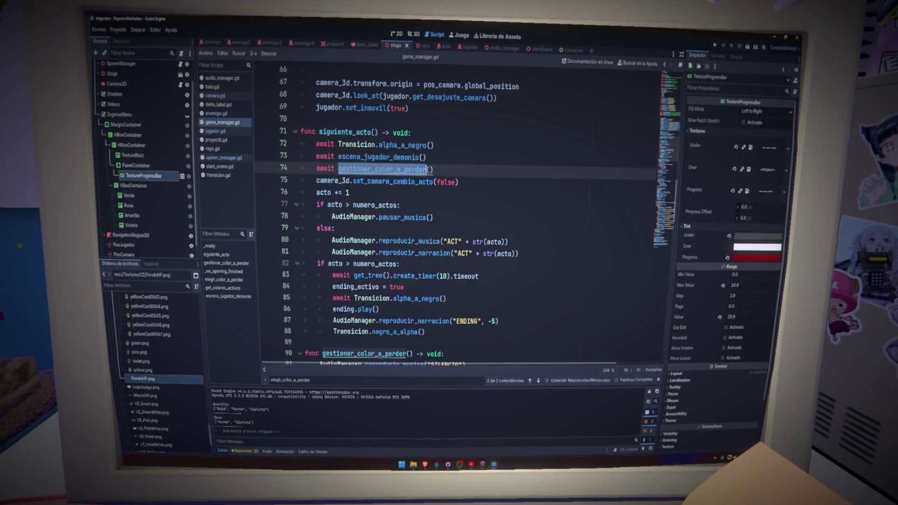
left_click(382, 169, "ctrl")
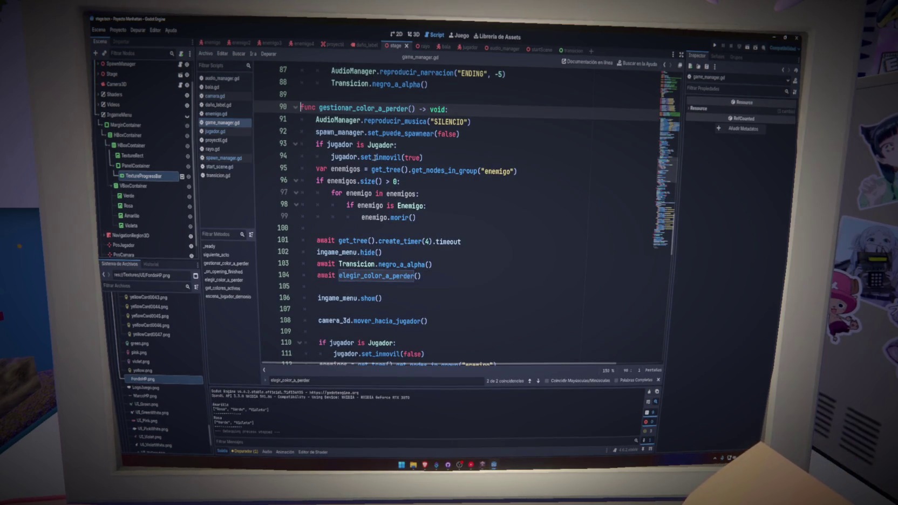
type("set_inmovil")
scroll(413, 268, "down", 2)
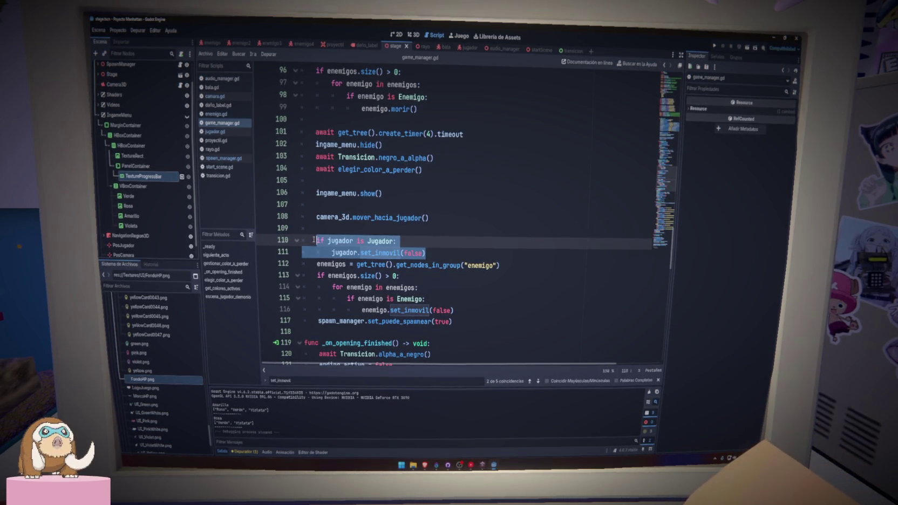
left_click(317, 217)
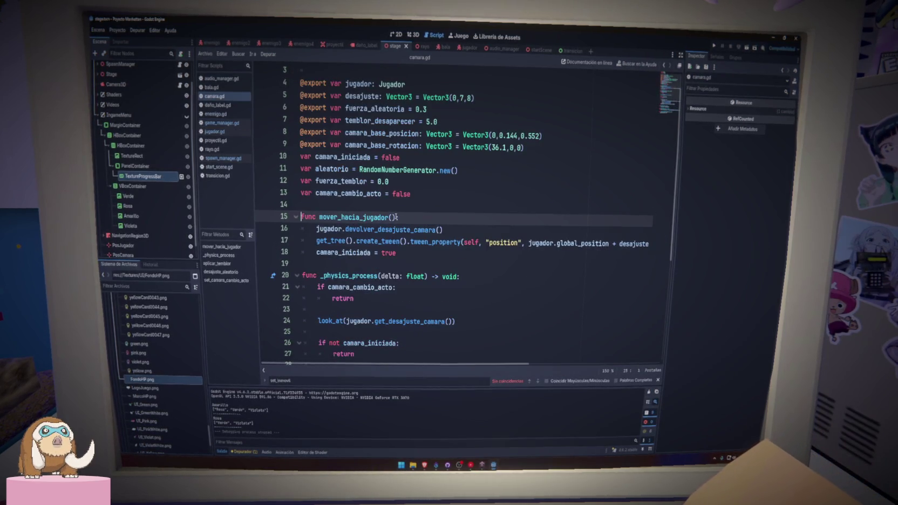
left_click_drag(318, 240, 406, 251)
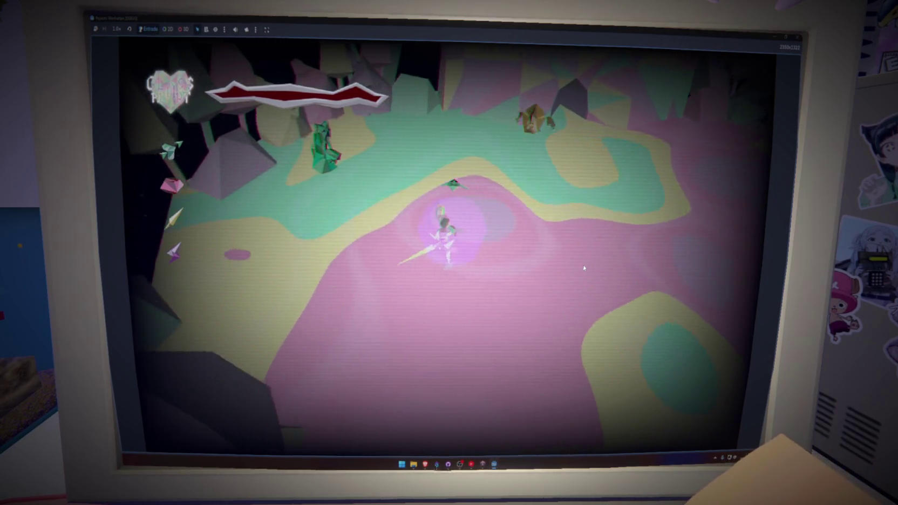
Move around the arena with WASD and attack the creatures until the act ends.
key("w")
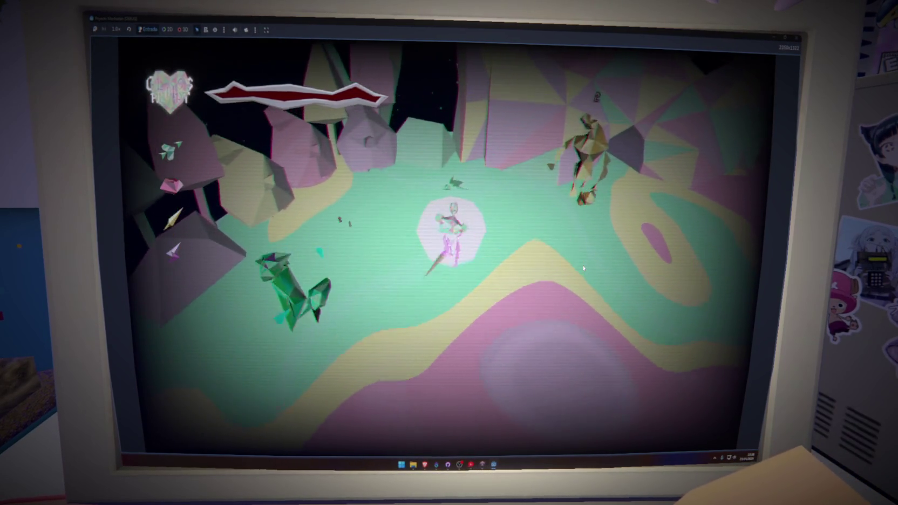
key("w")
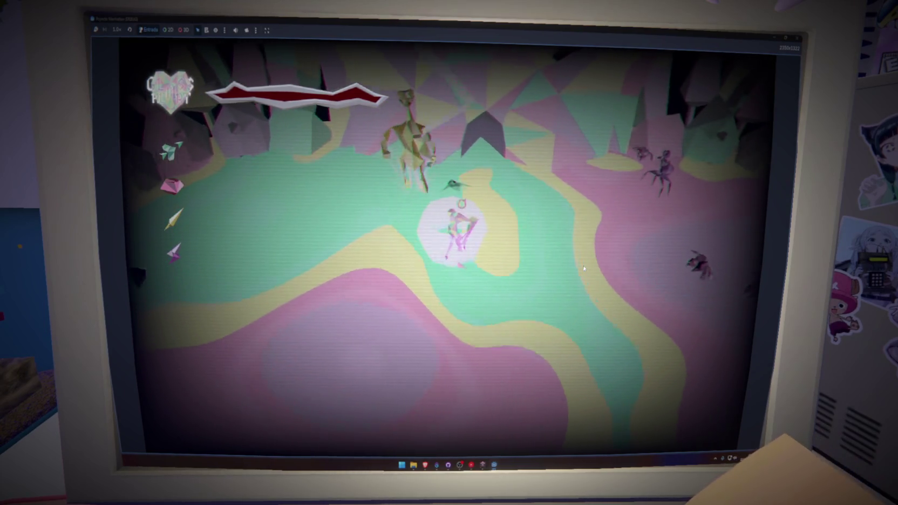
left_click(582, 267)
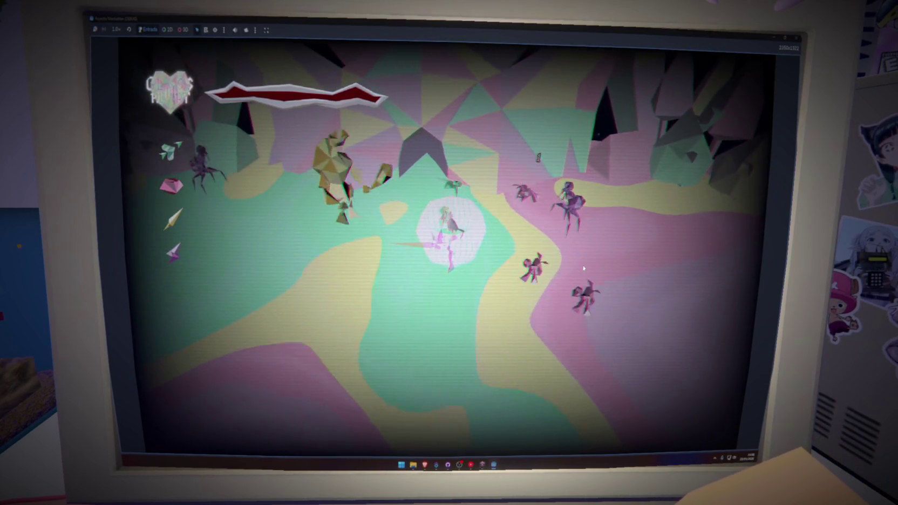
key("s")
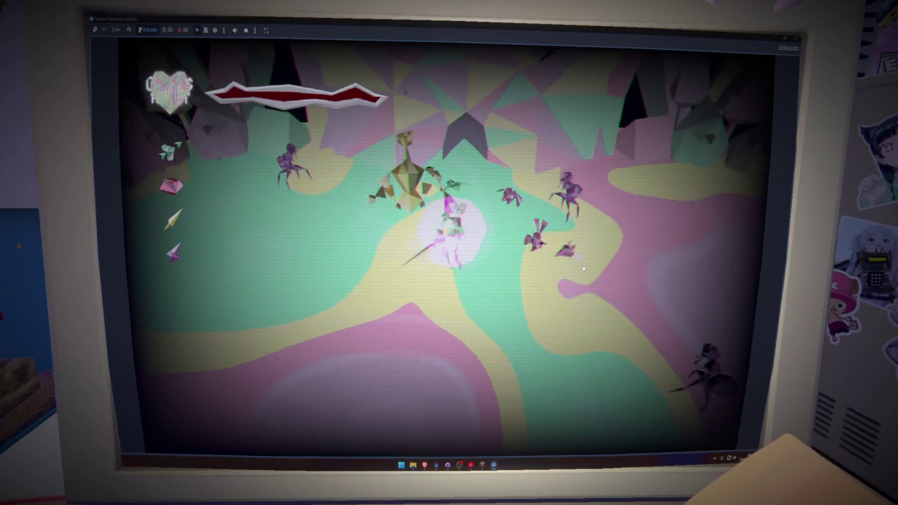
key("a")
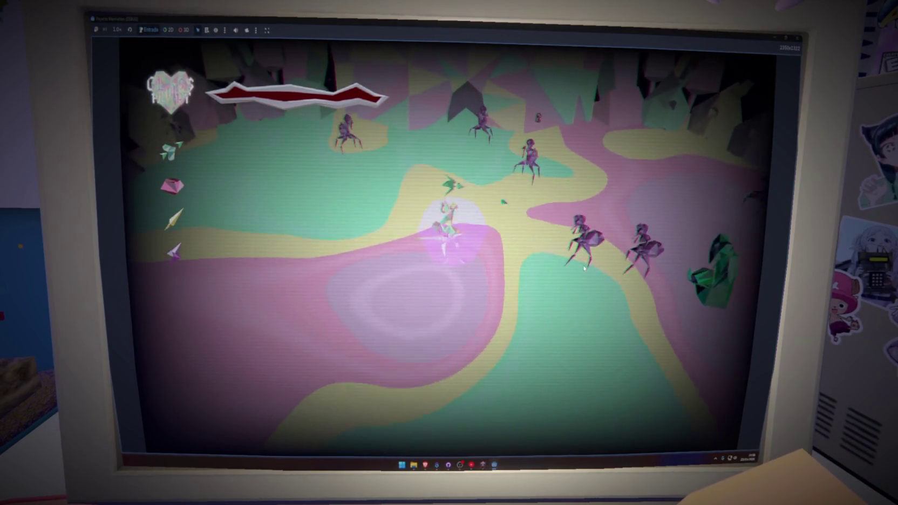
key("a")
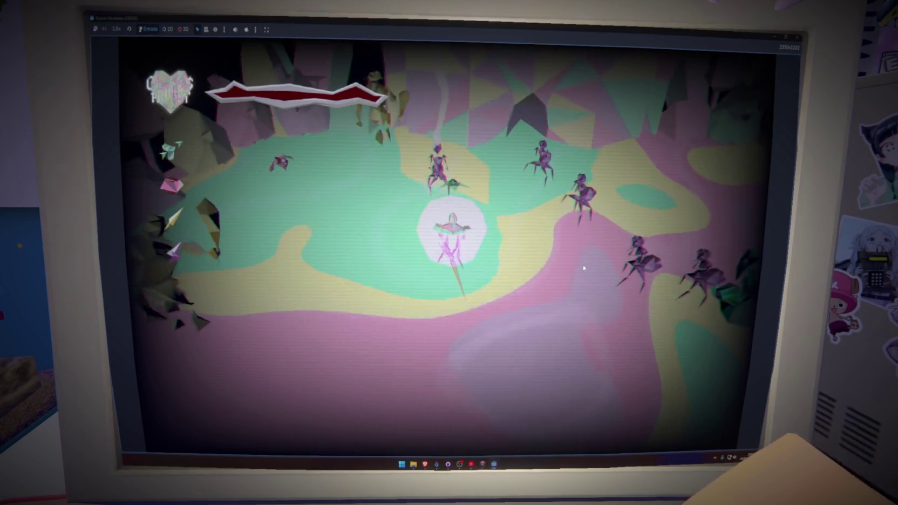
key("w")
key("a")
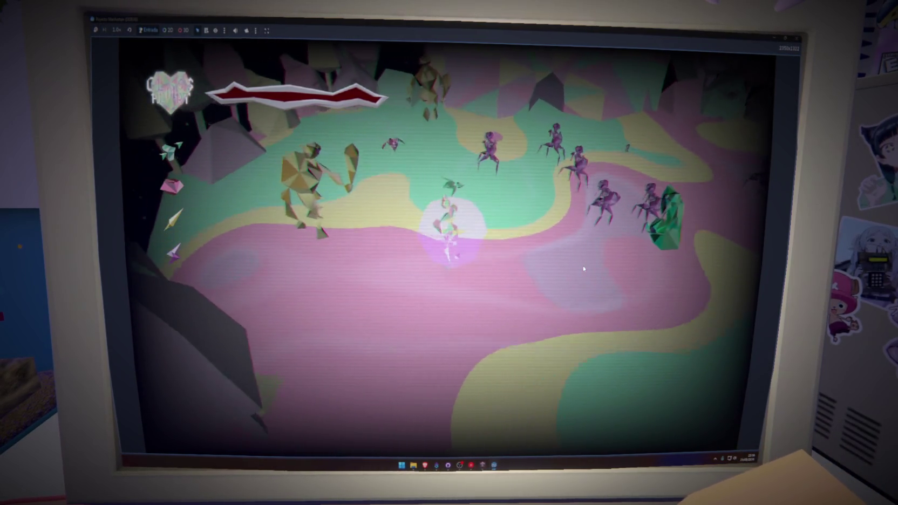
key("d")
key("s")
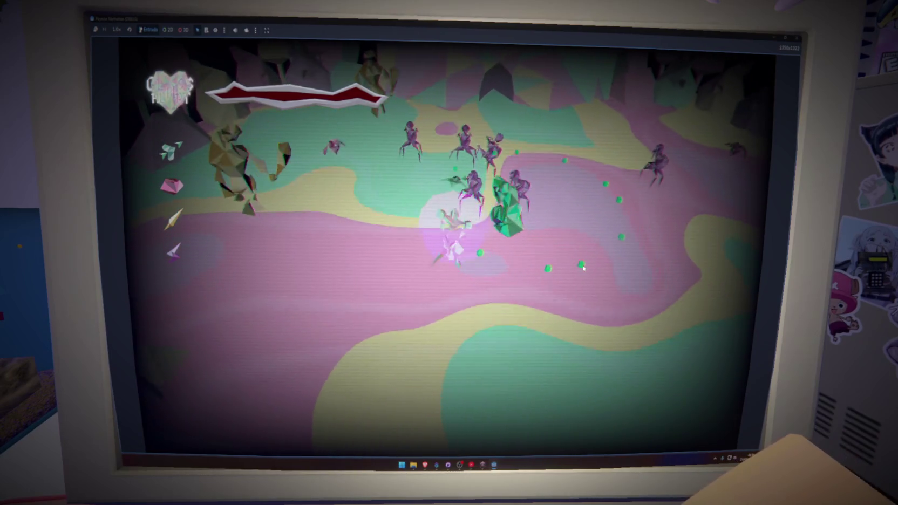
key("a")
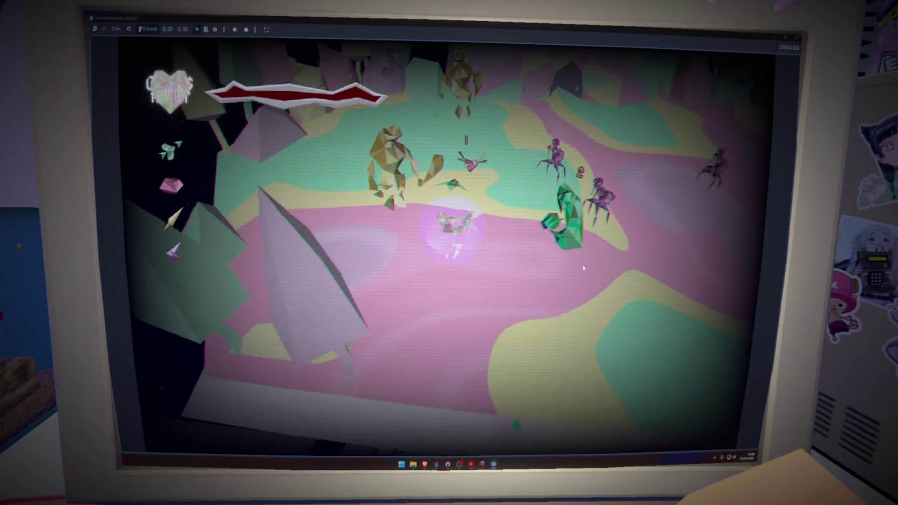
key("d")
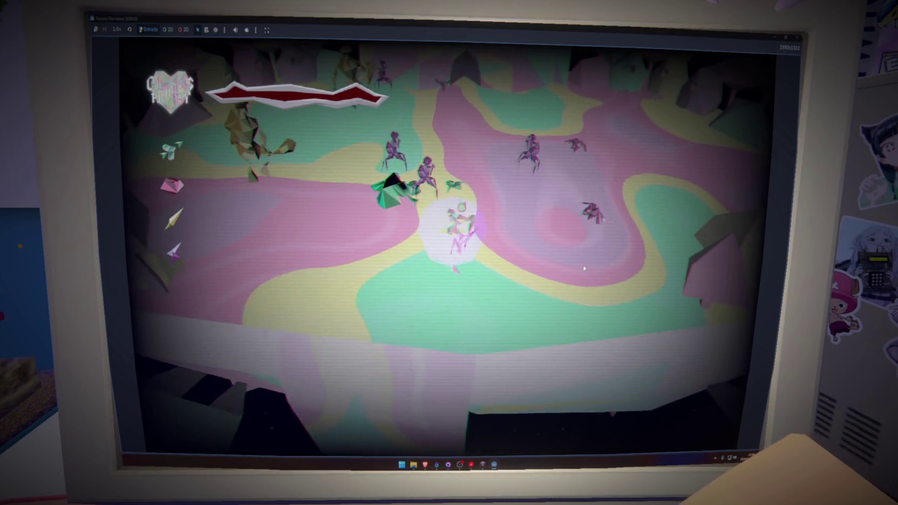
key("w")
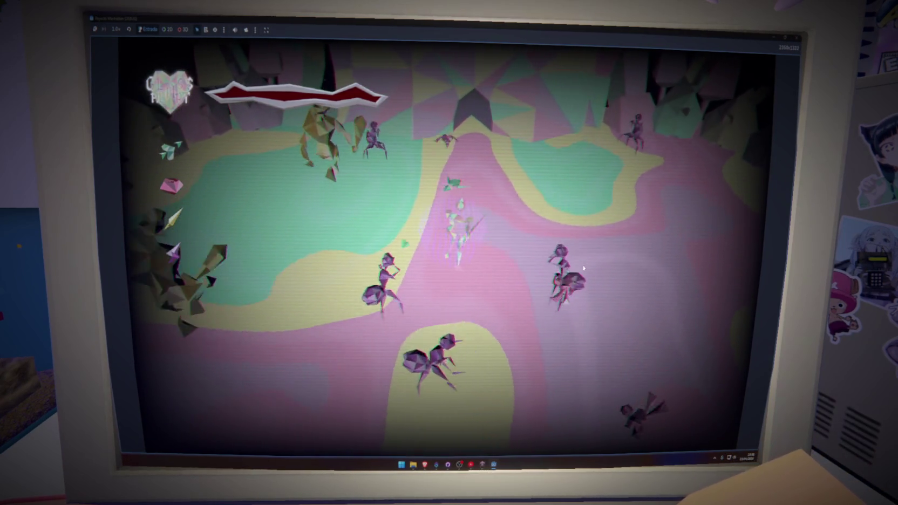
key("s")
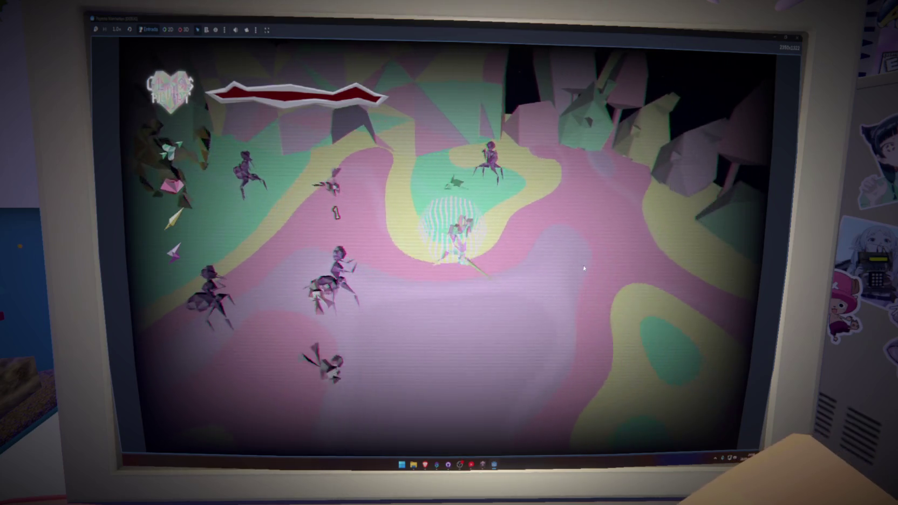
key("w")
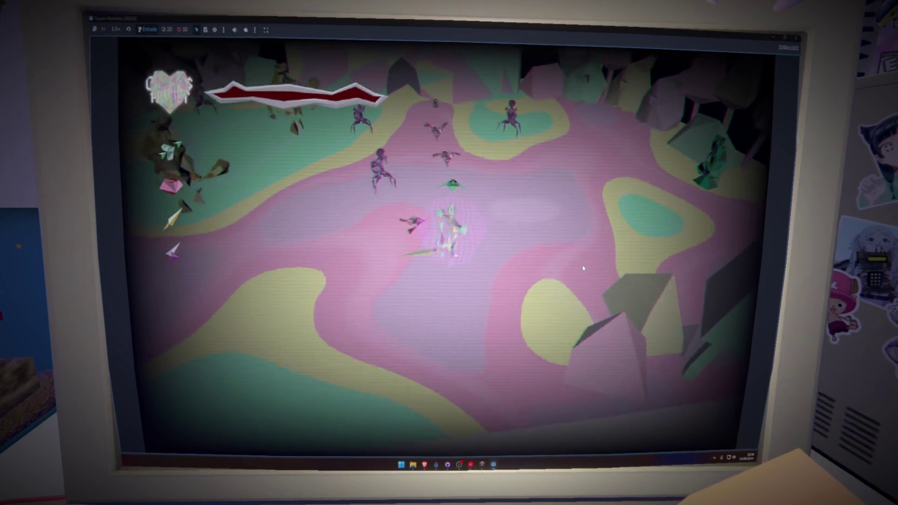
key("a")
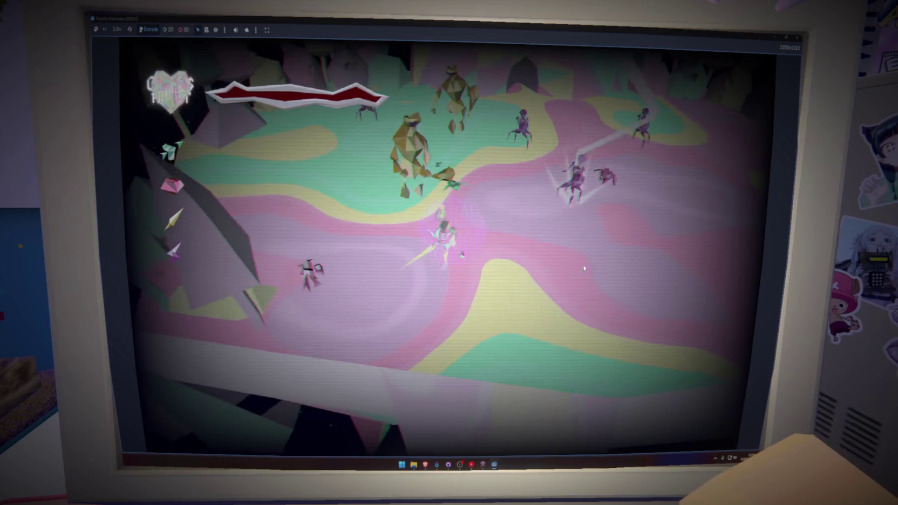
key("a")
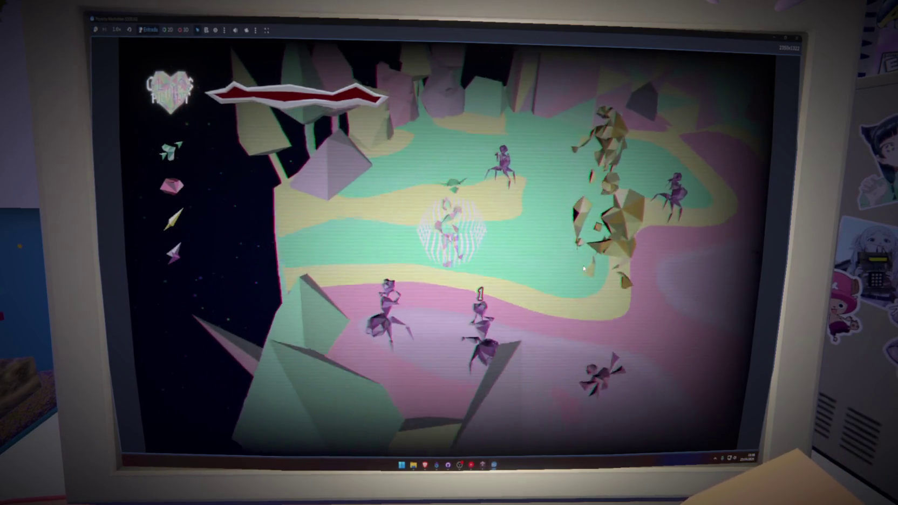
key("s")
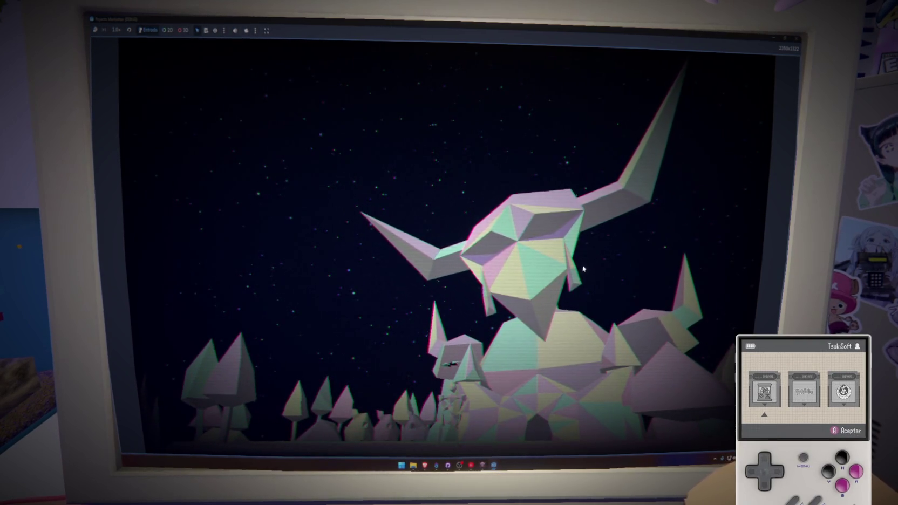
Get past the cutscene and return to camara.gd in the script editor.
key("Return")
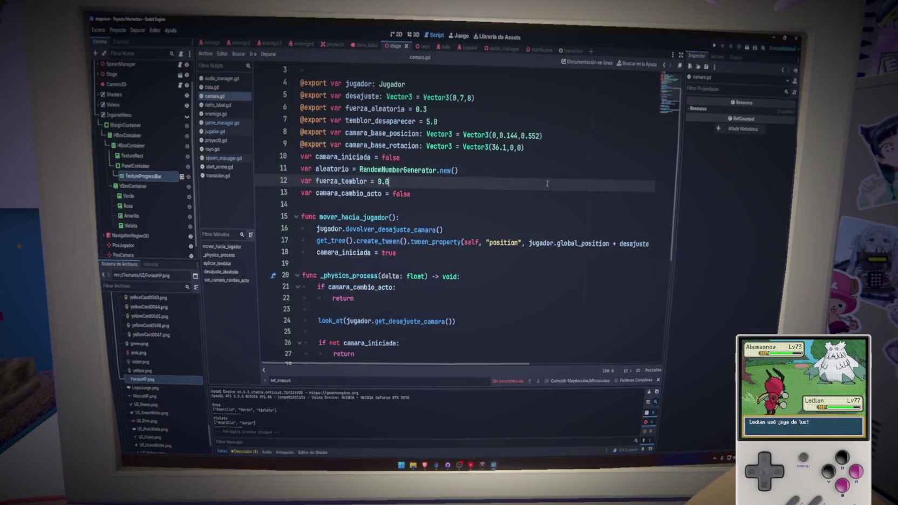
left_click(535, 209)
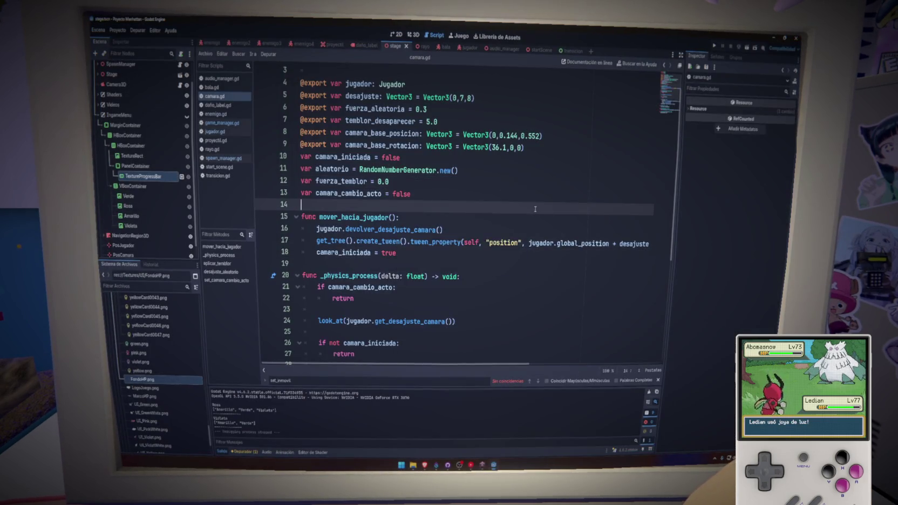
Open the transicion scene in 2D view and select the Heroe subtitle label.
left_click(563, 51)
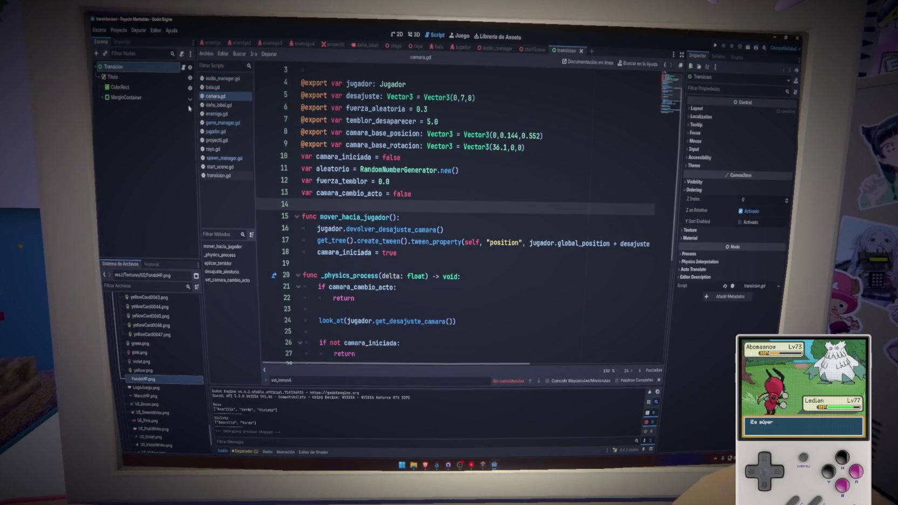
left_click(398, 35)
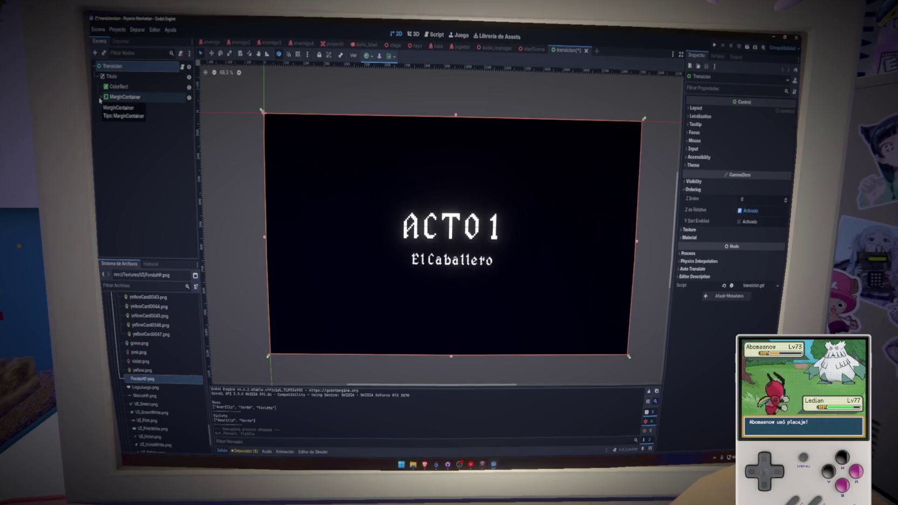
left_click(123, 127)
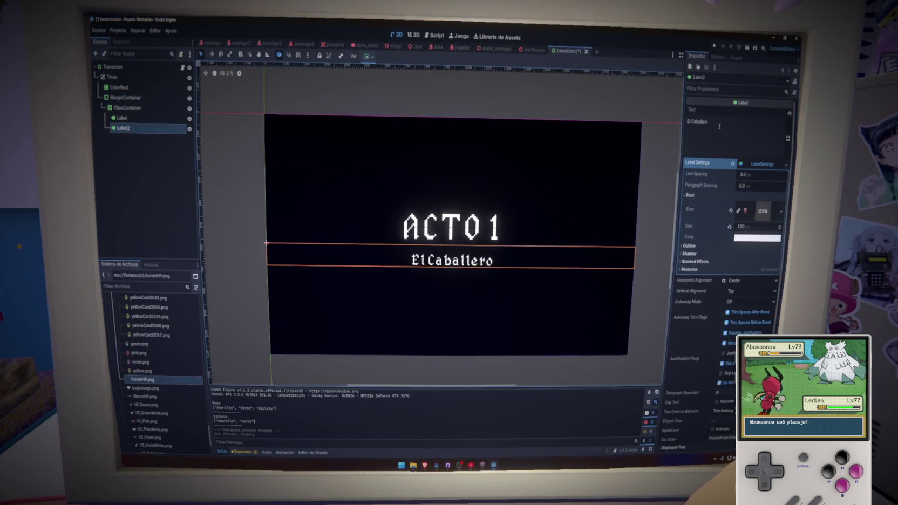
left_click_drag(719, 126, 629, 123)
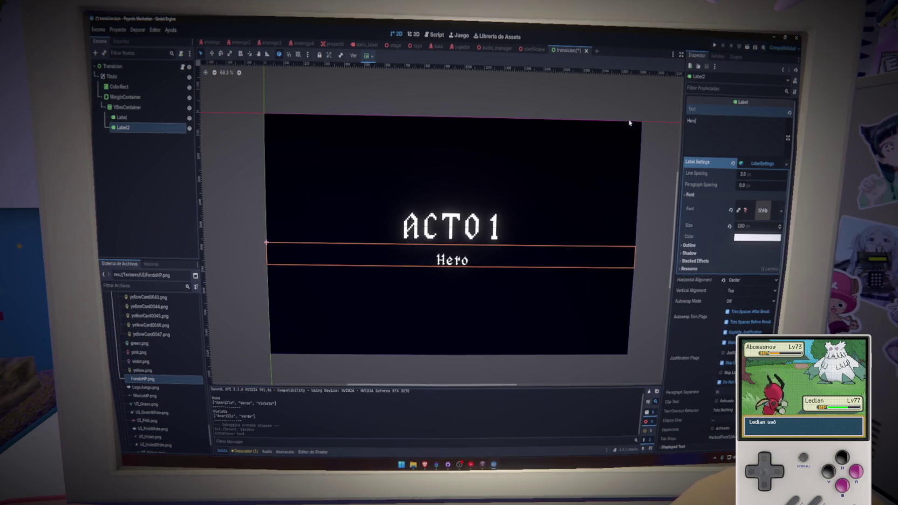
left_click(183, 176)
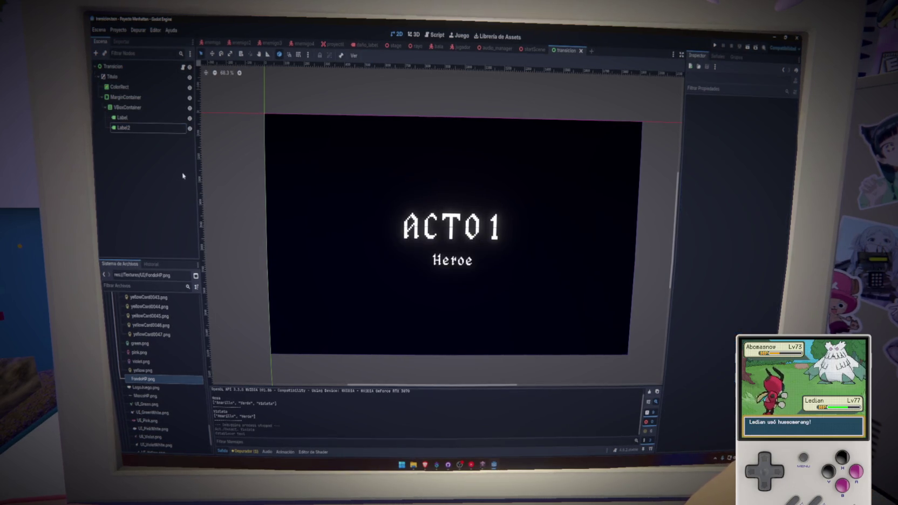
left_click(141, 128)
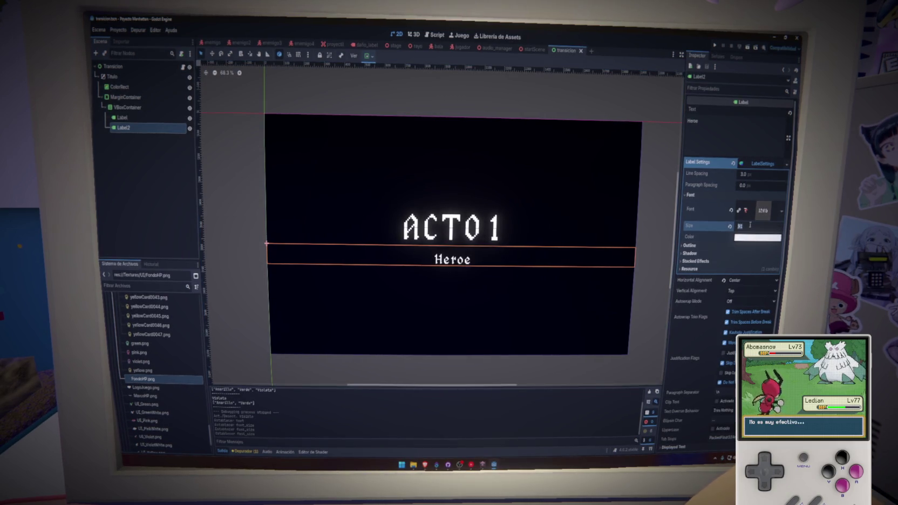
Reduce the ACTO 1 label's font size to 200 and save the scene.
scroll(750, 226, "down", 1)
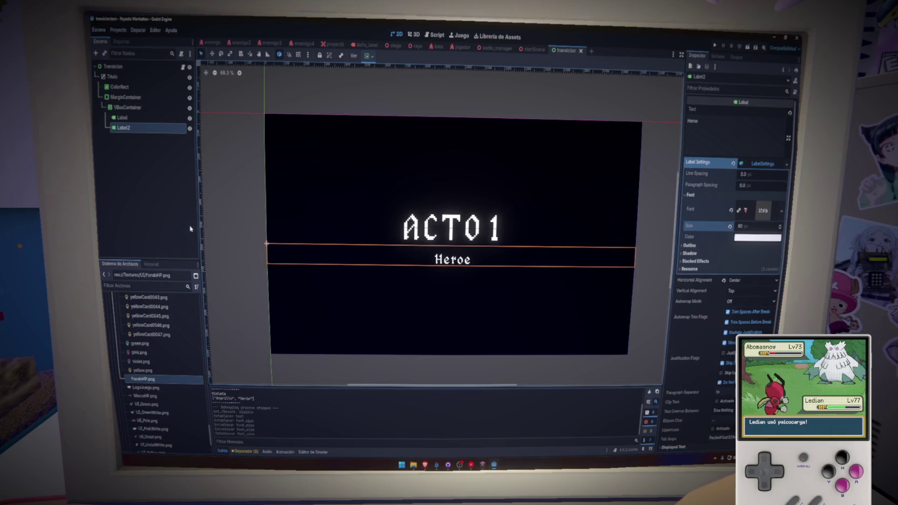
left_click(283, 184)
left_click_drag(755, 226, 738, 226)
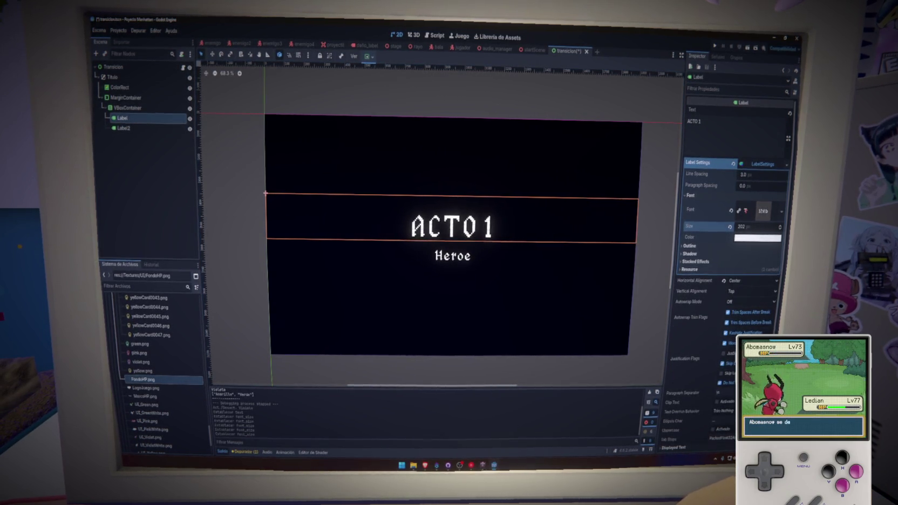
key("ctrl+s")
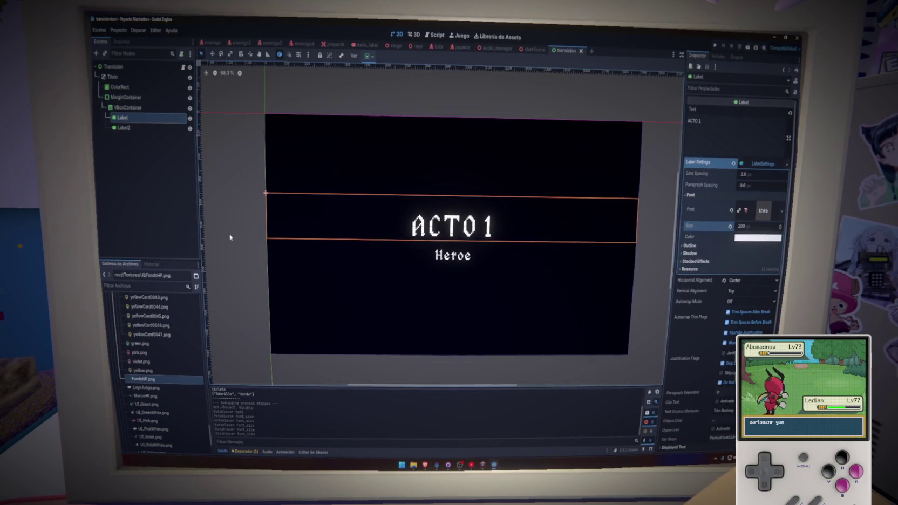
left_click(230, 238)
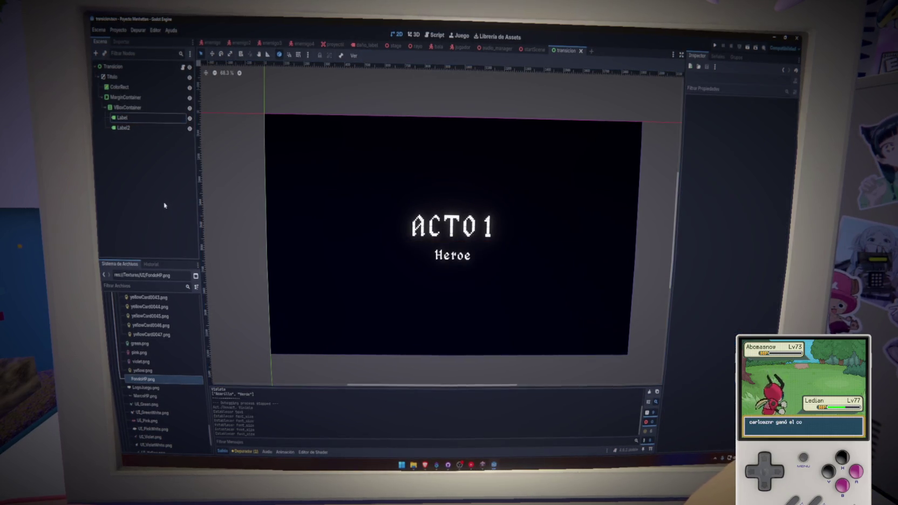
left_click(126, 97)
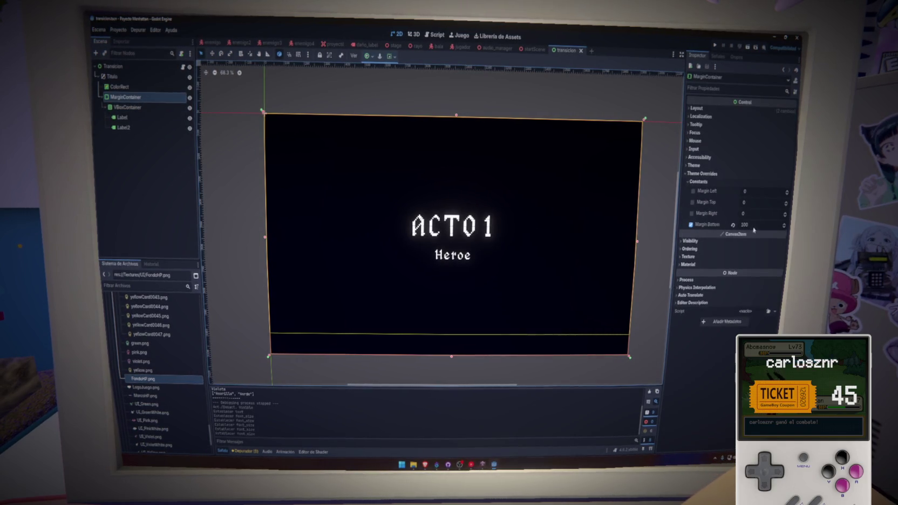
Lower the MarginContainer's bottom margin under the titles and save the transition scene.
left_click_drag(747, 221, 730, 222)
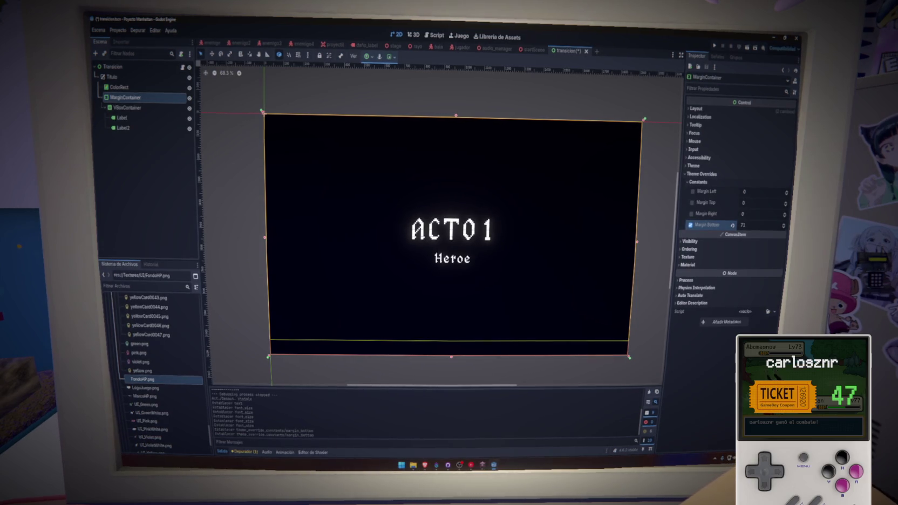
left_click(174, 190)
key("ctrl+s")
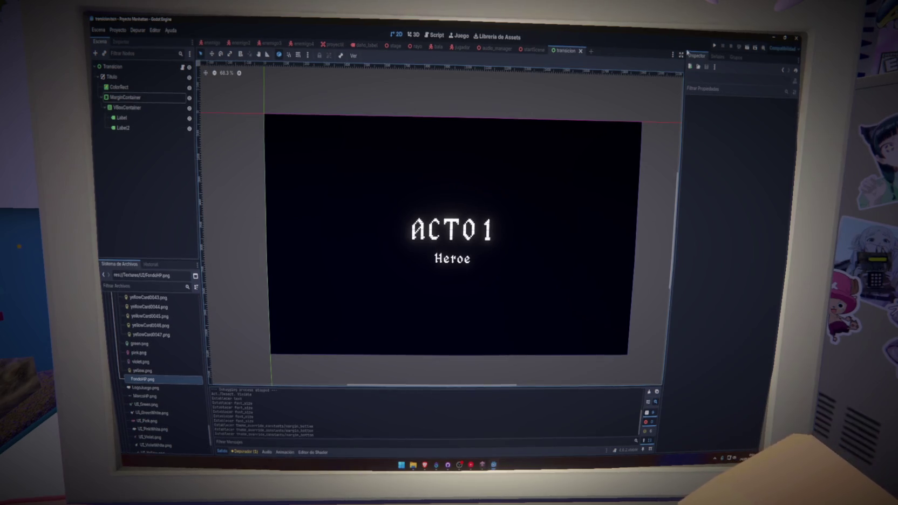
Run the game briefly to check the transition, then stop it.
left_click(714, 46)
left_click(797, 38)
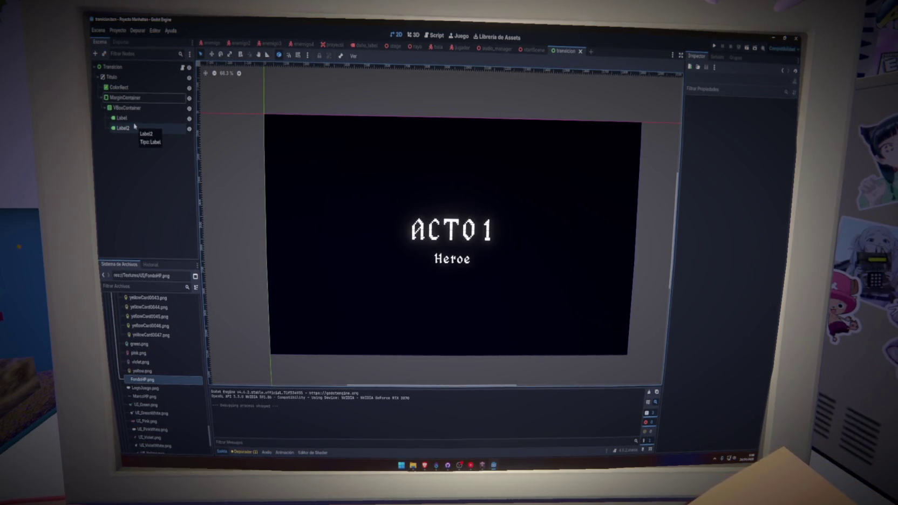
left_click(182, 66)
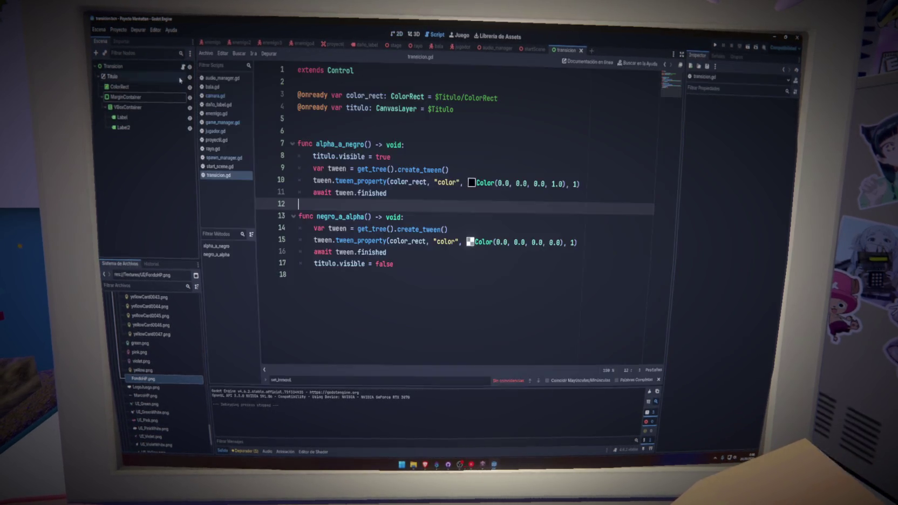
Rename the Label node to Titulo and Label2 to Subtitulo.
left_click(127, 118)
type("ulo")
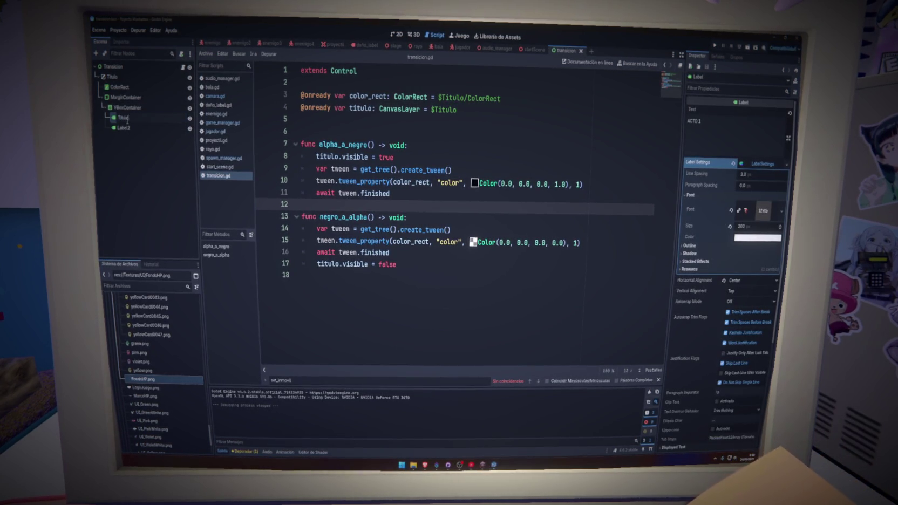
key("Return")
left_click(131, 128)
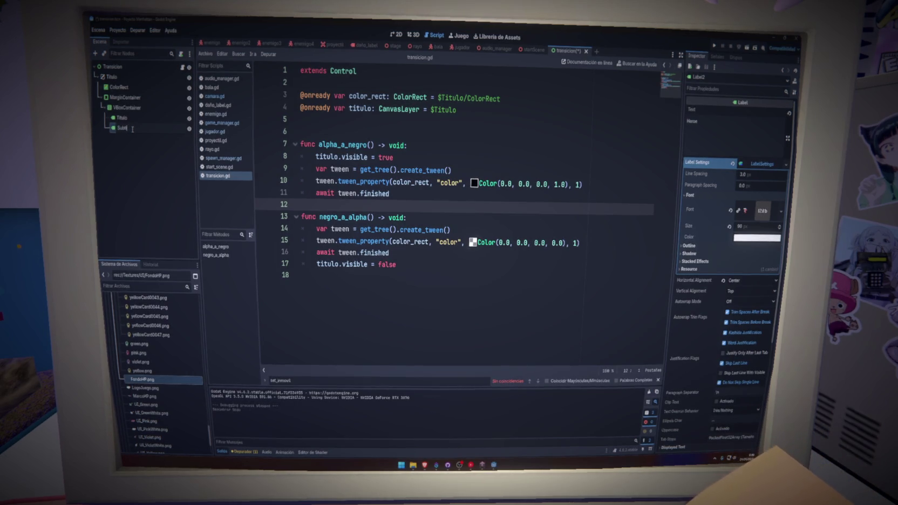
type("tulo")
key("Return")
mouse_move(122, 117)
left_mouse_down()
mouse_move(327, 120)
mouse_move(243, 130)
mouse_move(324, 133)
left_mouse_up()
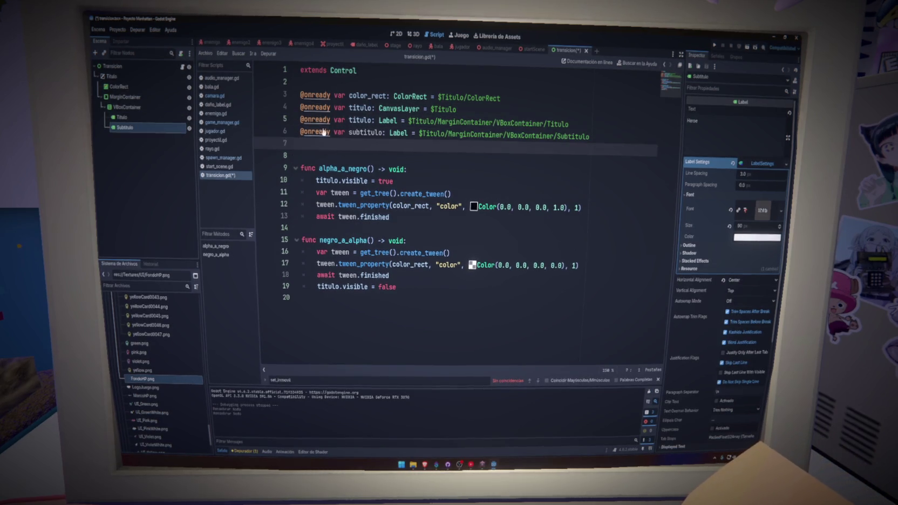
left_click(477, 110)
key("Return")
key("ctrl+s")
left_click(356, 162)
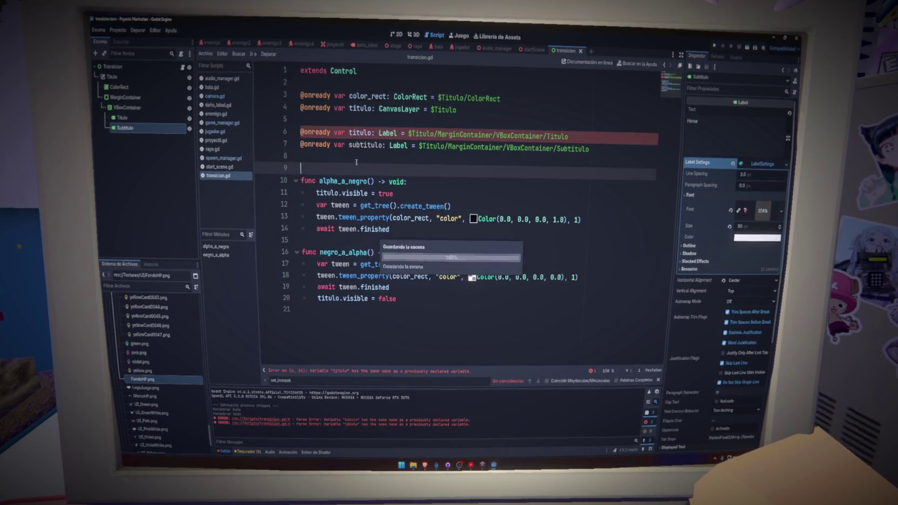
Rename the script variables to titulo_label and subtitulo_label.
double_click(360, 132)
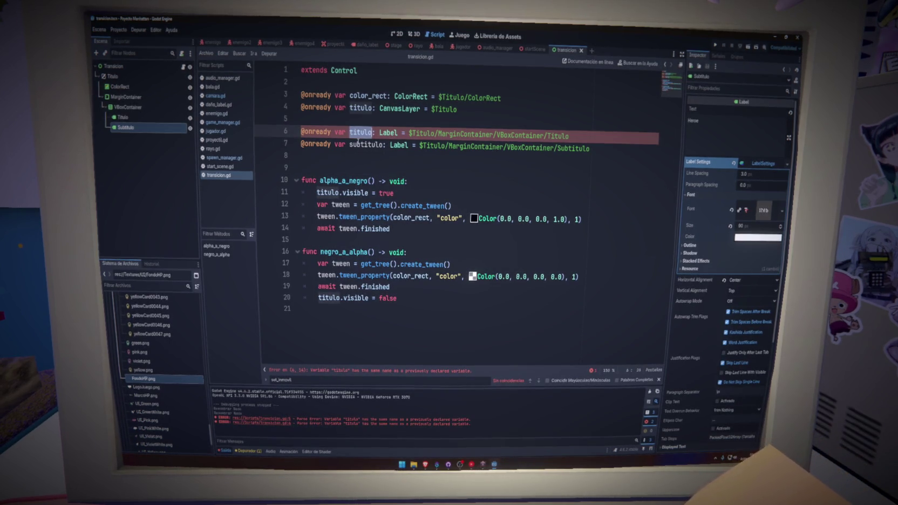
key("Right")
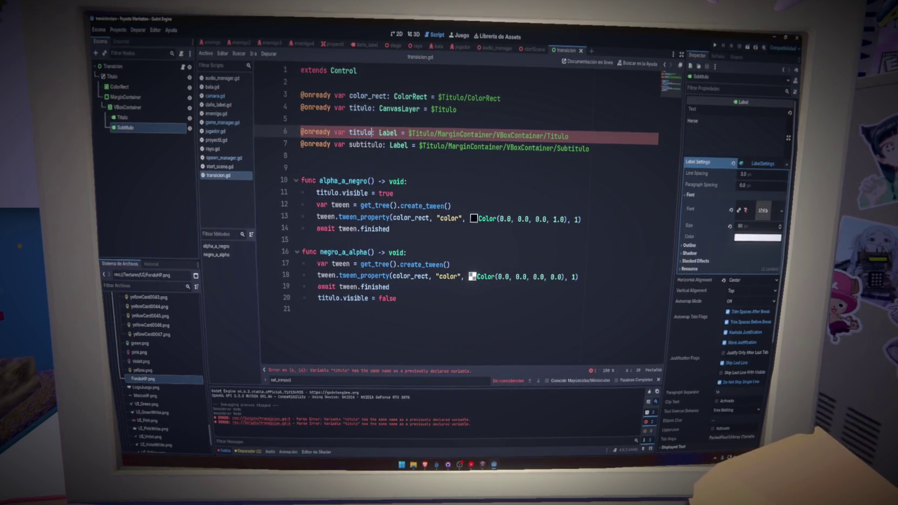
type("label")
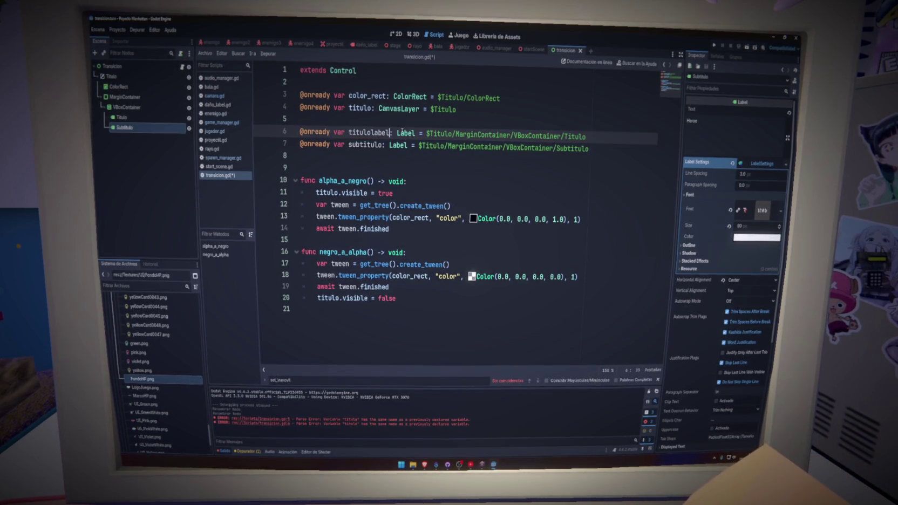
key("Down")
key("ctrl+Right")
type("label")
key("ctrl+s")
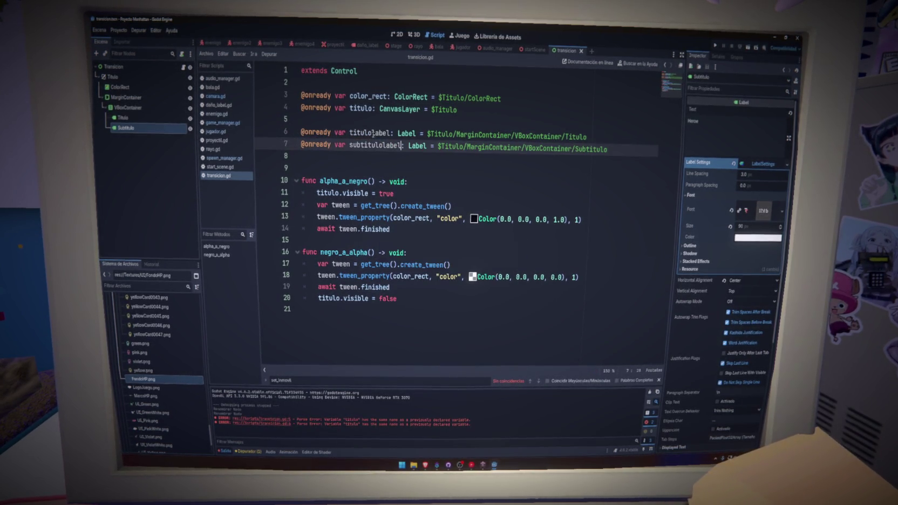
left_click(381, 143)
type("_")
left_click(402, 165)
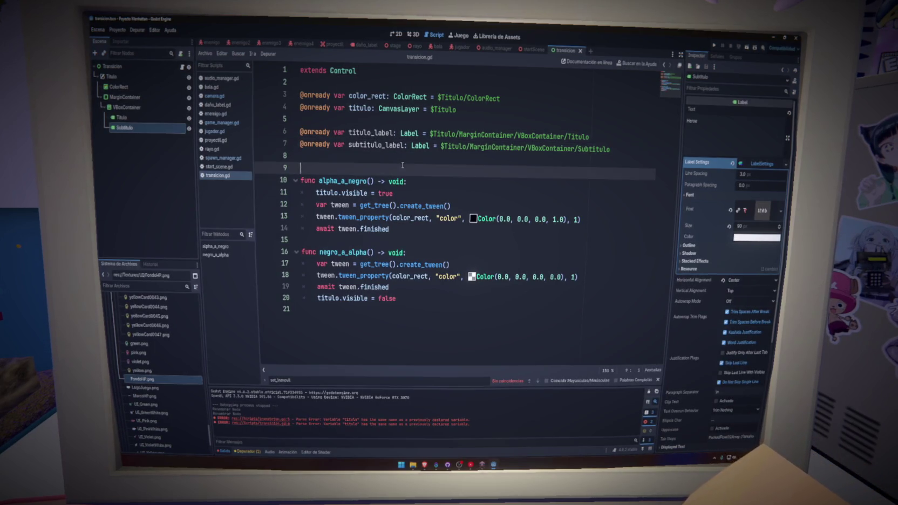
double_click(371, 135)
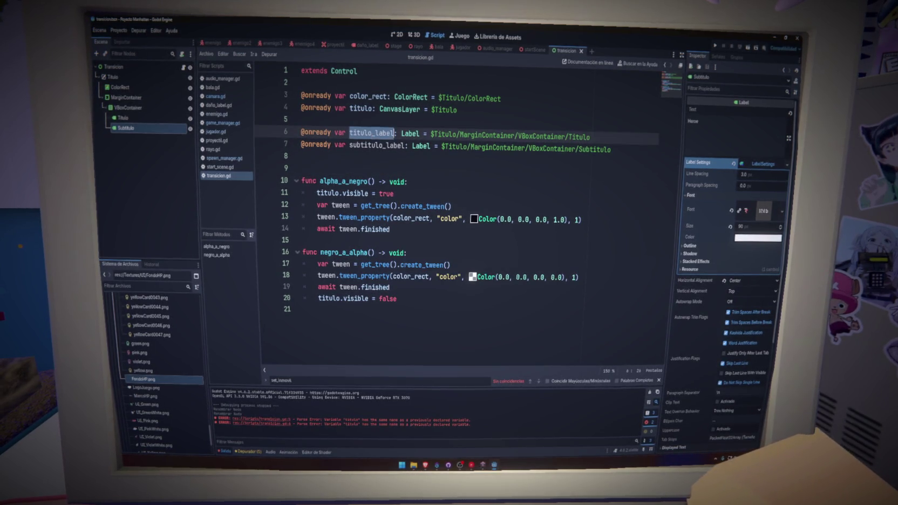
left_click(372, 133)
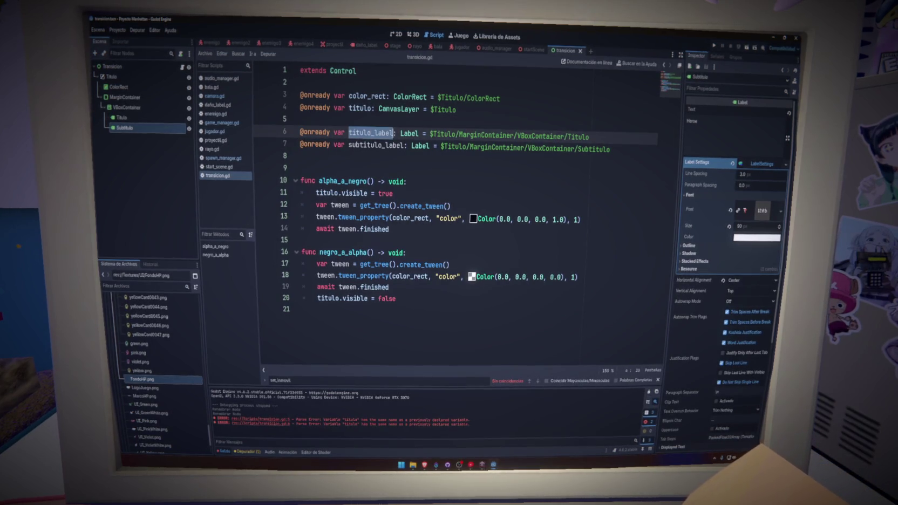
double_click(362, 133)
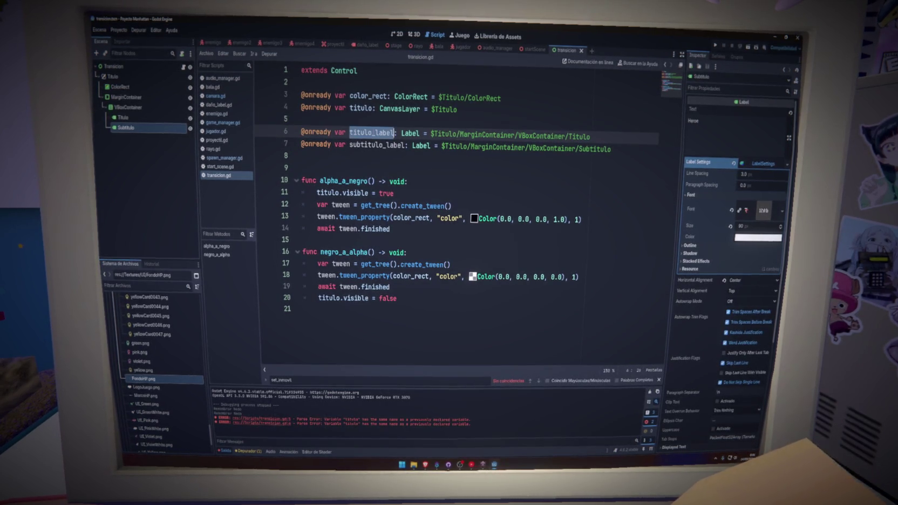
left_click(369, 132)
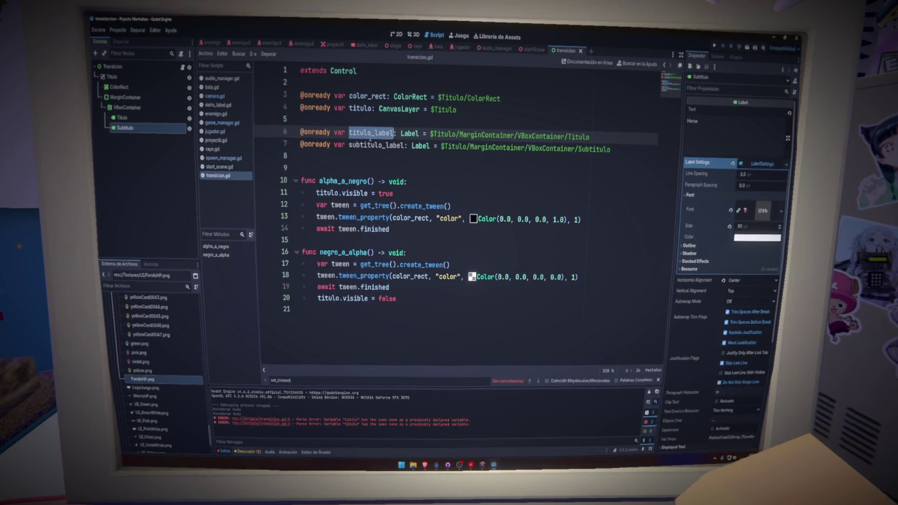
Add a set_titulo(value: bool) -> void function at the end of transicion.gd.
left_click(437, 310)
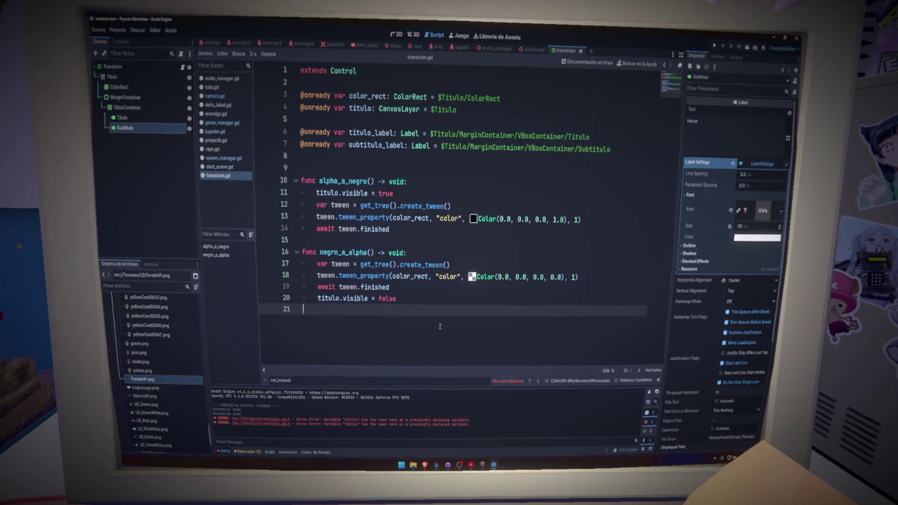
key("Return")
type("func")
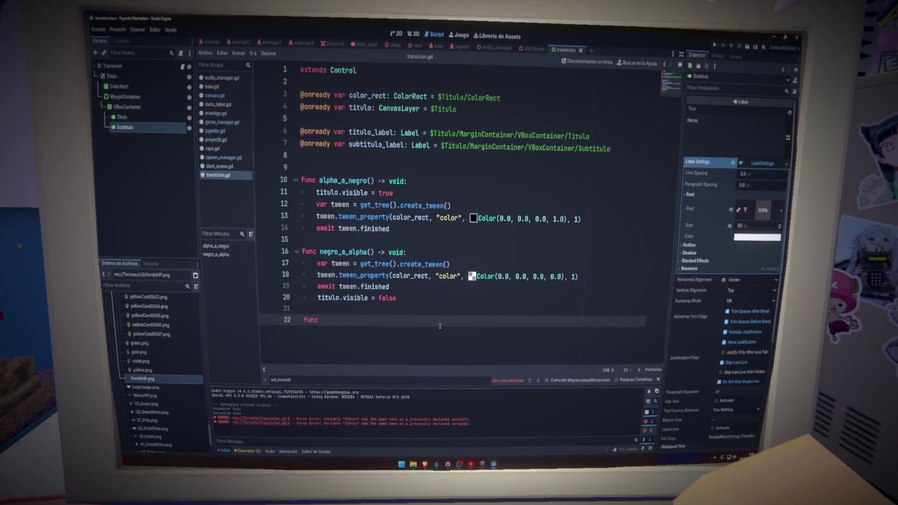
type(" set_")
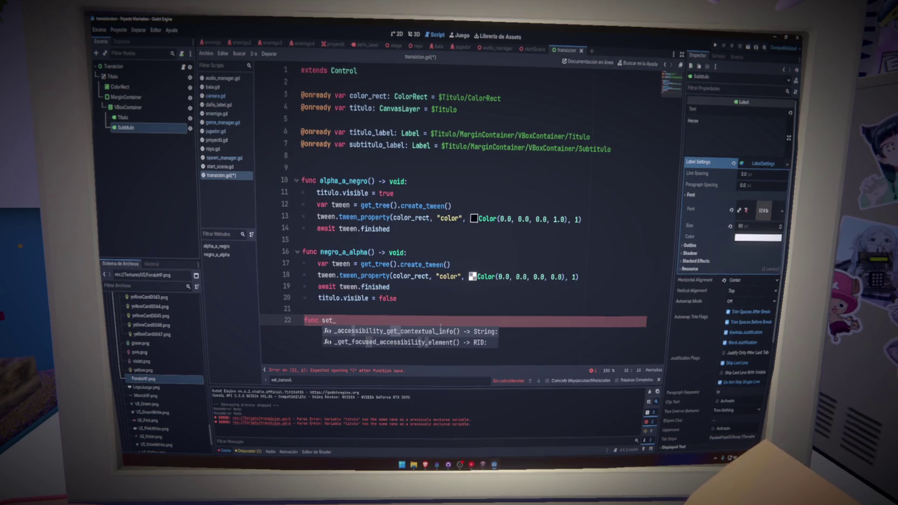
type("titulo(")
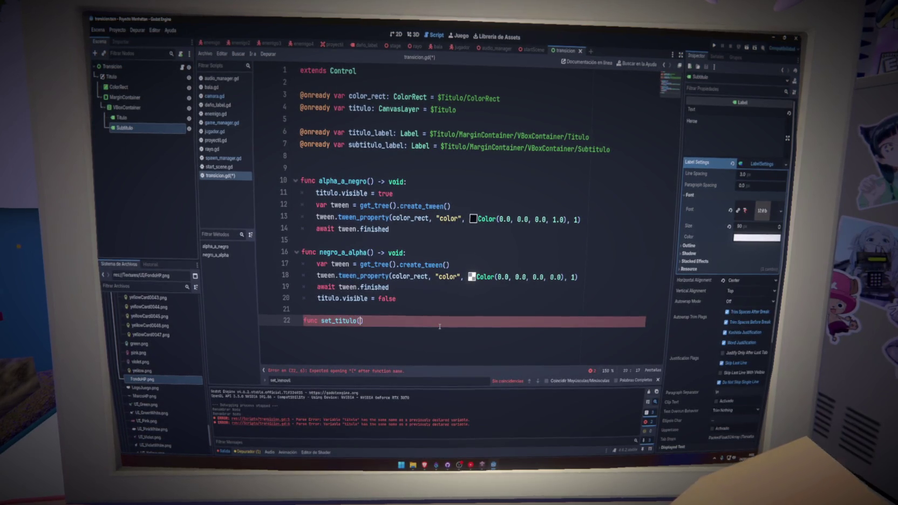
type("value: bool")
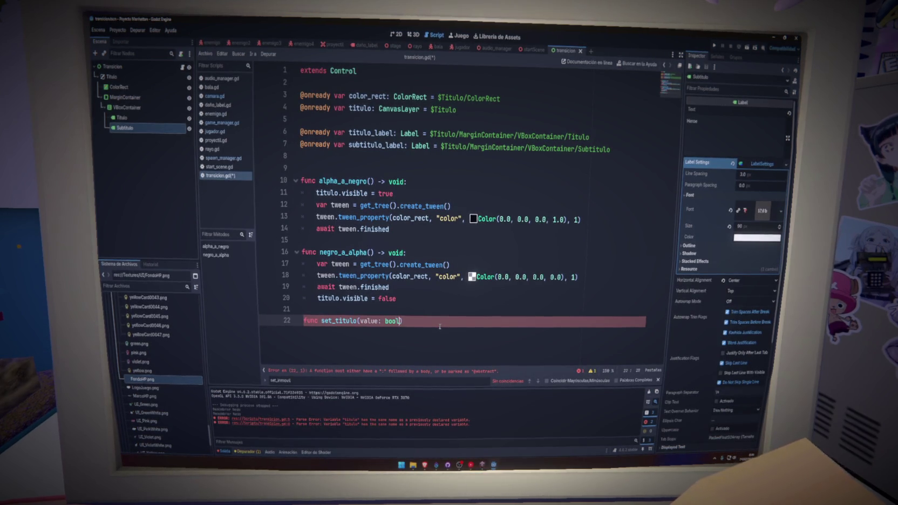
type(") -")
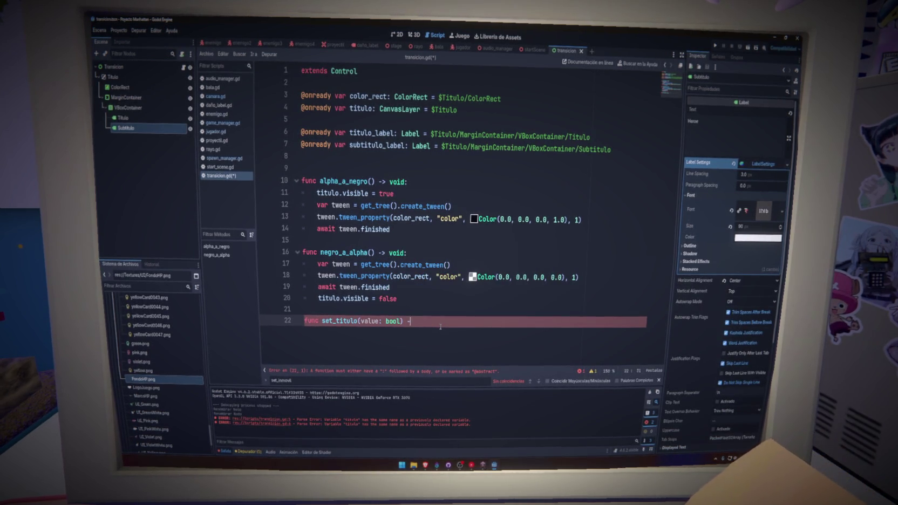
type("> voi")
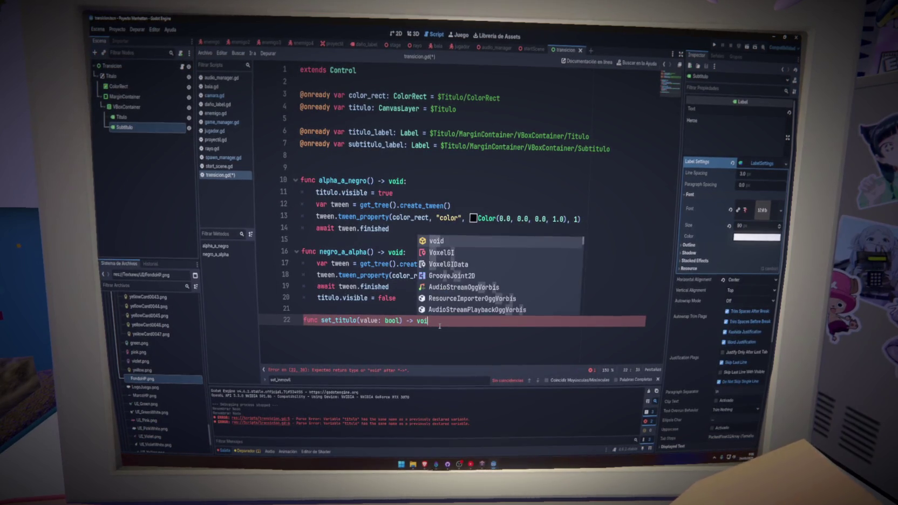
key("Return")
type(":")
key("Return")
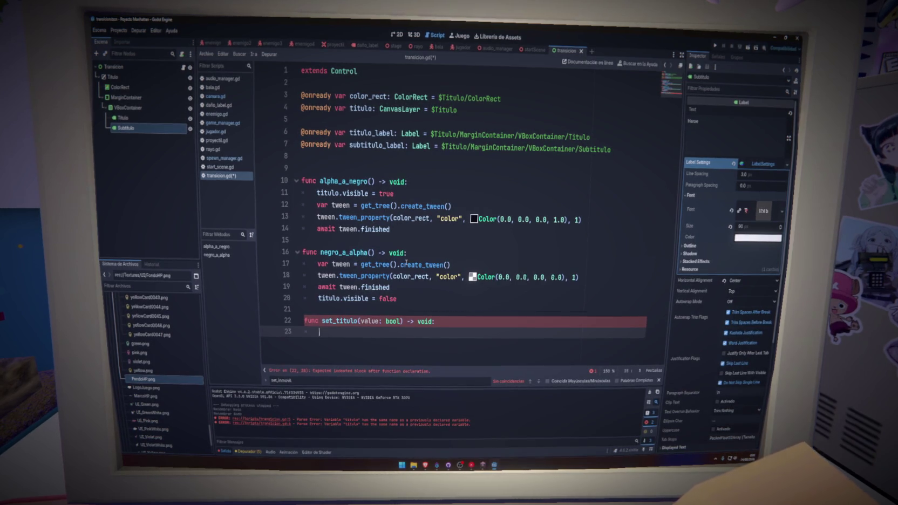
Give set_titulo an if/else body calling titulo.show() or titulo.hide().
type("titulo.sh")
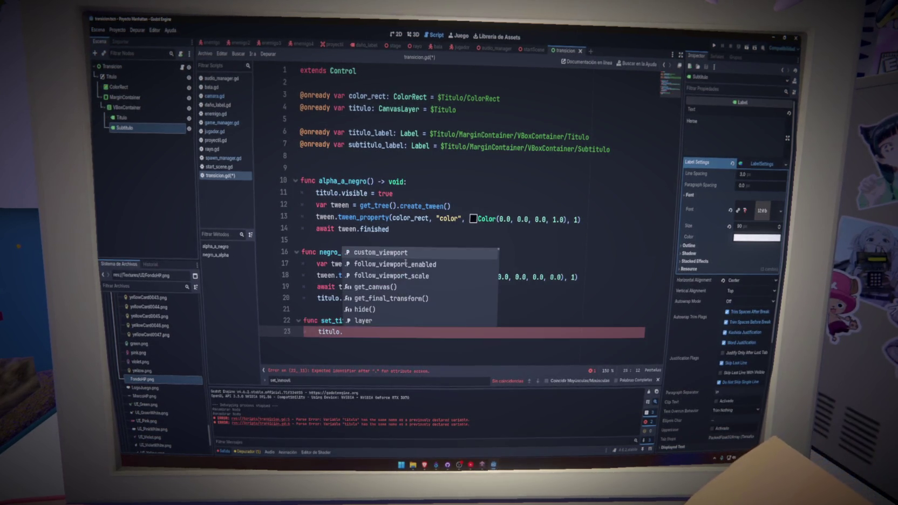
key("Return")
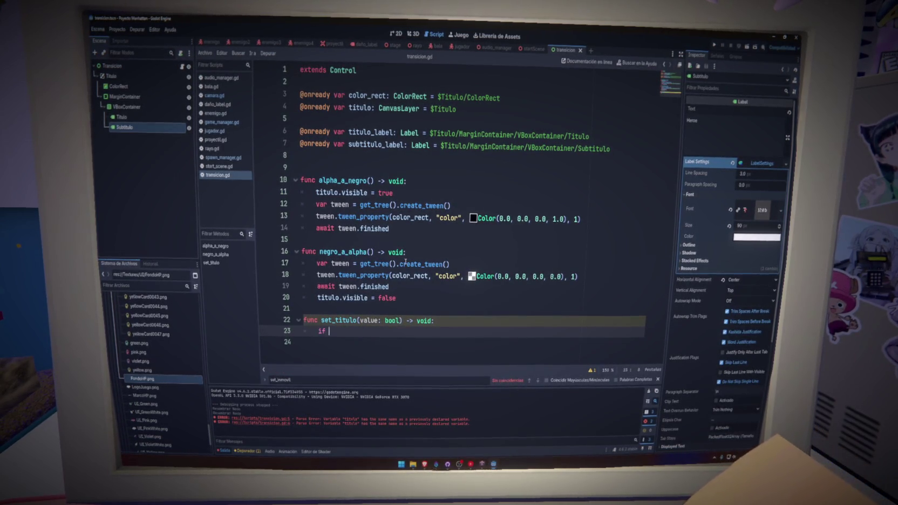
type("value:")
key("Return")
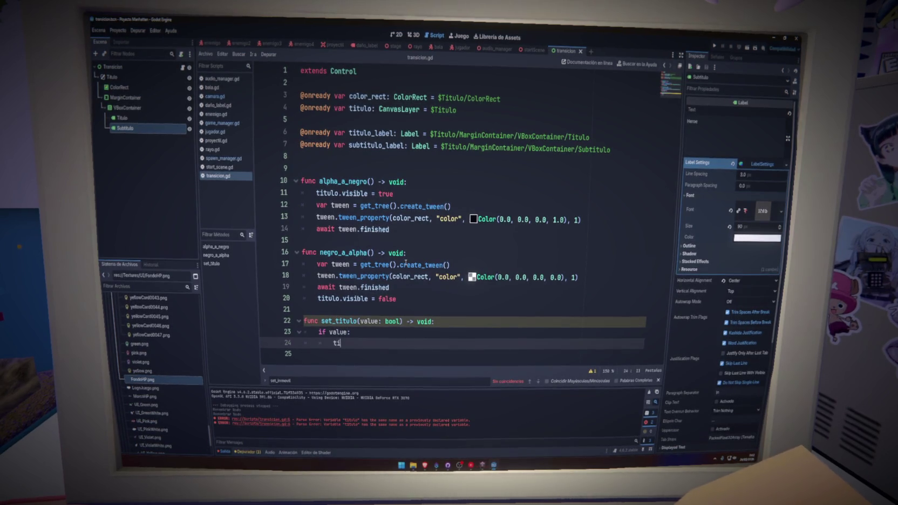
type("tulo.sho")
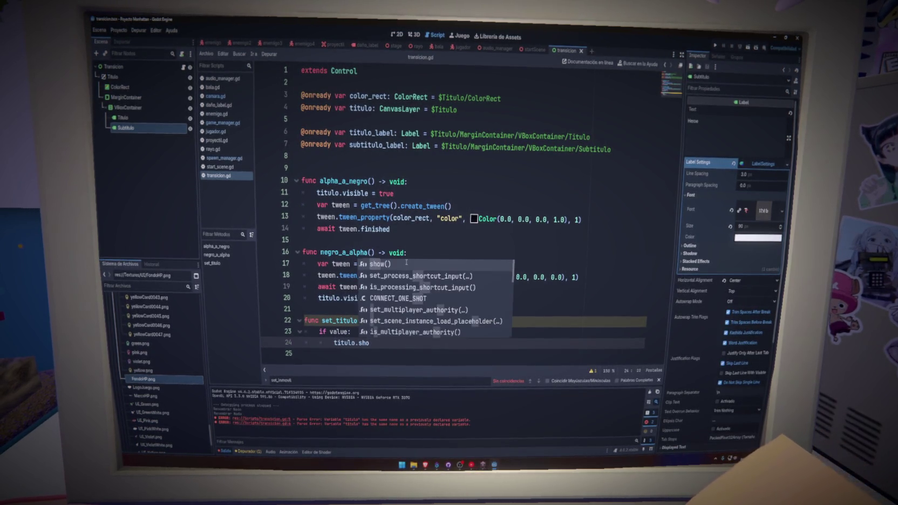
key("Return")
key("Return")
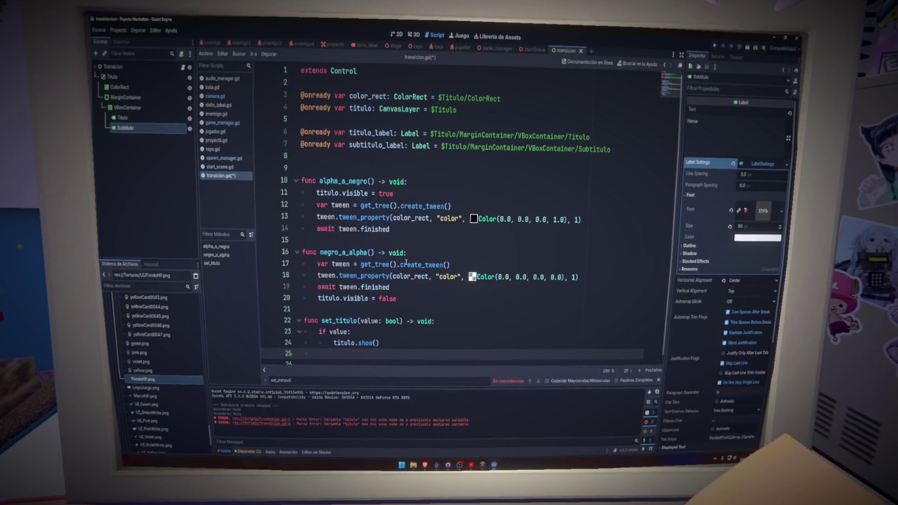
type("else:")
key("Return")
type("titu")
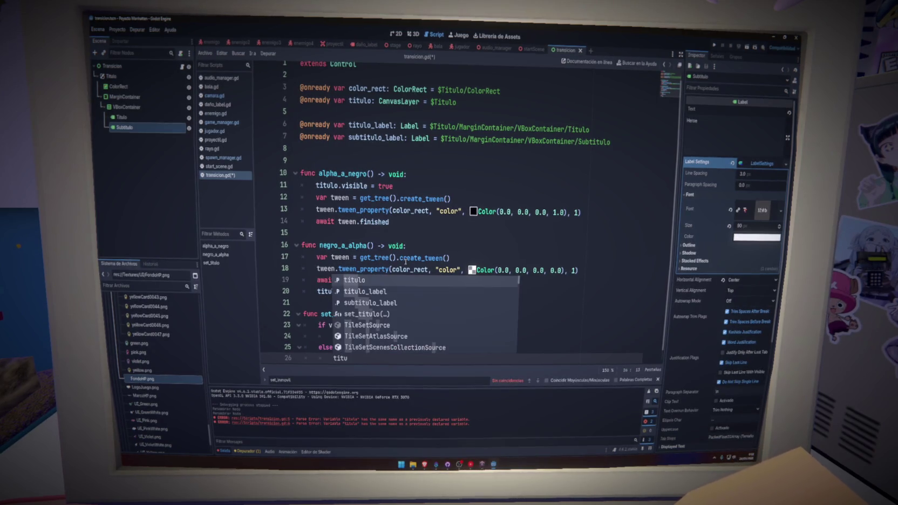
type("lo.hid")
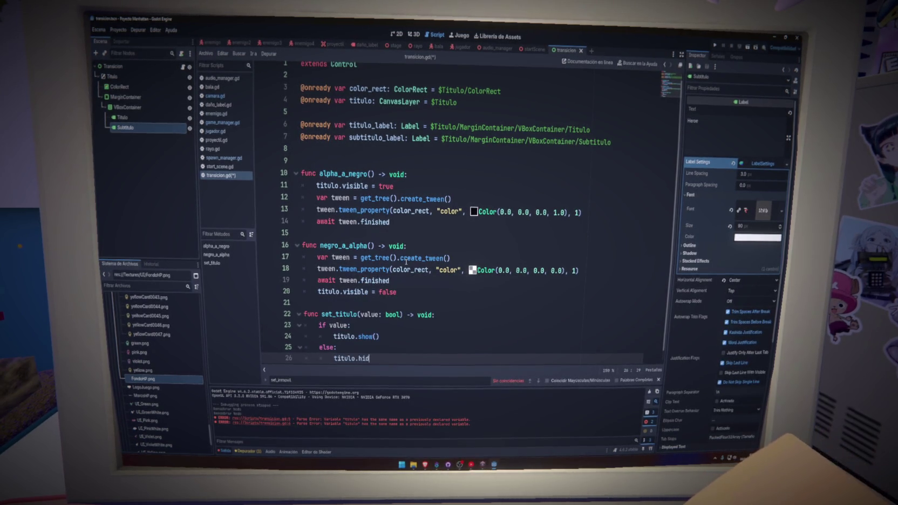
type("e()")
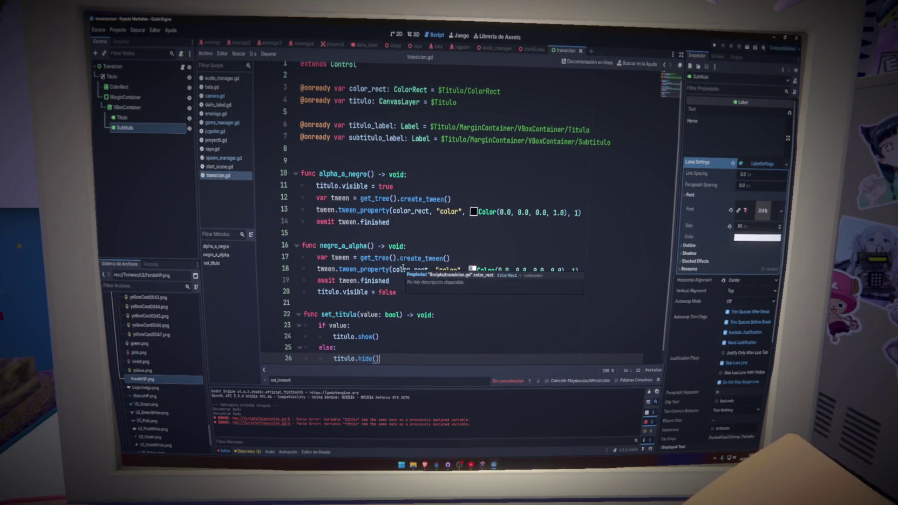
Select and review the titulo.show() and titulo.hide() lines, saving the script.
mouse_move(396, 363)
left_mouse_down()
mouse_move(459, 325)
mouse_move(459, 315)
mouse_move(399, 361)
left_mouse_up()
left_click(468, 339)
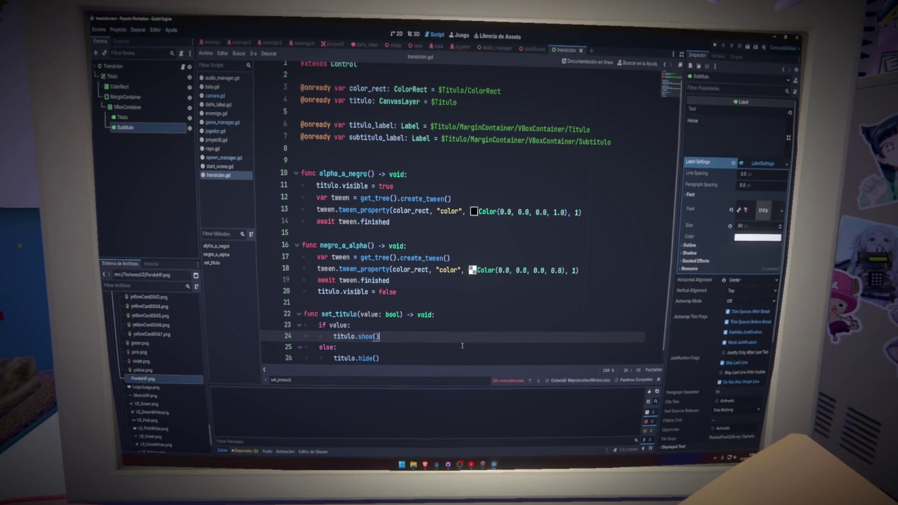
triple_click(356, 336)
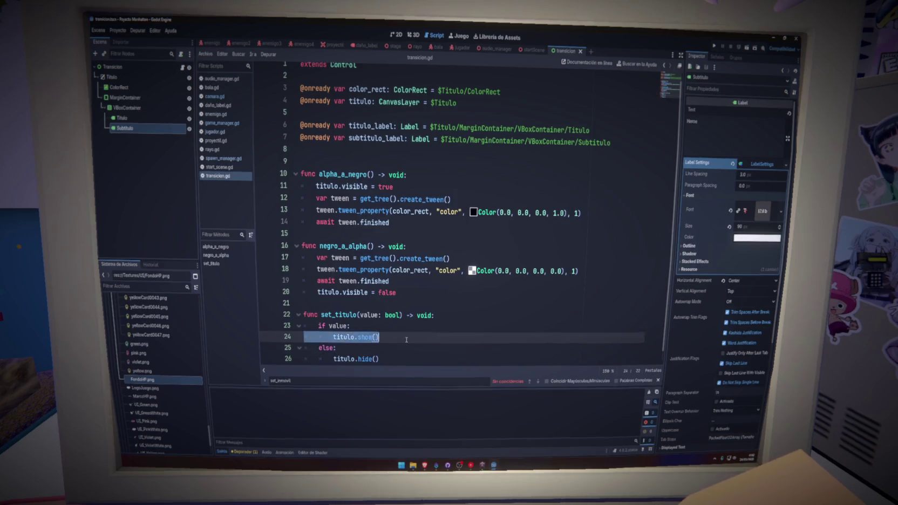
key("ctrl+s")
triple_click(411, 360)
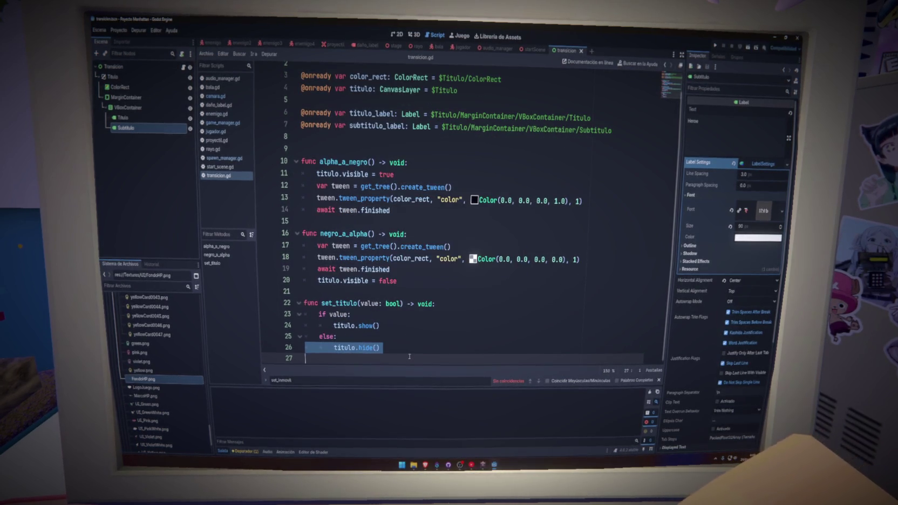
triple_click(401, 325)
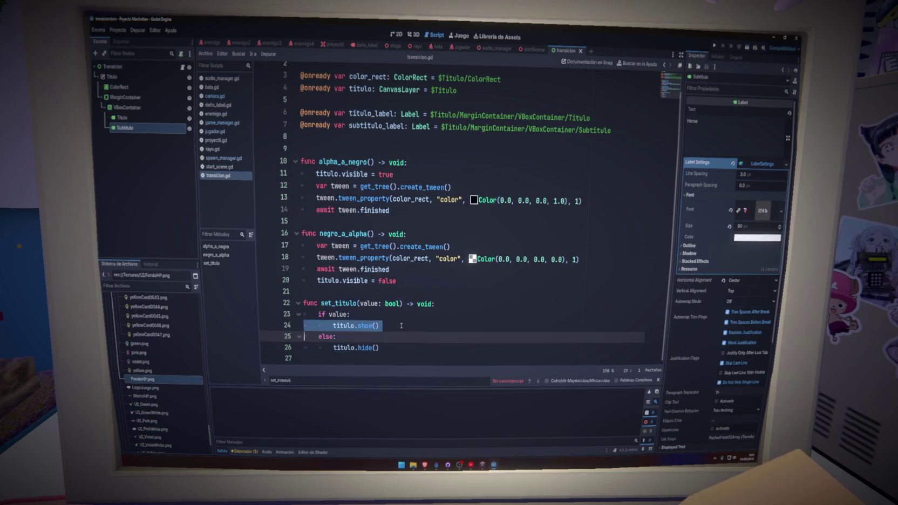
left_click(404, 324)
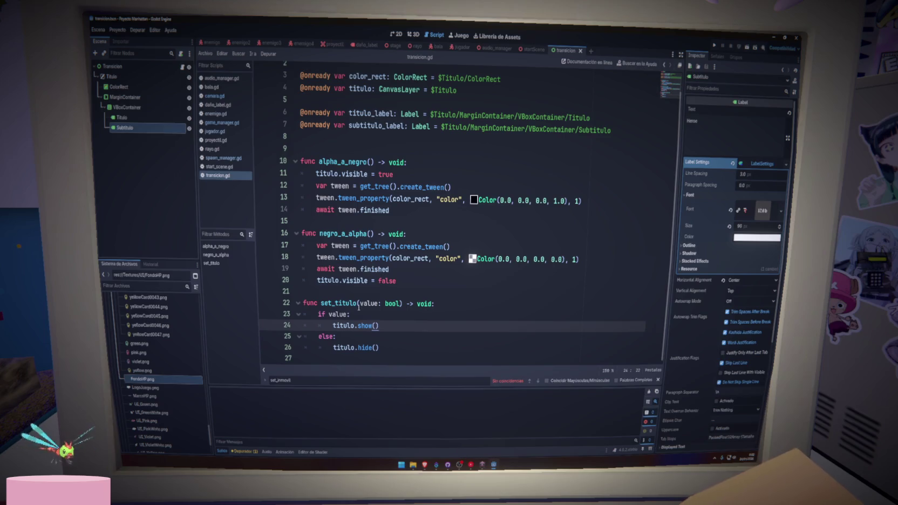
Add a texto: String = "" parameter to set_titulo.
left_click(358, 303)
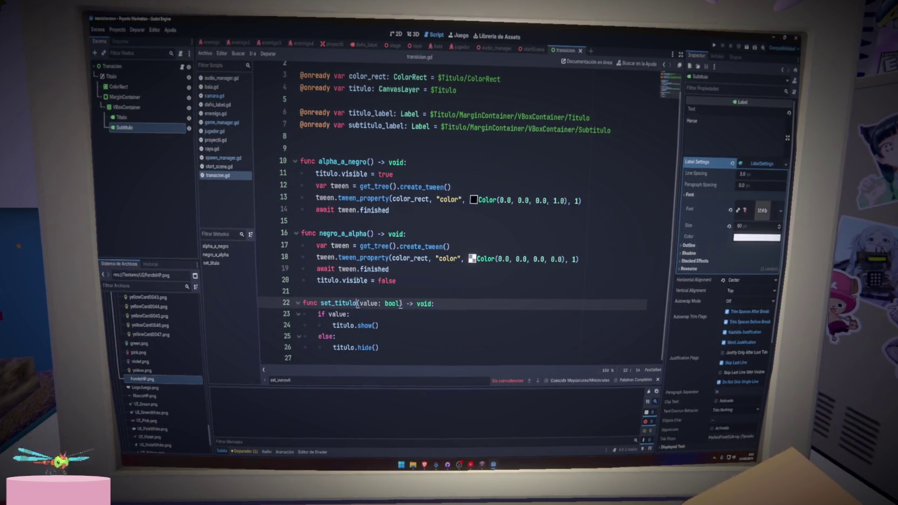
left_click(400, 303)
type(",")
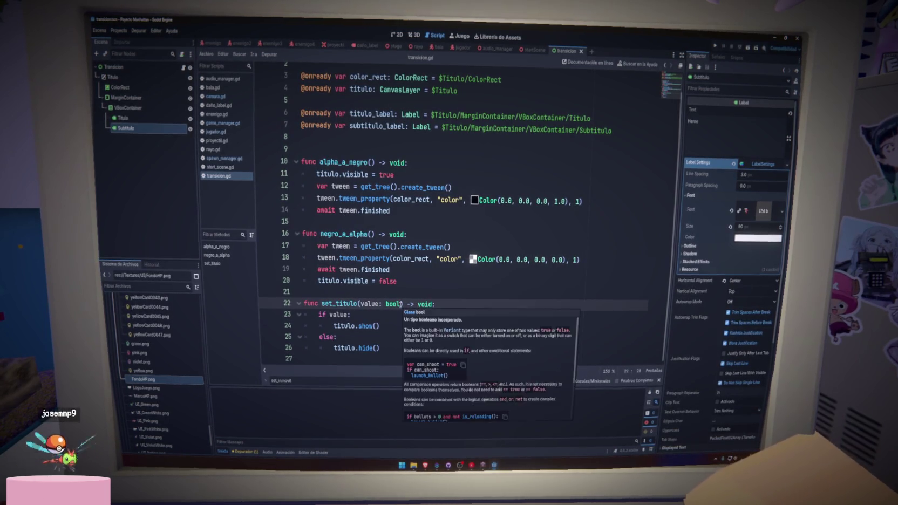
mouse_move(400, 304)
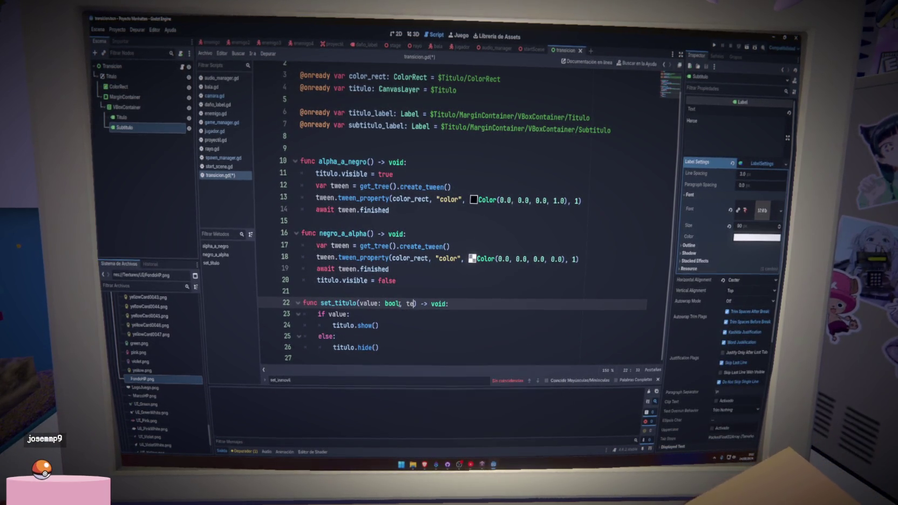
type("texto: St")
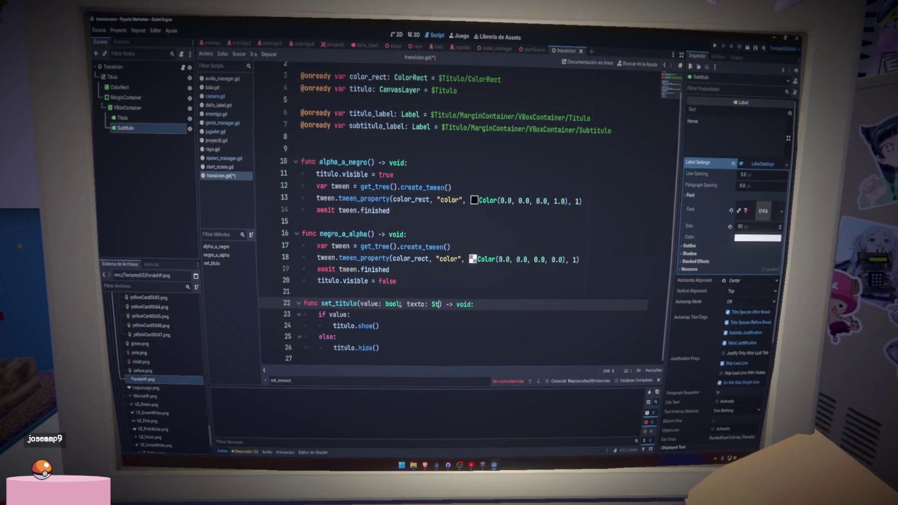
type("ring = \"")
key("ctrl+s")
key("Escape")
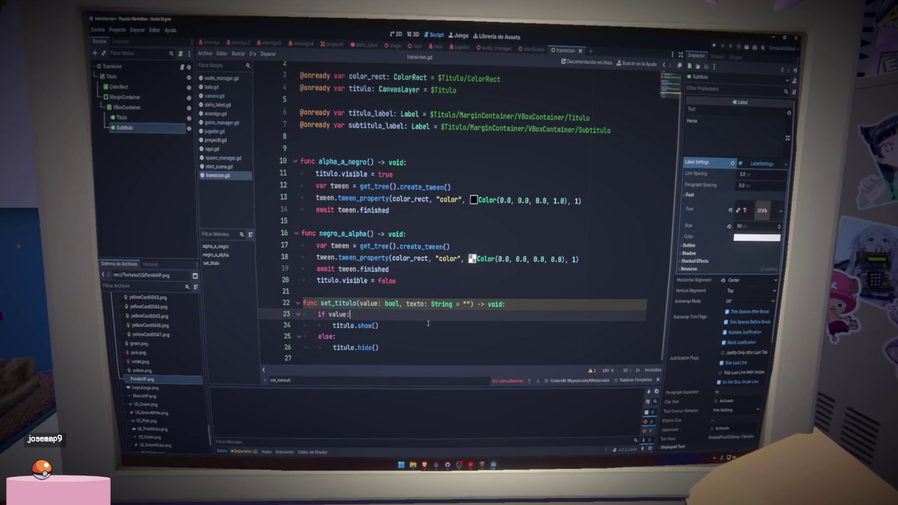
Delete the value: bool parameter and the if/else body, then save.
left_click(406, 311)
left_click(406, 303)
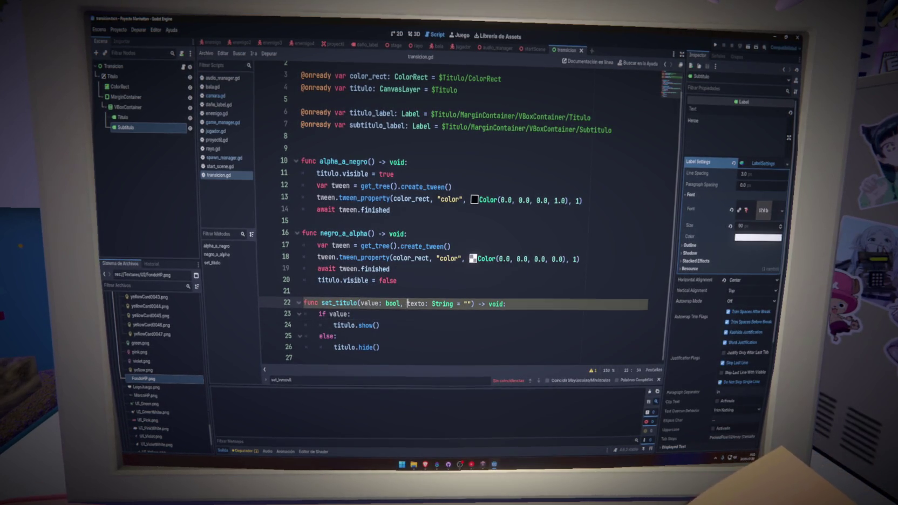
key("BackSpace")
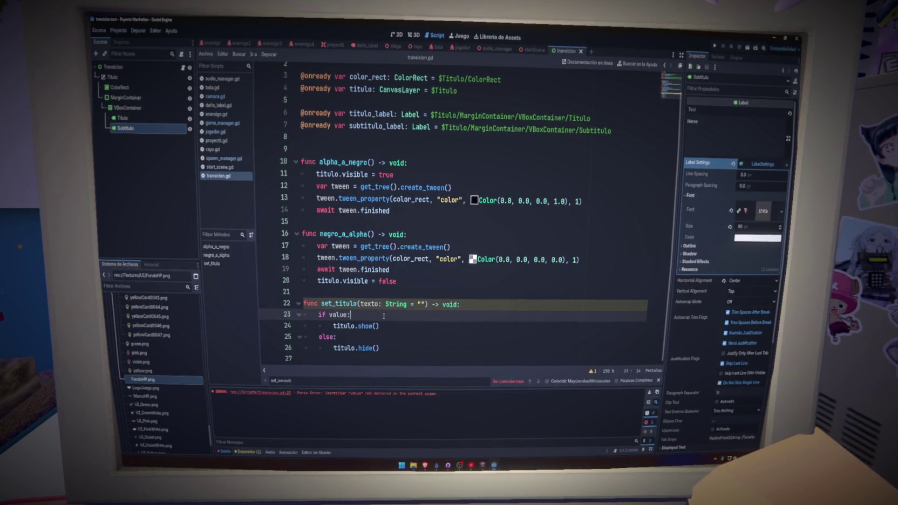
left_click_drag(319, 314, 379, 347)
key("BackSpace")
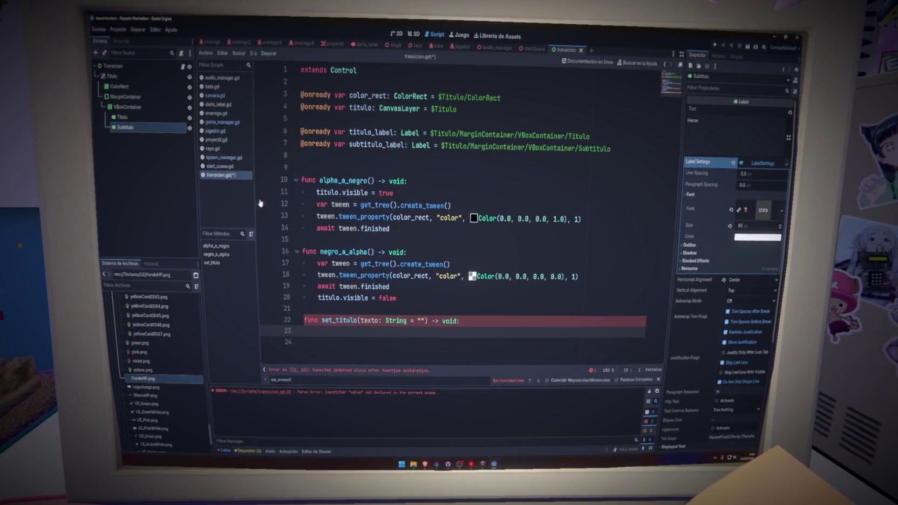
left_click(190, 97)
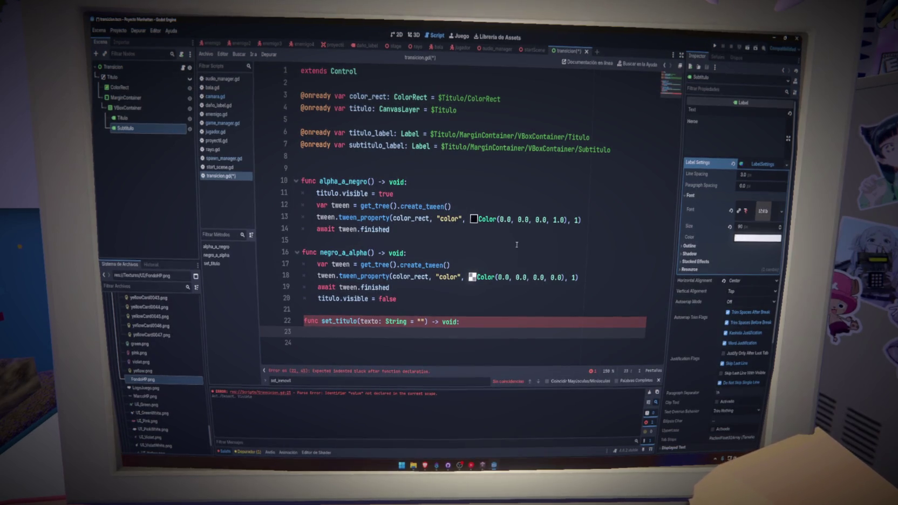
key("ctrl+s")
left_click(485, 264)
Add a second parameter texto2: String with an empty default and save.
left_click(381, 337)
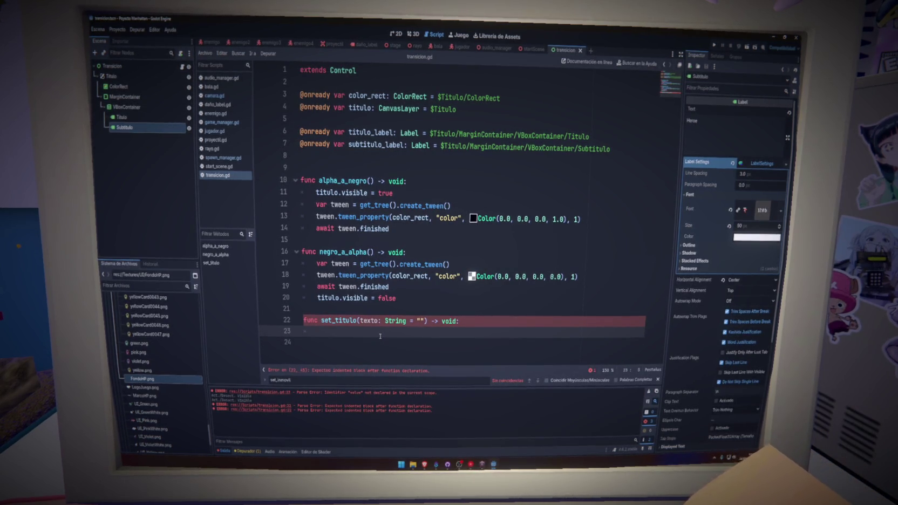
double_click(370, 321)
type("itulo")
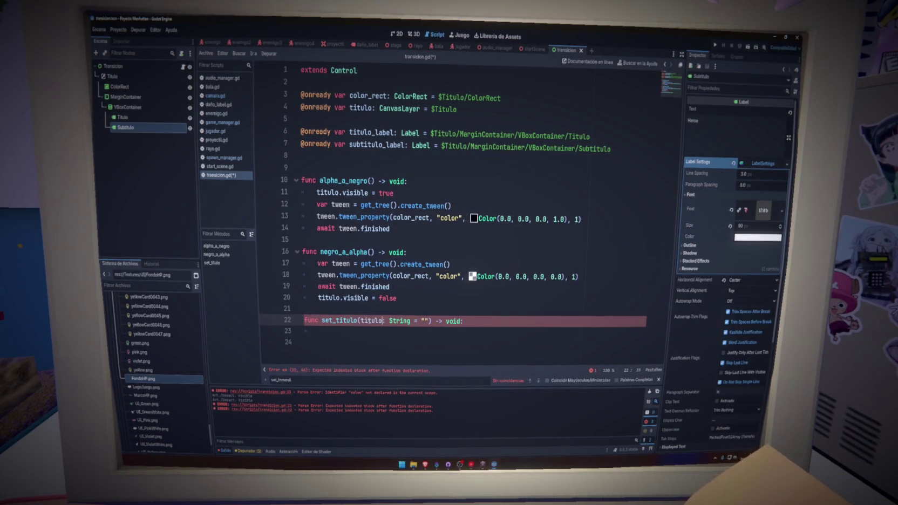
type("_")
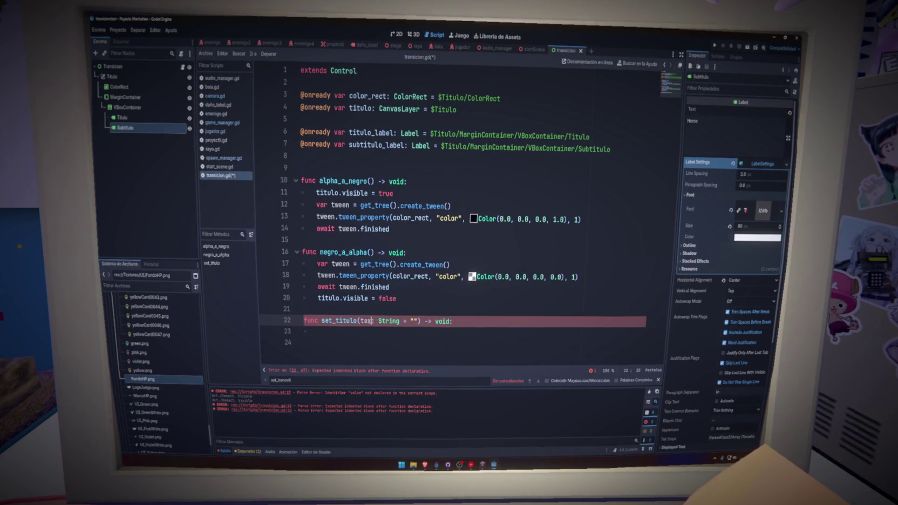
left_click(424, 320)
type(", texto2: Str")
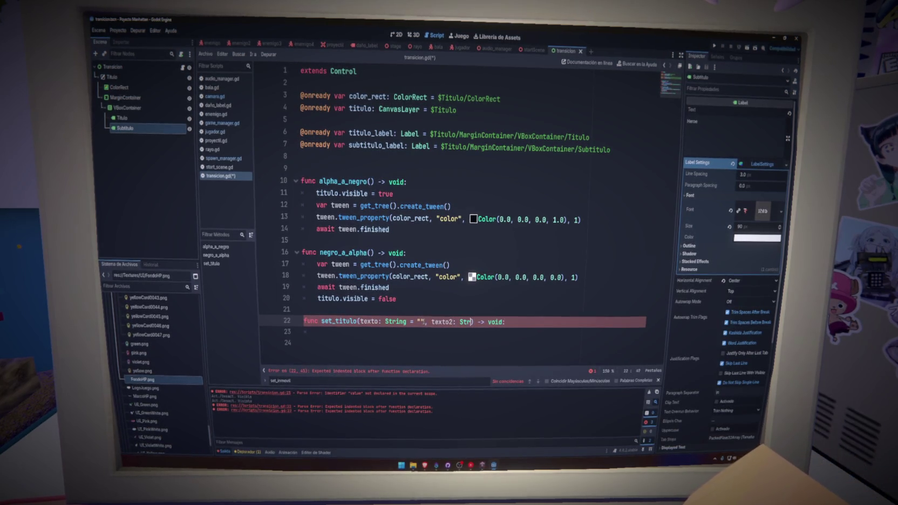
type("ing \"\"=")
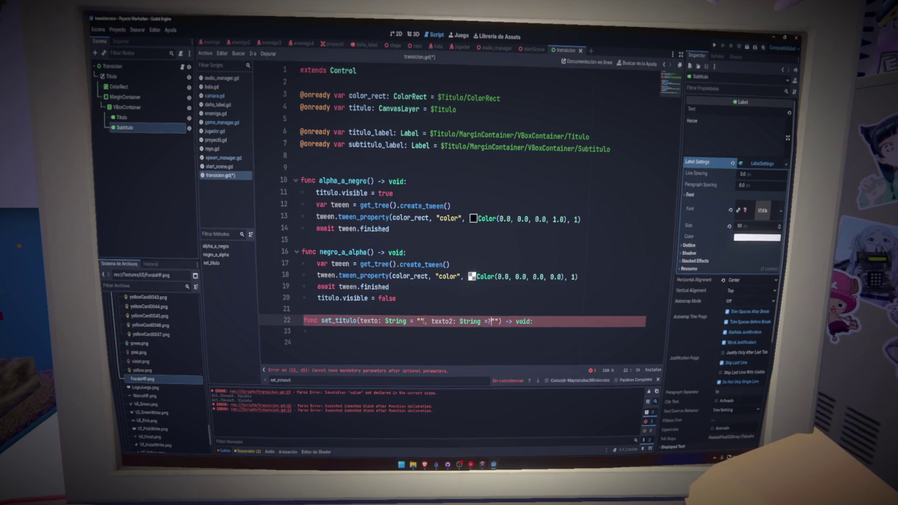
key("ctrl+s")
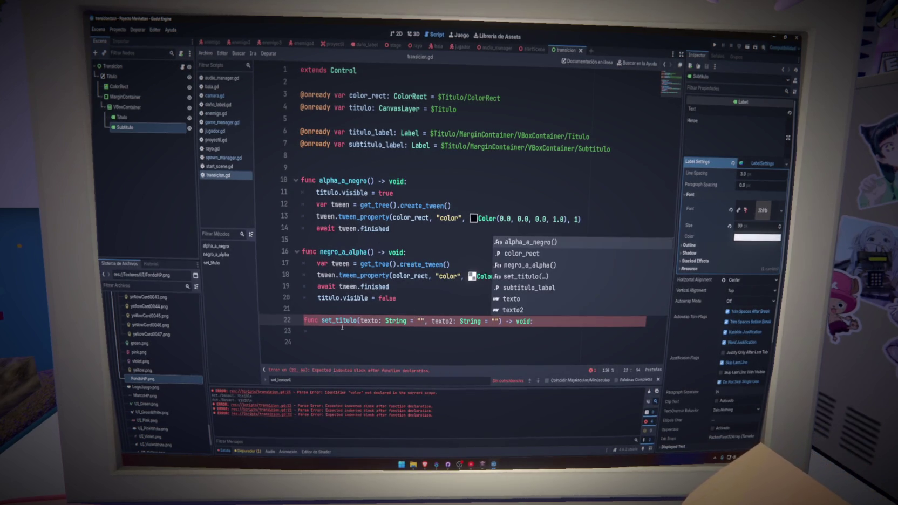
Write titulo_label.text = texto inside set_titulo.
double_click(342, 326)
left_click(389, 333)
type("ti")
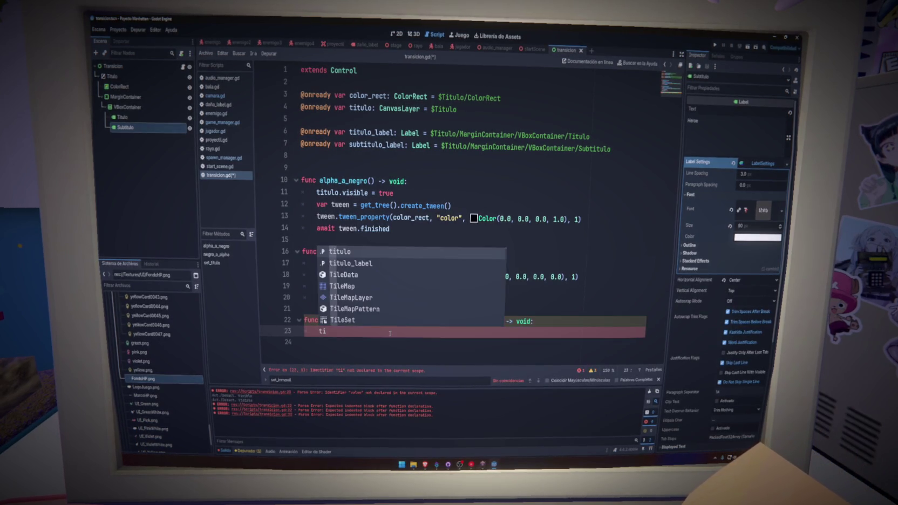
key("Escape")
key("Return")
key("BackSpace")
key("BackSpace")
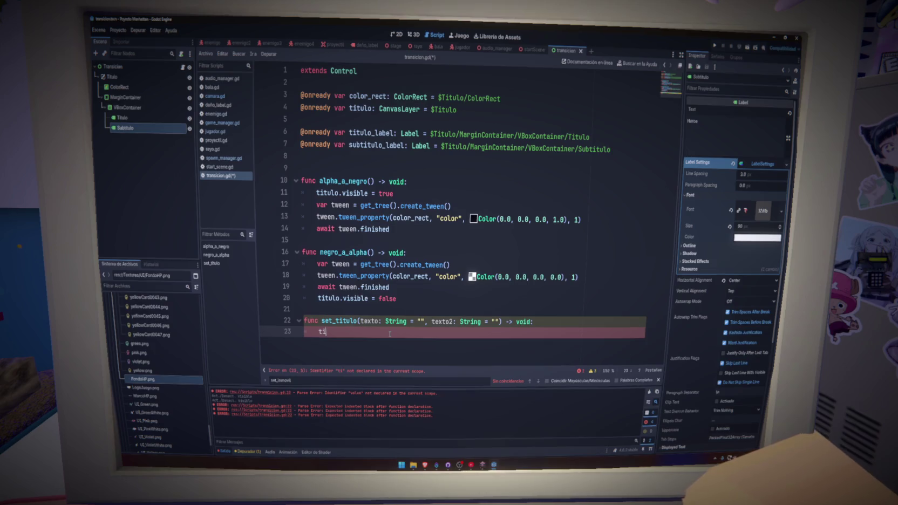
type("o_label.text = texto")
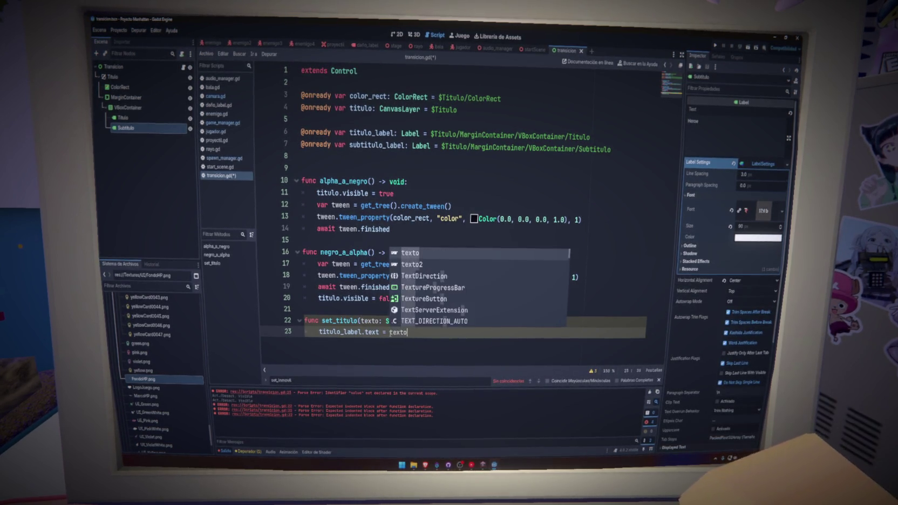
key("Return")
key("Return")
type("sub")
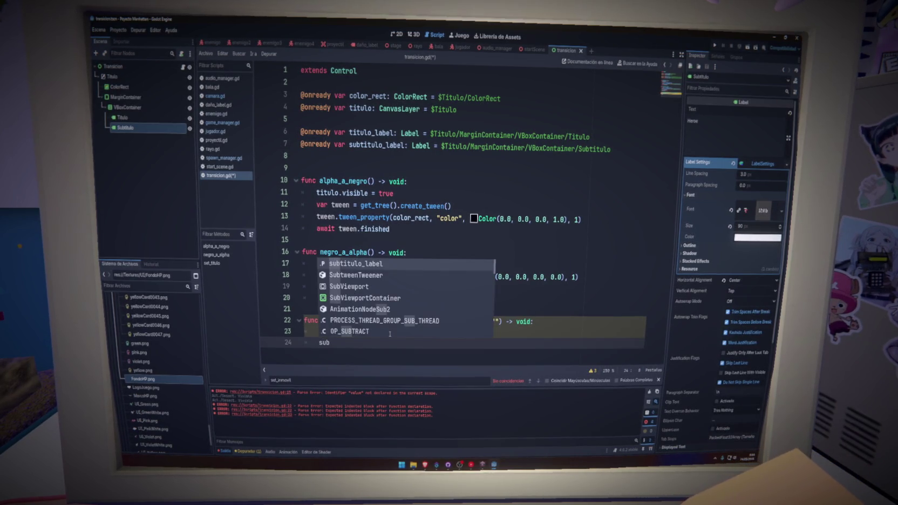
Add subtitulo_label.text = texto2 below it and save transicion.gd.
key("Return")
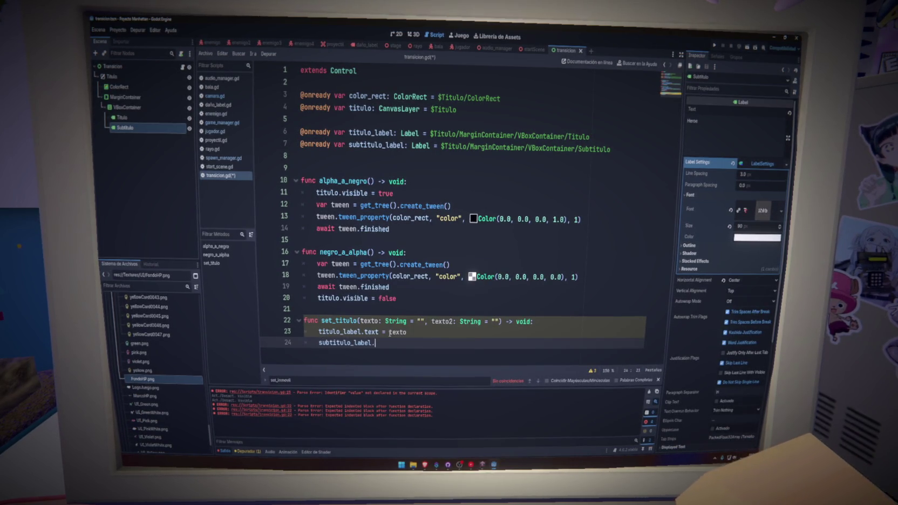
type("text")
key("Return")
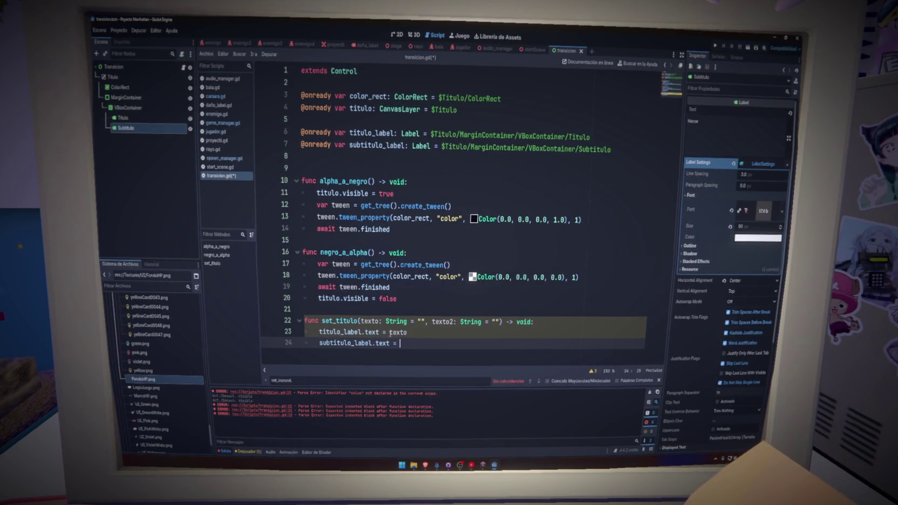
type("sub")
key("Return")
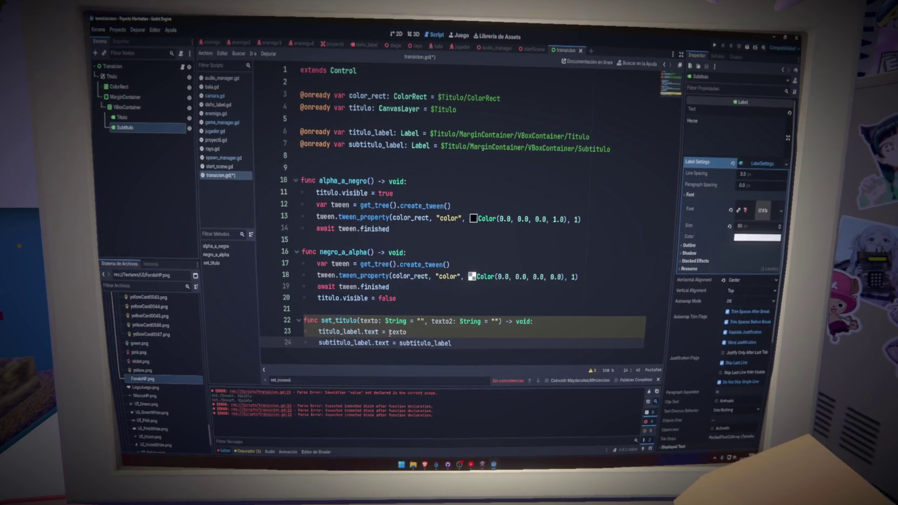
key("BackSpace")
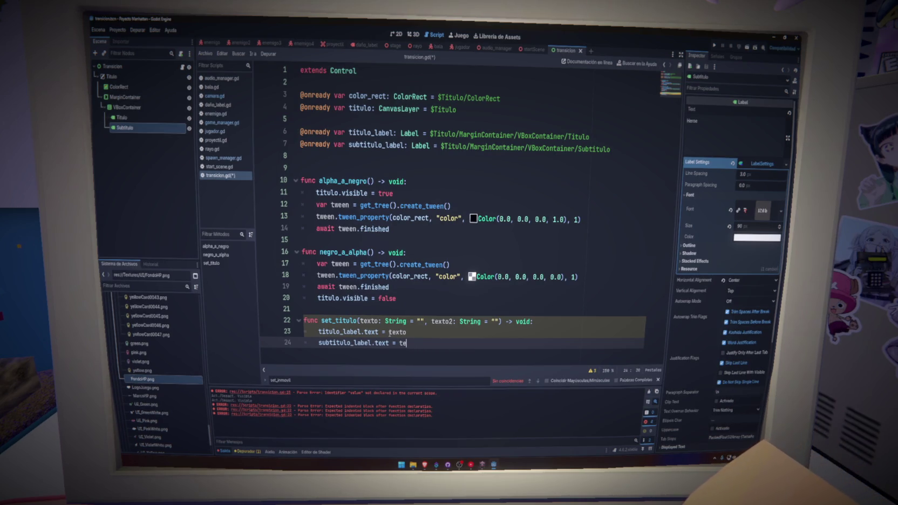
key("ctrl+s")
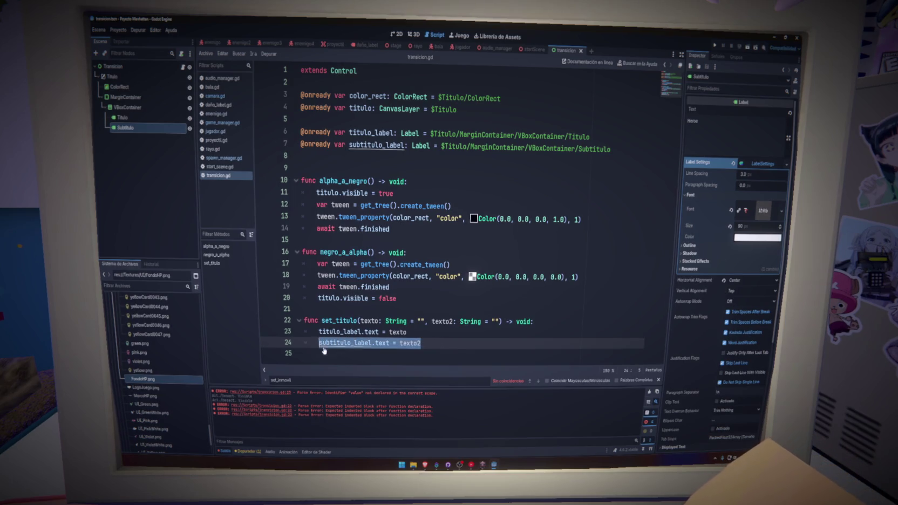
left_click(658, 379)
left_click(448, 341)
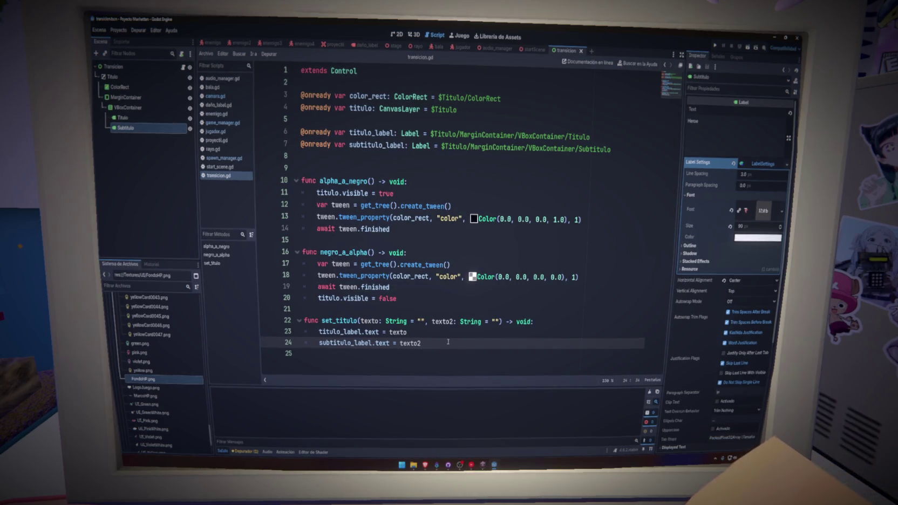
left_click(429, 331)
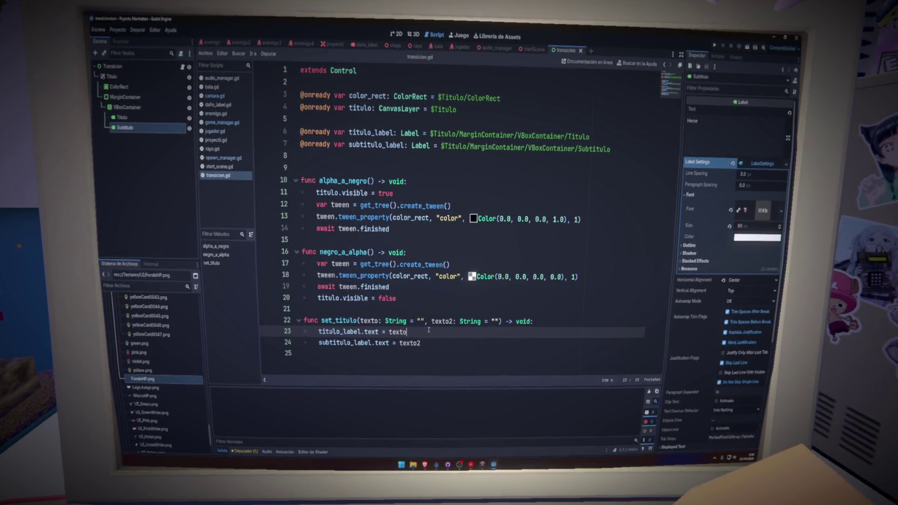
mouse_move(440, 340)
left_mouse_down()
mouse_move(298, 322)
mouse_move(345, 340)
mouse_move(423, 343)
left_mouse_up()
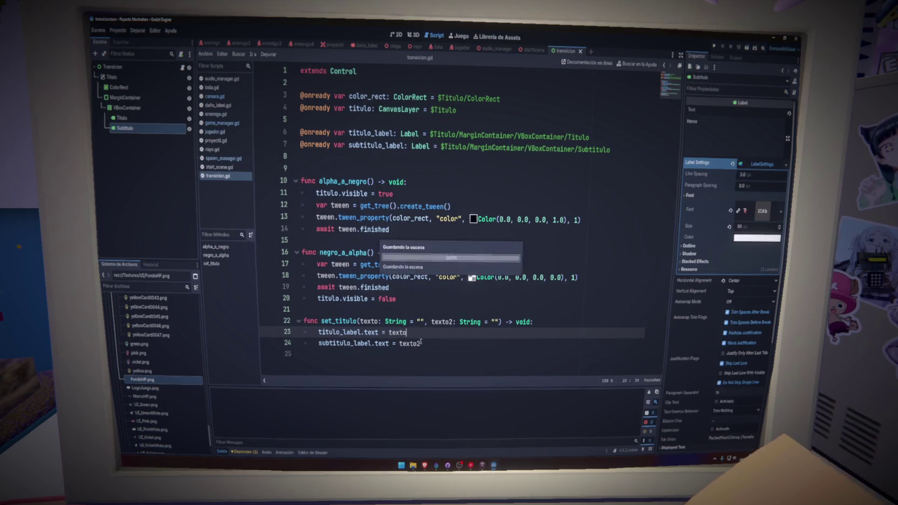
key("ctrl+s")
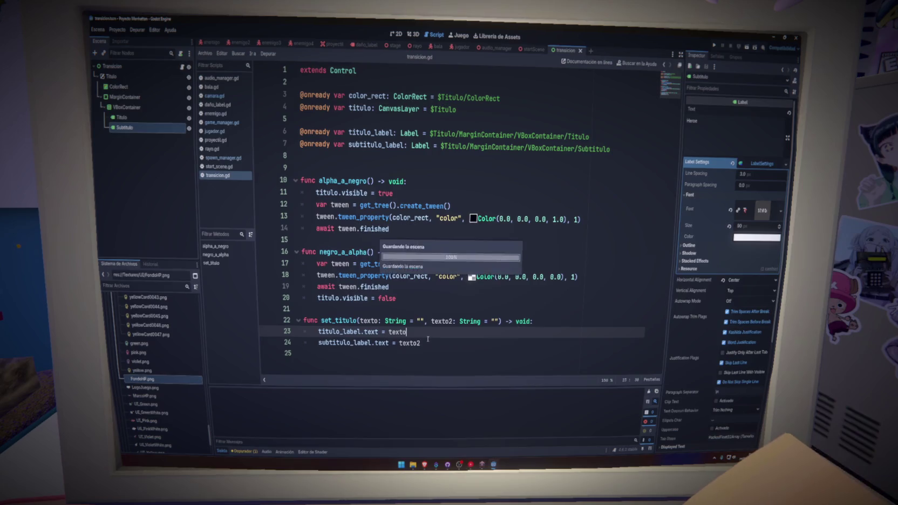
double_click(339, 320)
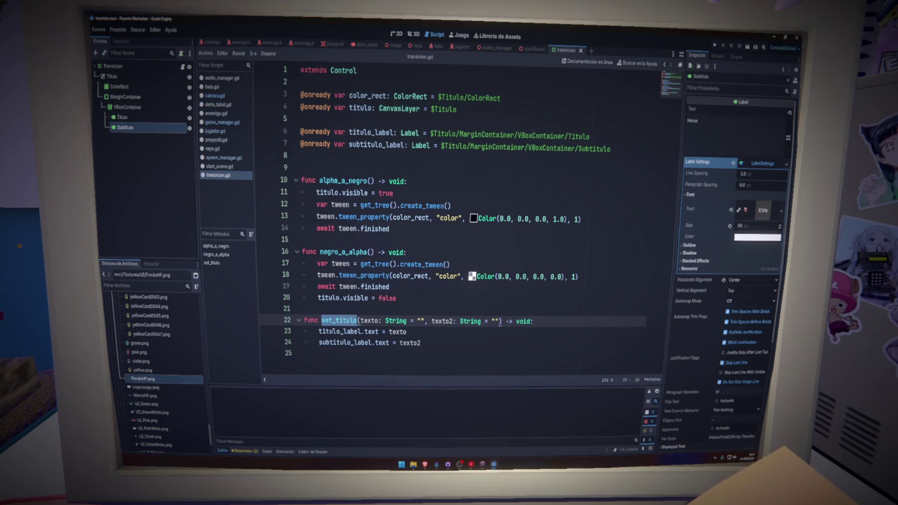
left_click(346, 321)
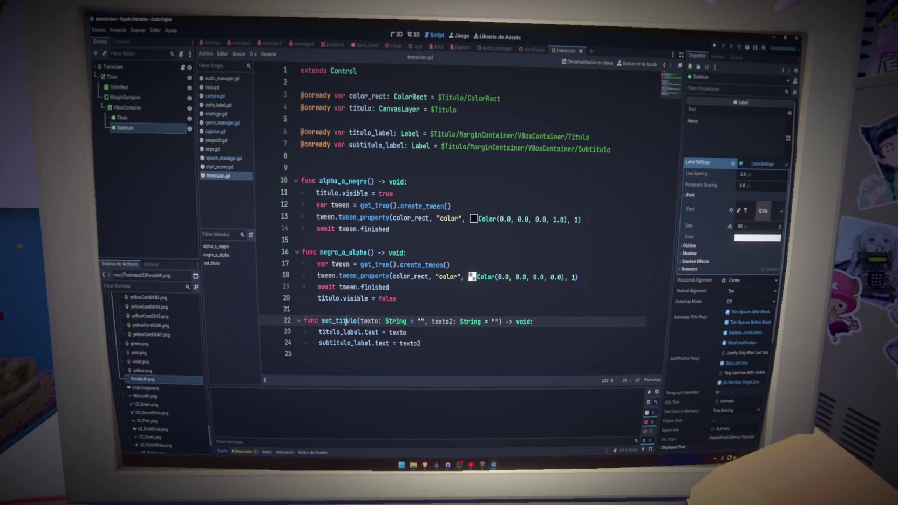
double_click(346, 321)
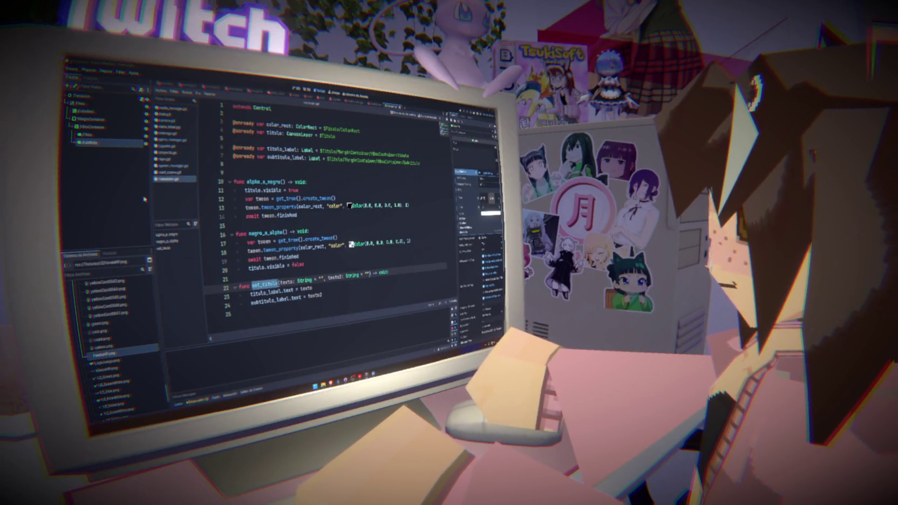
left_click(308, 223)
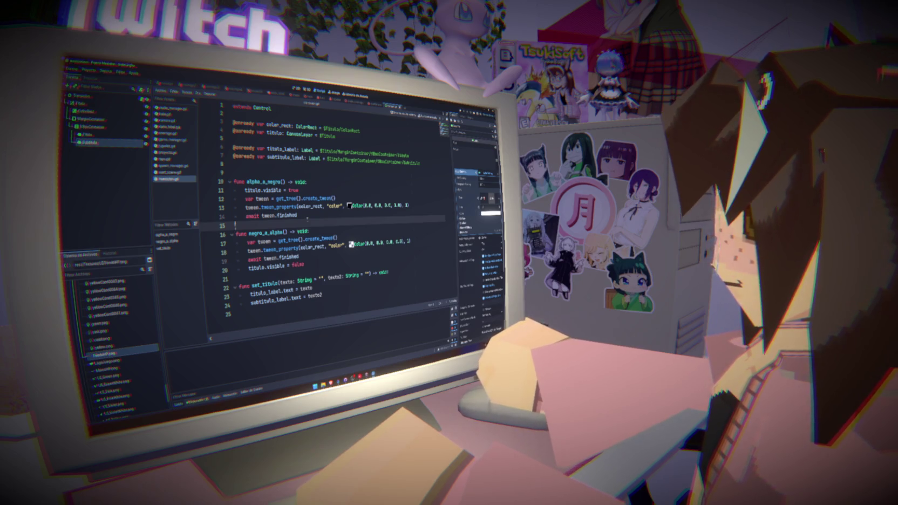
double_click(272, 281)
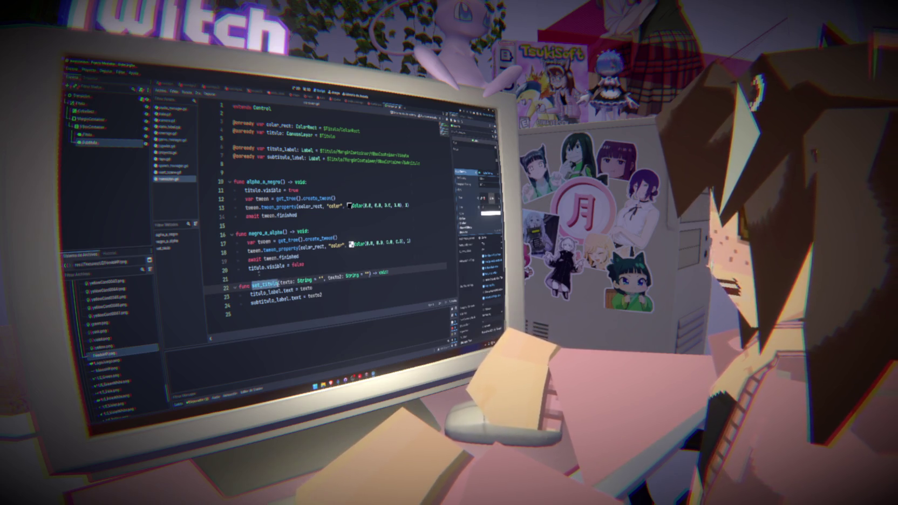
Insert a Transicion.set_titulo call below the fade call in game_manager.gd.
left_click(173, 139)
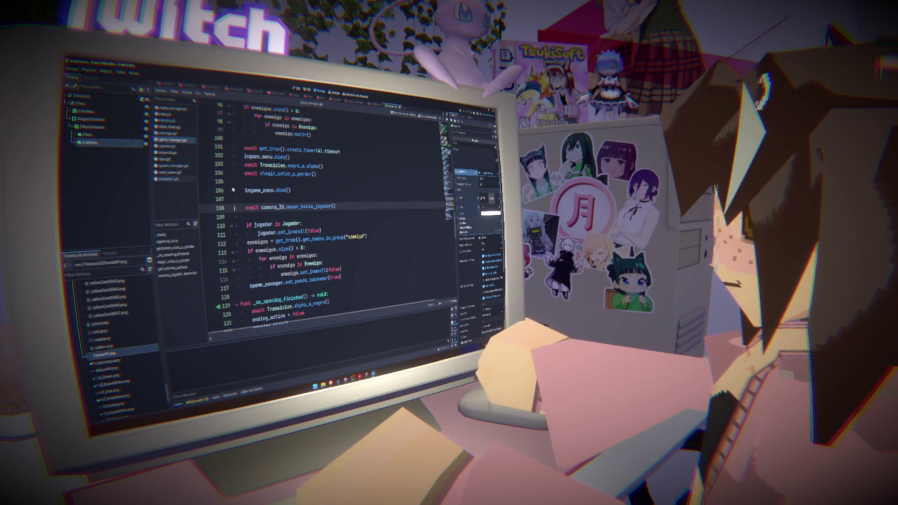
scroll(334, 216, "up", 15)
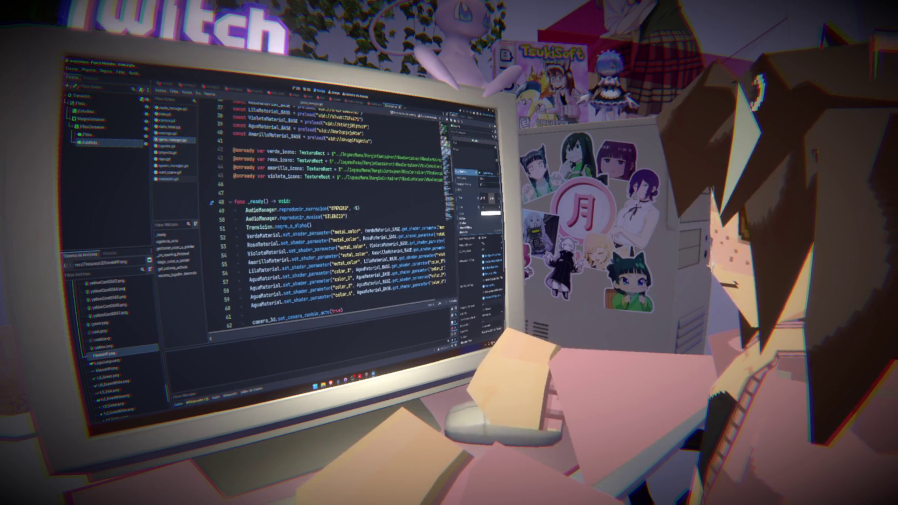
left_click(310, 205)
key("Return")
type("T")
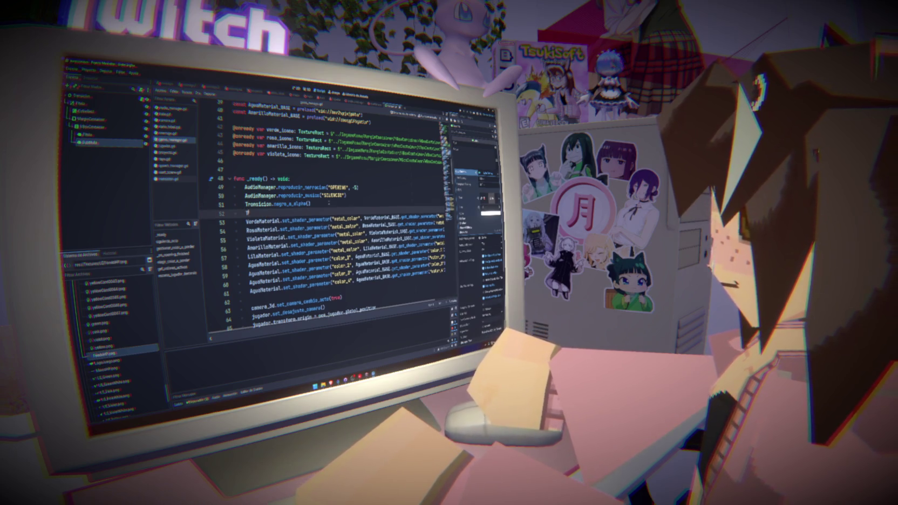
type("ransicion.")
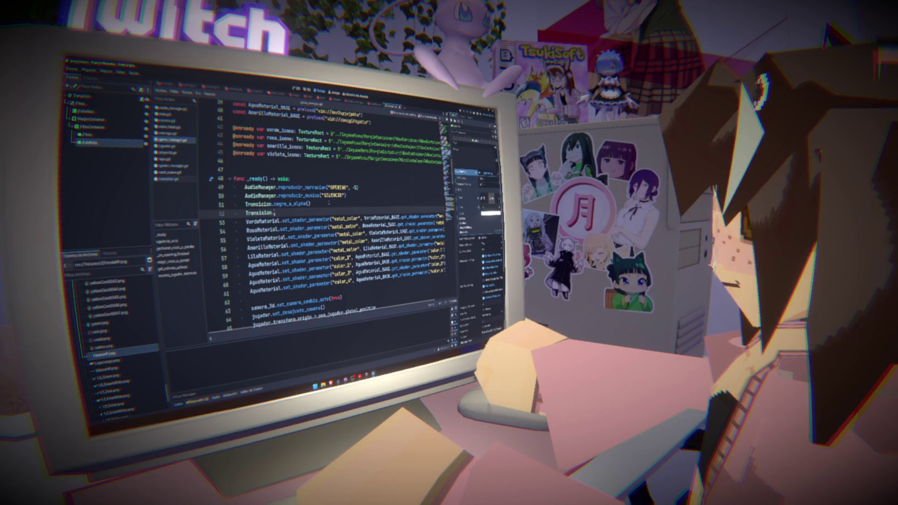
type("set_")
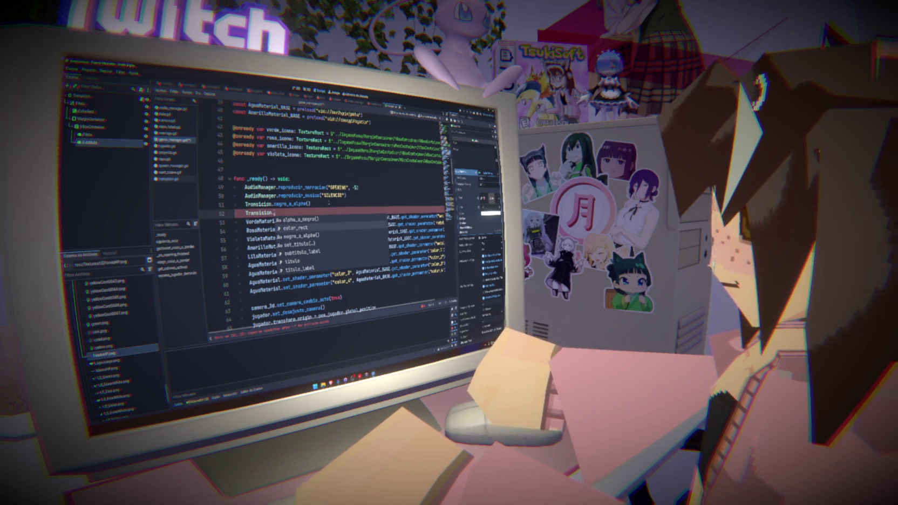
key("Return")
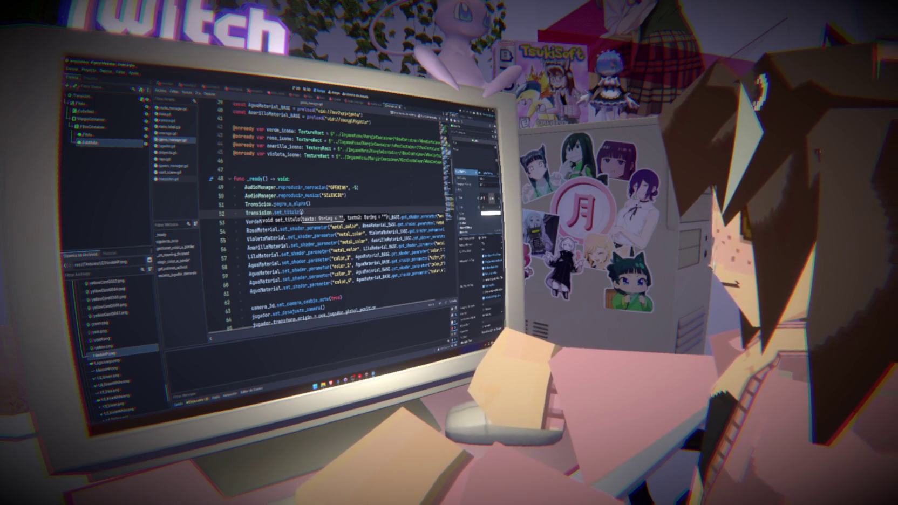
Move the Transicion.set_titulo() call to line 73 under the siguiente_acto header.
double_click(259, 215)
key("ctrl+f")
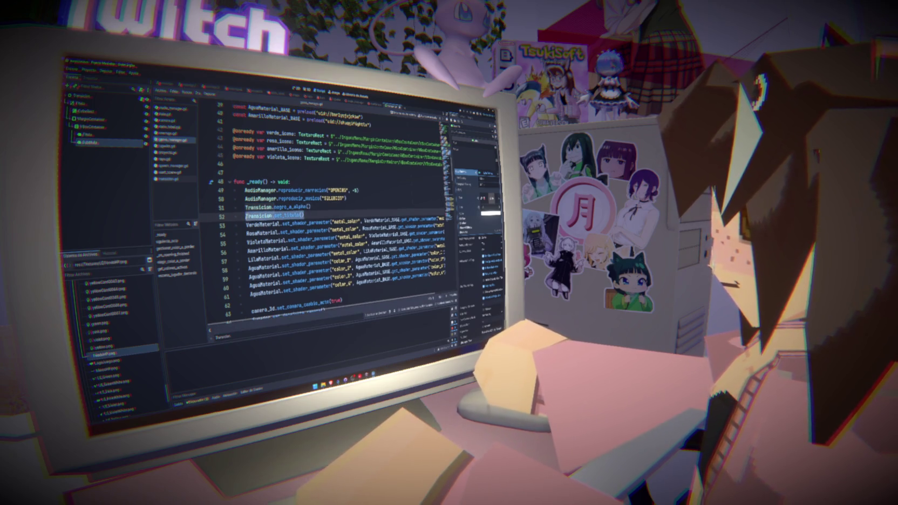
key("Return")
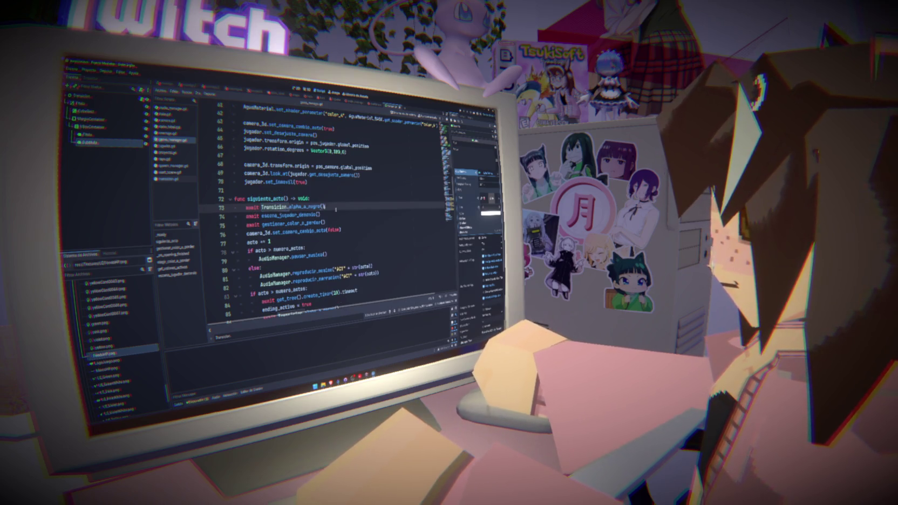
key("Return")
type("Transicion.set_titulo()")
key("ctrl+z")
key("ctrl+z")
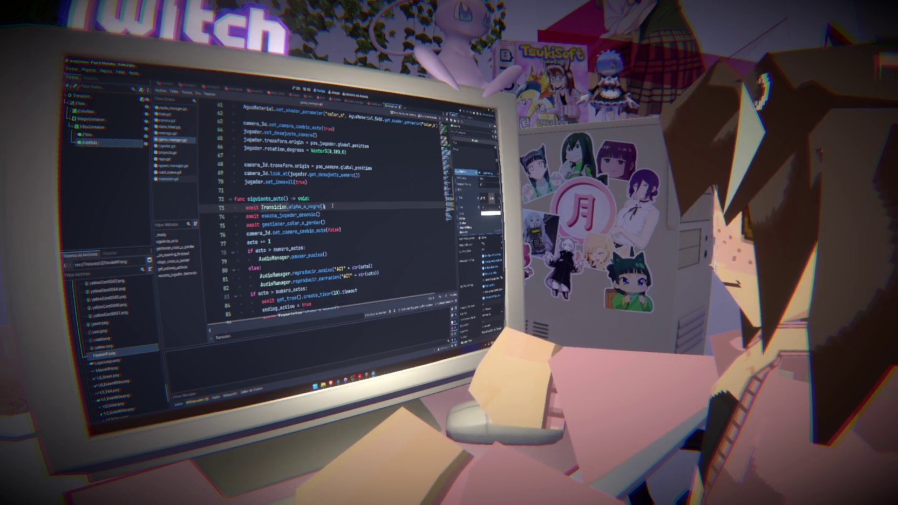
left_click(330, 200)
key("Return")
type("Transicion.set_titulo()")
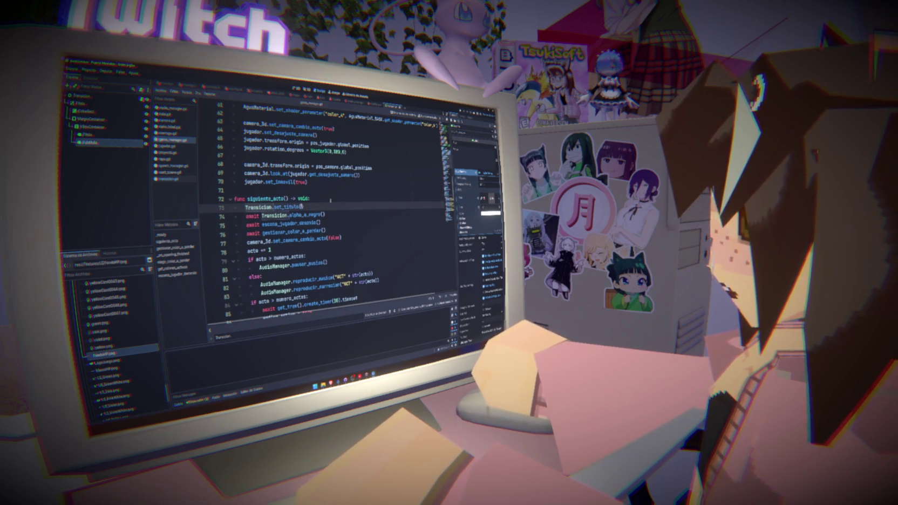
key("Left")
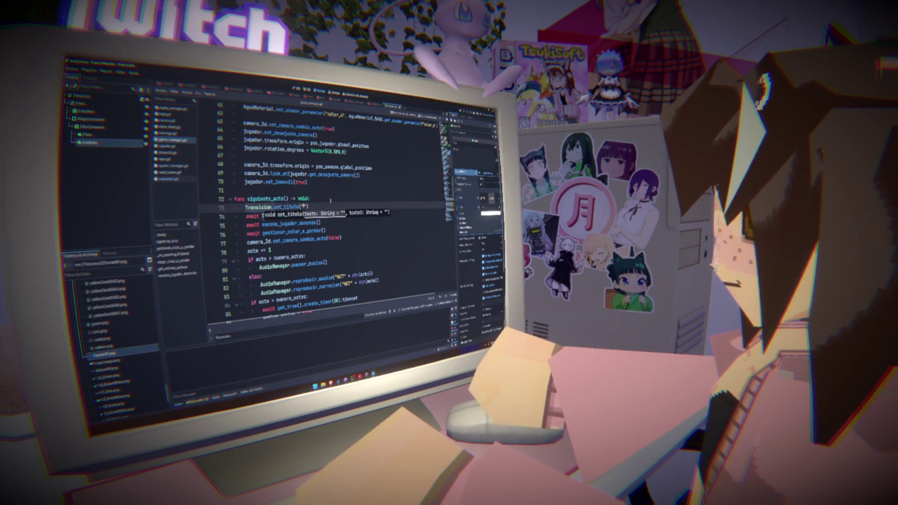
key("BackSpace")
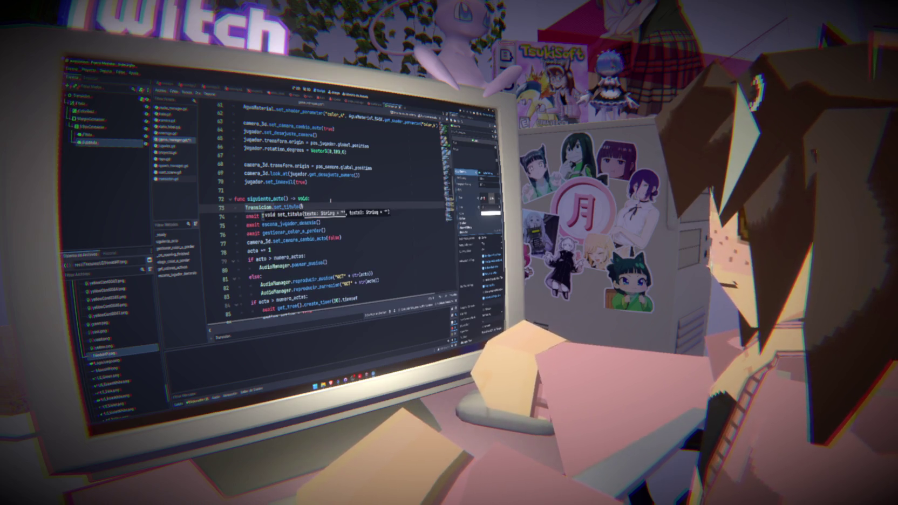
type("s")
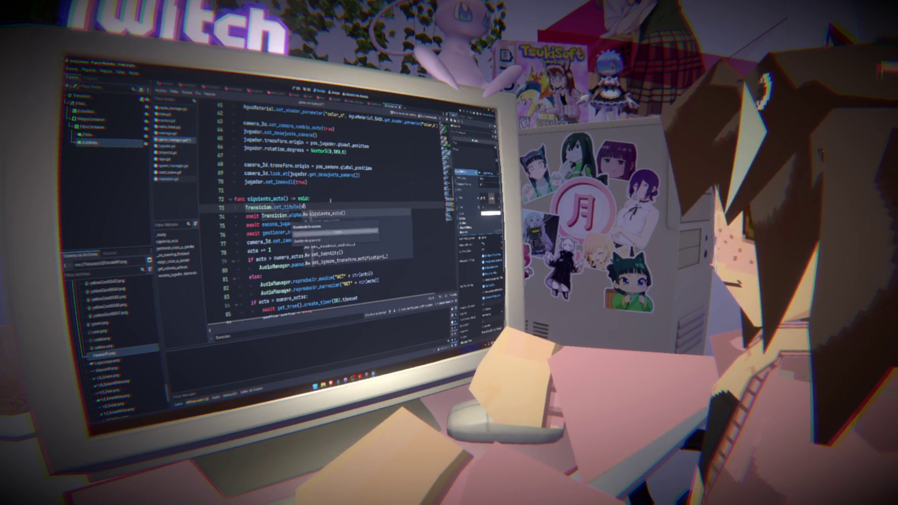
Check start_scene.gd and the translation CSV for the act title keys.
left_click(170, 172)
scroll(340, 249, "up", 5)
scroll(340, 250, "down", 10)
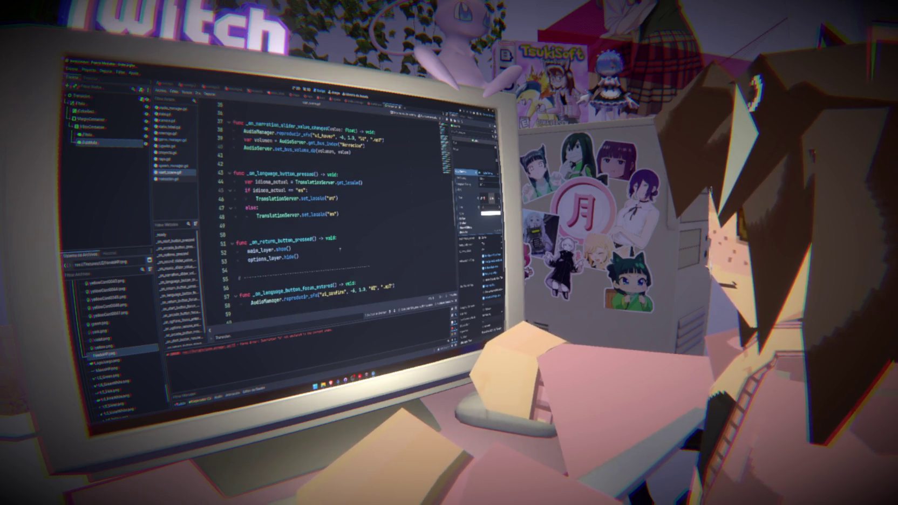
scroll(340, 249, "up", 12)
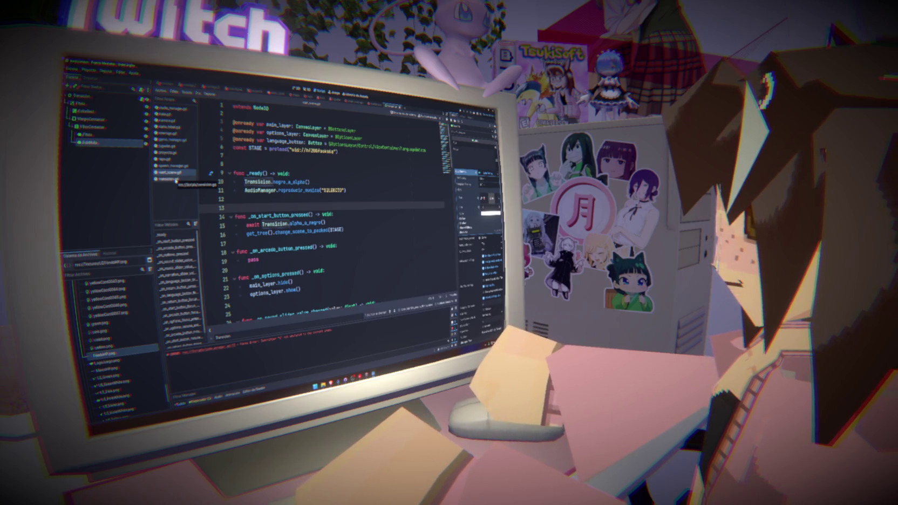
left_click(176, 179)
left_click(173, 139)
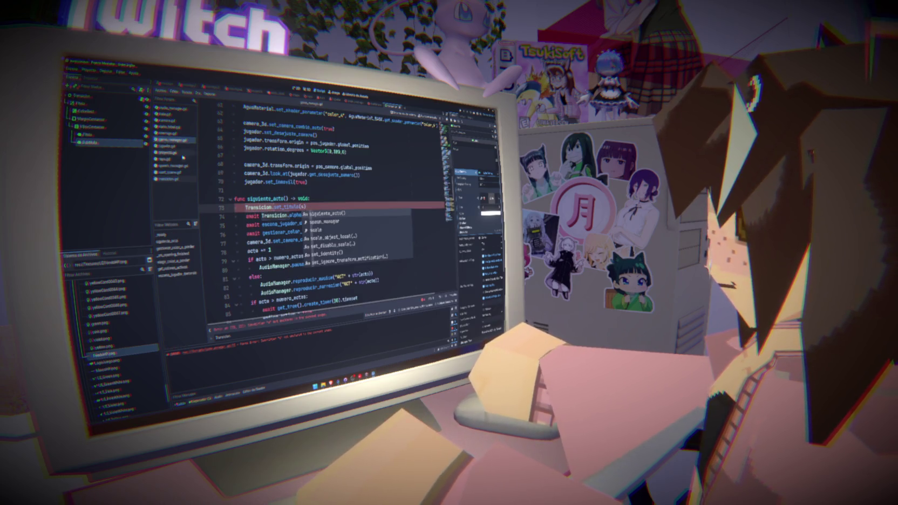
key("Escape")
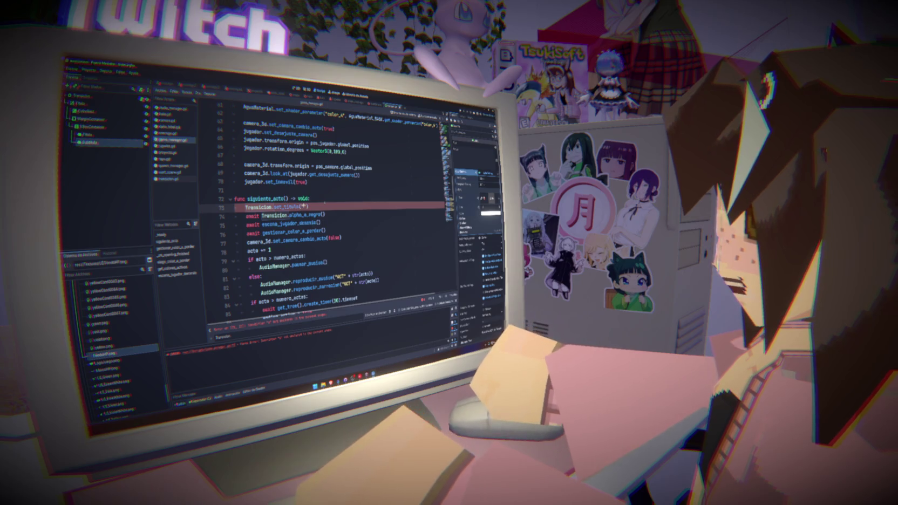
type("\"")
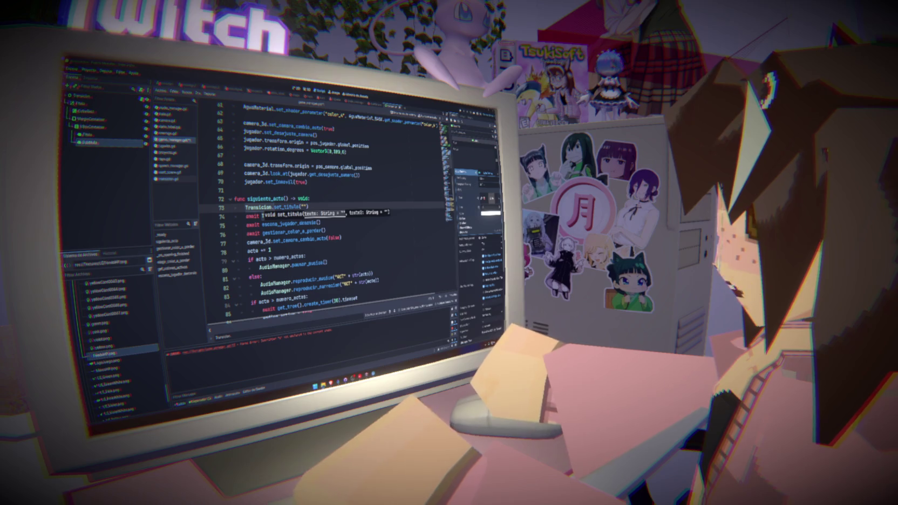
key("alt+Tab")
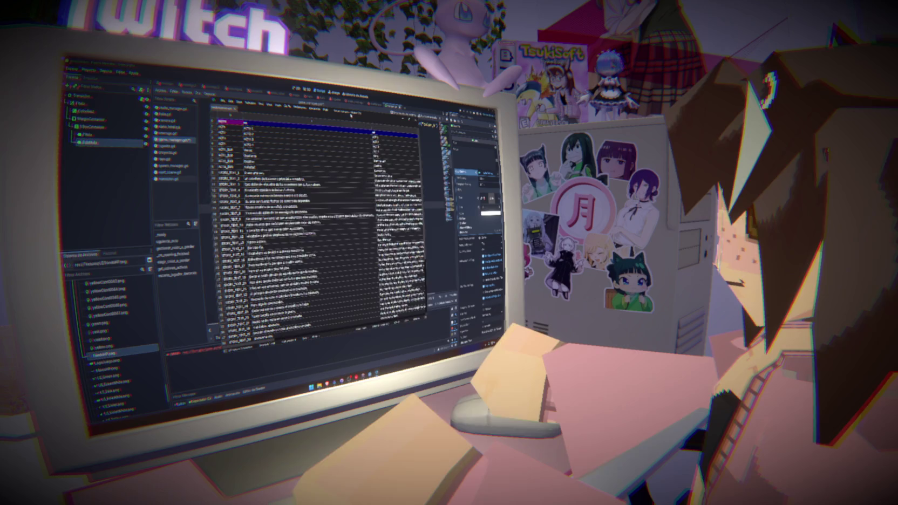
key("alt+Tab")
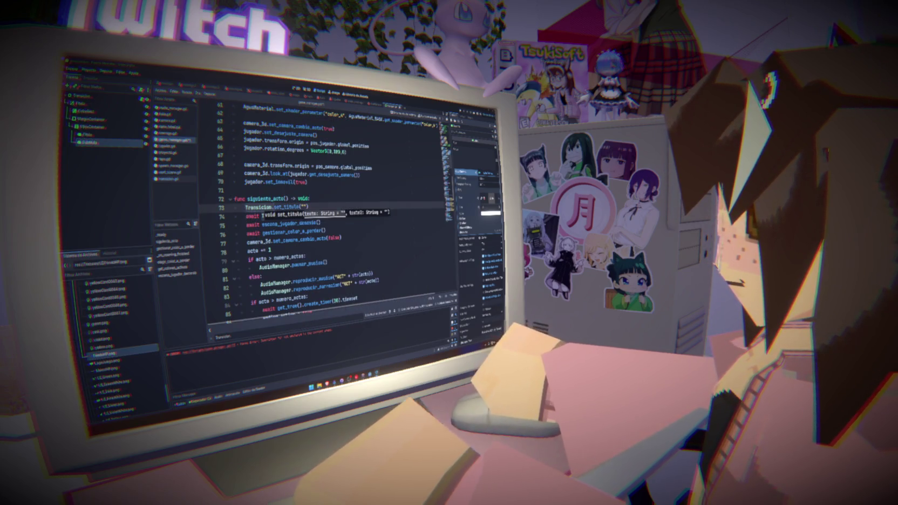
Pass "ACT" + str(acto) and "ACT" + str(acto) + "_SUB" as set_titulo's arguments.
type("ACT1\"")
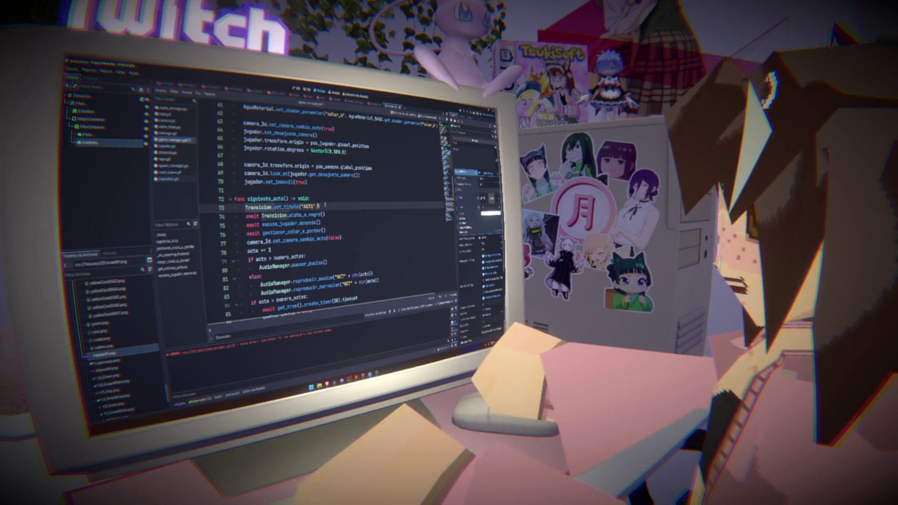
type(", \"ACT1")
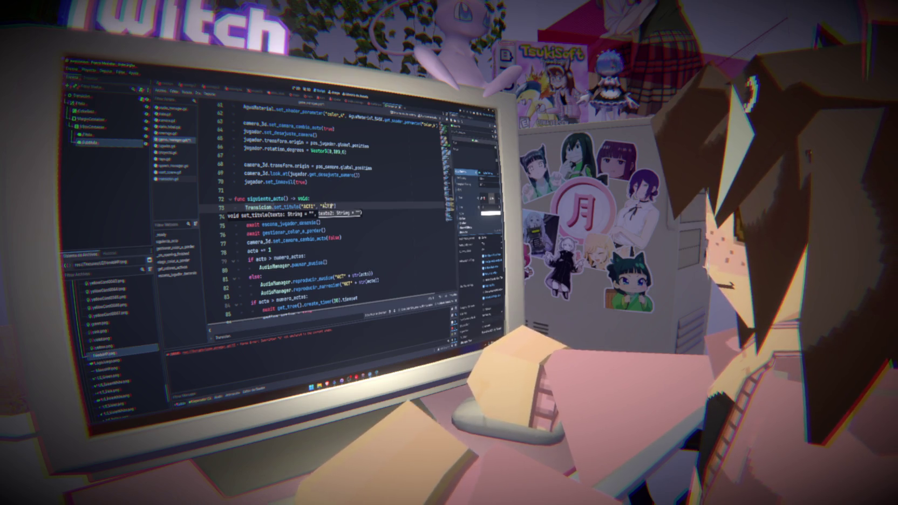
type("_N")
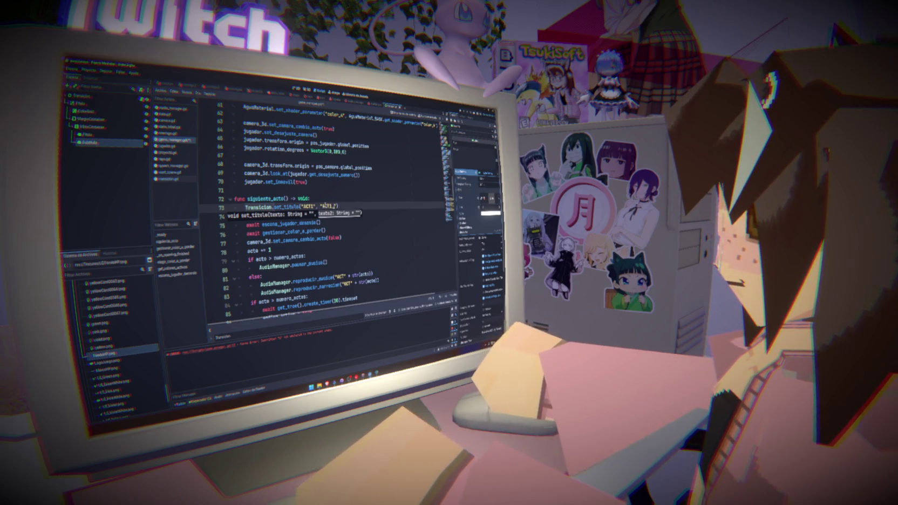
type("US")
left_click(314, 206)
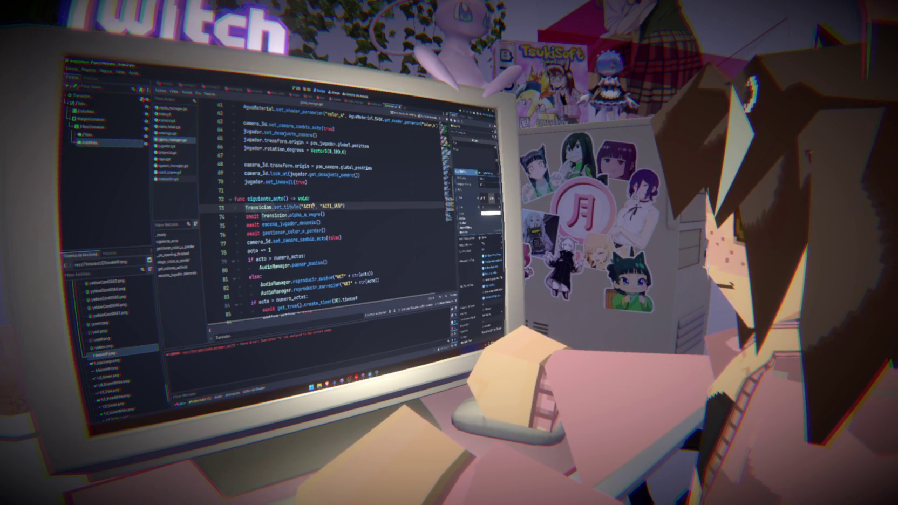
key("BackSpace")
type("\" + str")
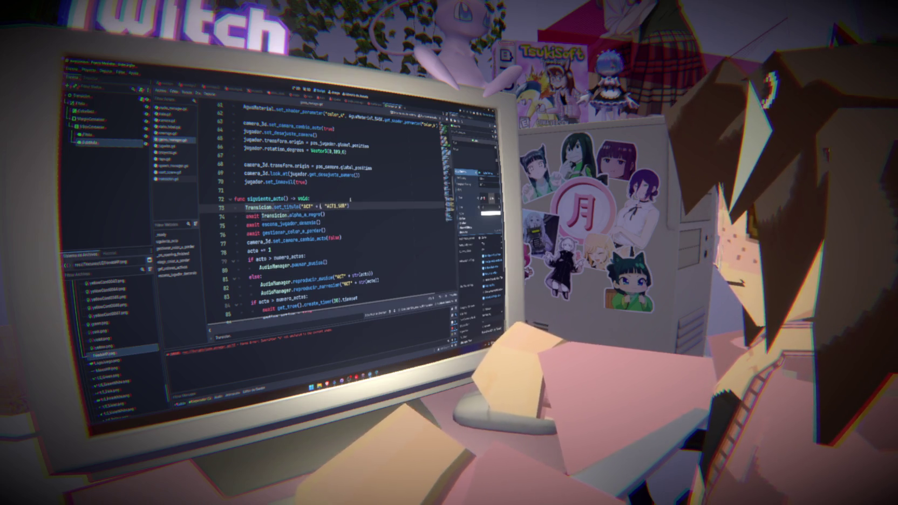
type("(")
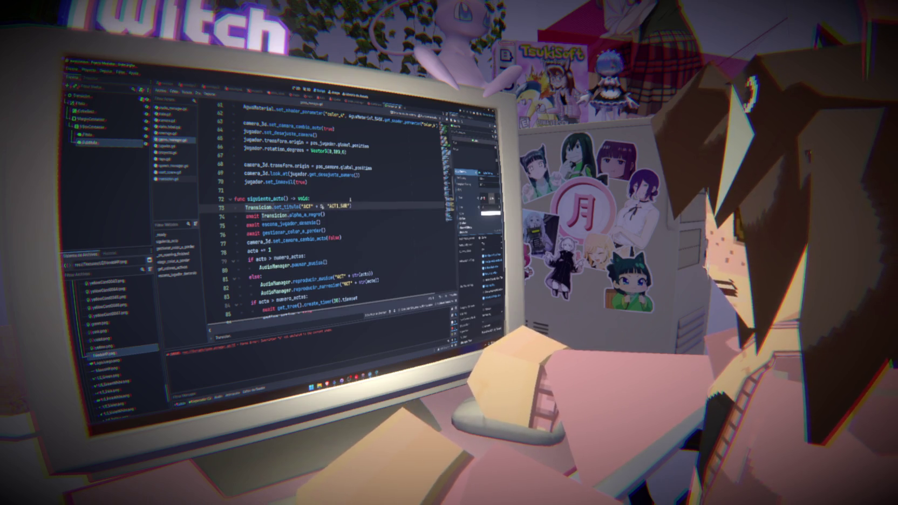
type("acto")
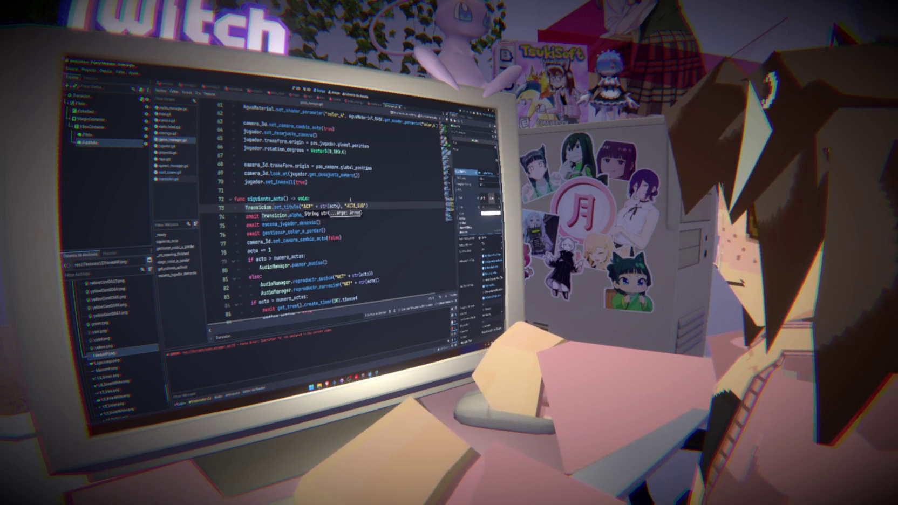
key("Escape")
left_click(358, 205)
type("1")
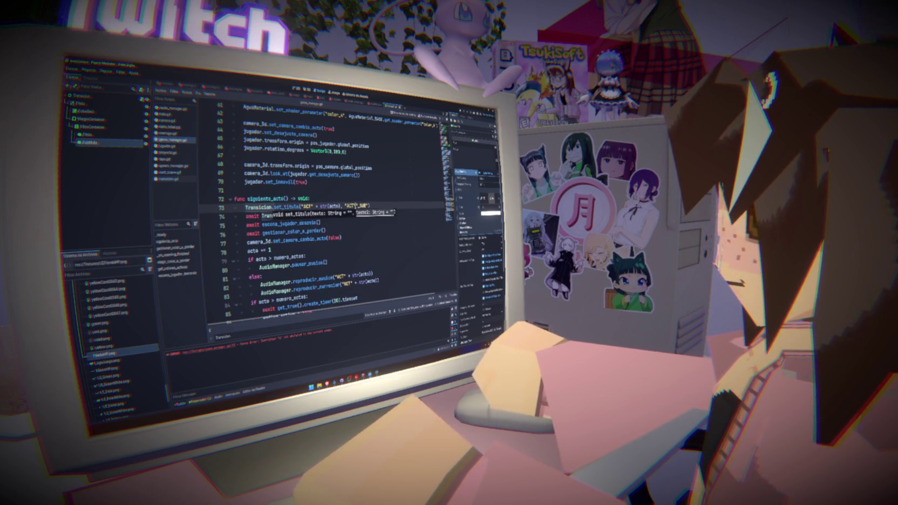
type("_F")
type("I")
type("str")
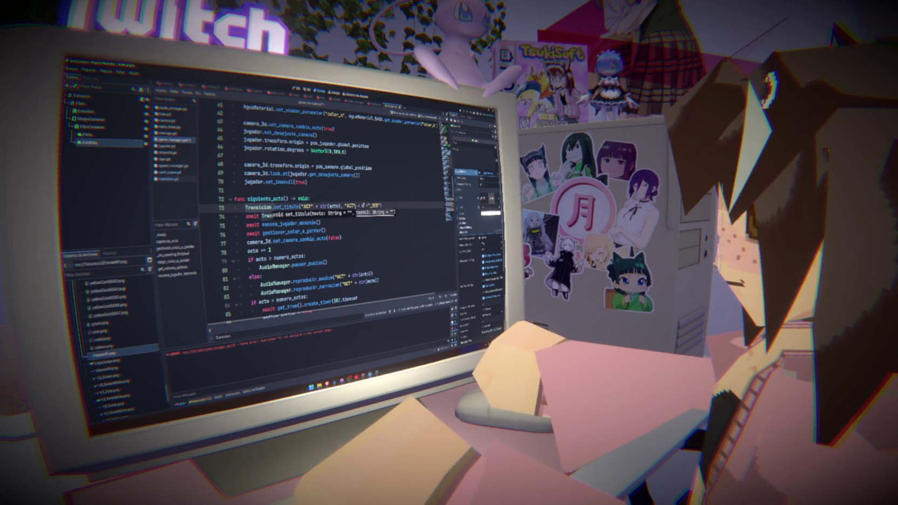
type("(acto")
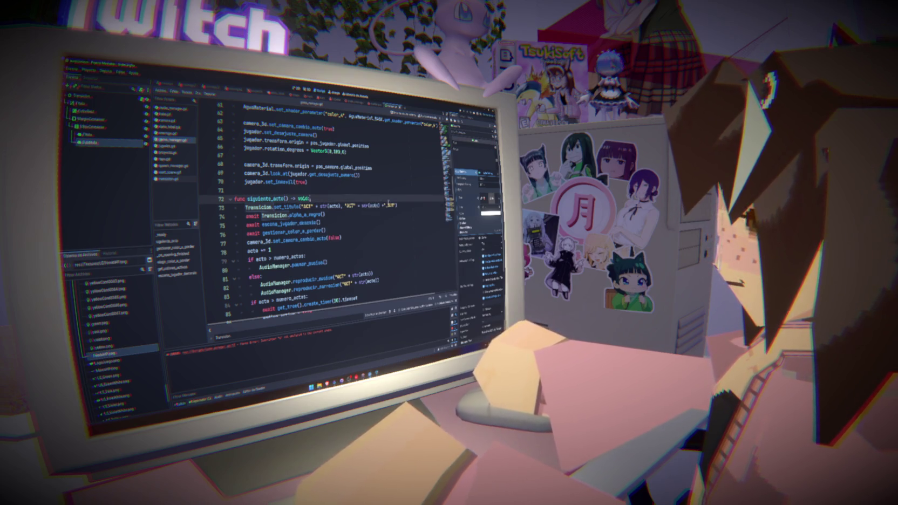
scroll(324, 216, "up", 5)
scroll(323, 216, "down", 5)
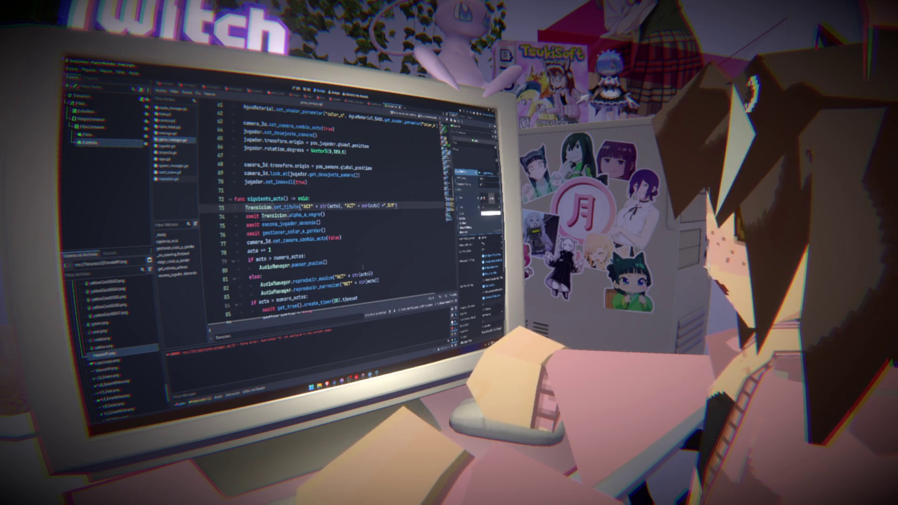
scroll(324, 216, "up", 8)
Add a Transicion.set_titulo() call on a new line below line 86.
left_click_drag(305, 232, 246, 233)
key("ctrl+c")
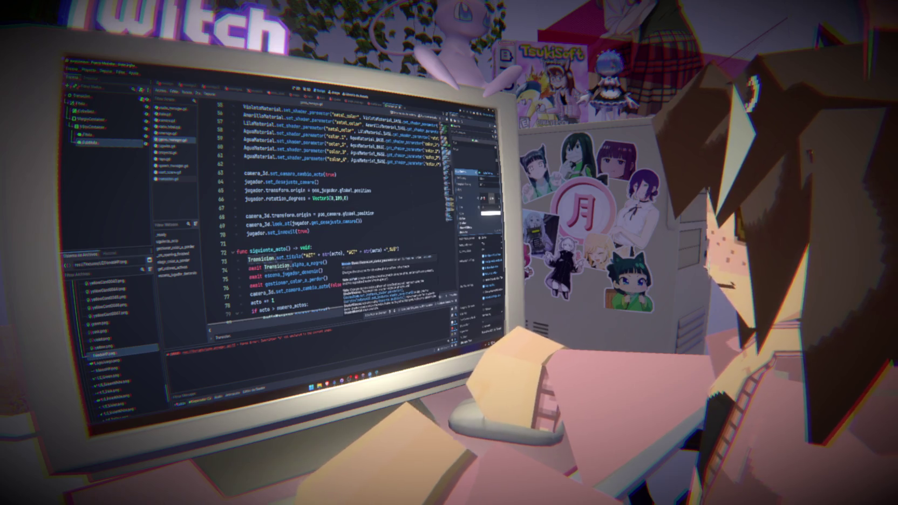
scroll(338, 259, "down", 2)
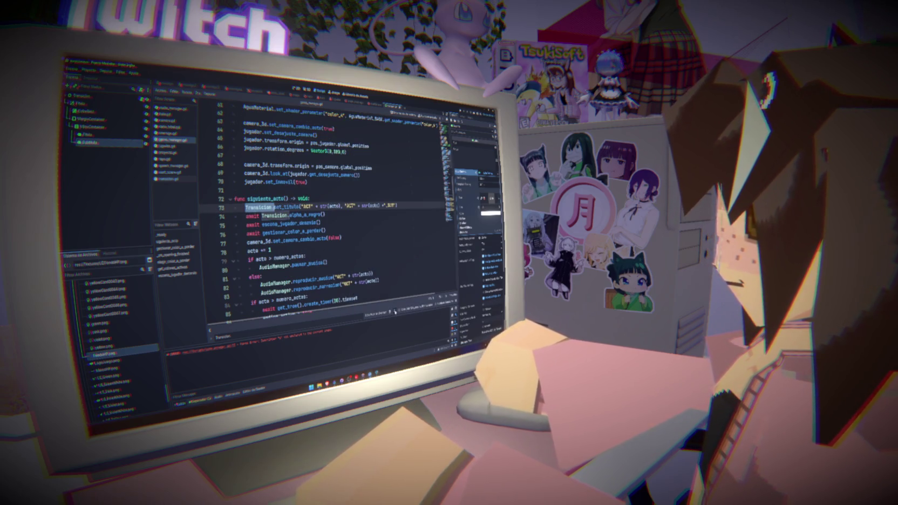
key("Return")
key("Return")
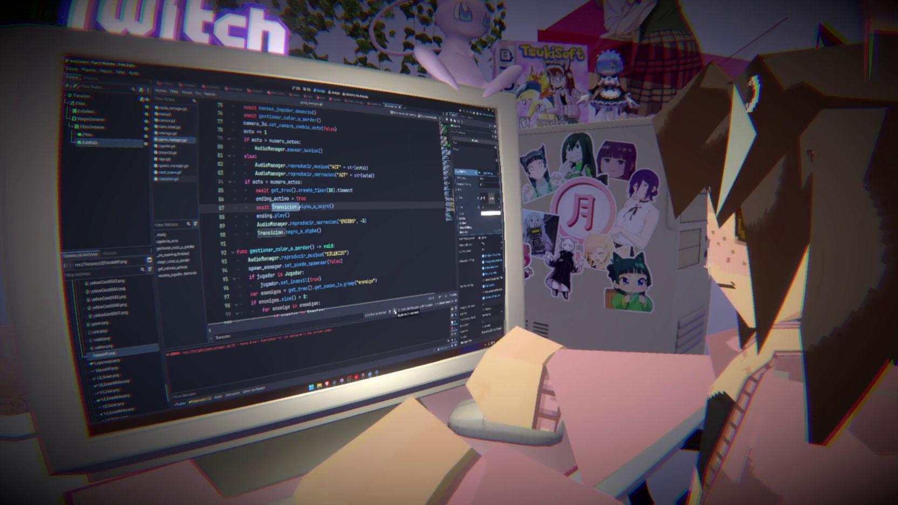
left_click(350, 202)
key("Return")
type("Transicion.set_titulo(")
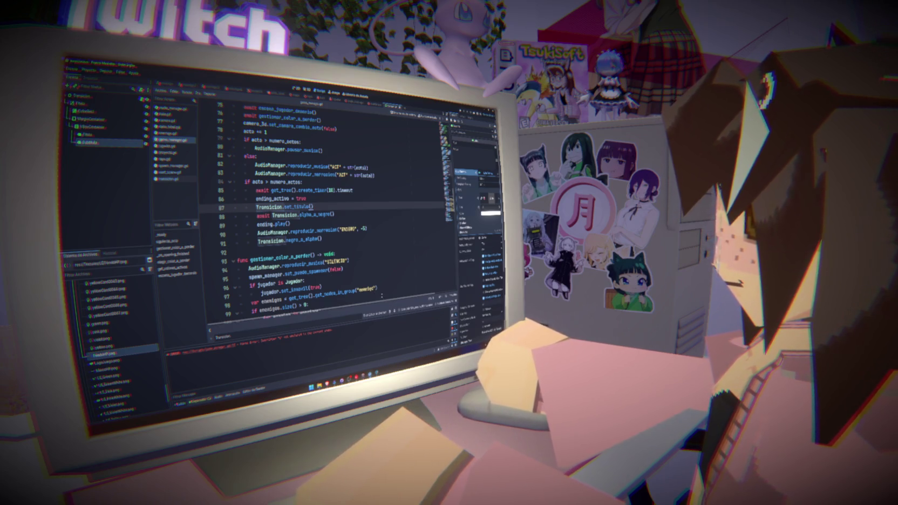
Insert Transicion.set_titulo() just before the next negro_a_alpha fade call.
key("F3")
key("F3")
key("F3")
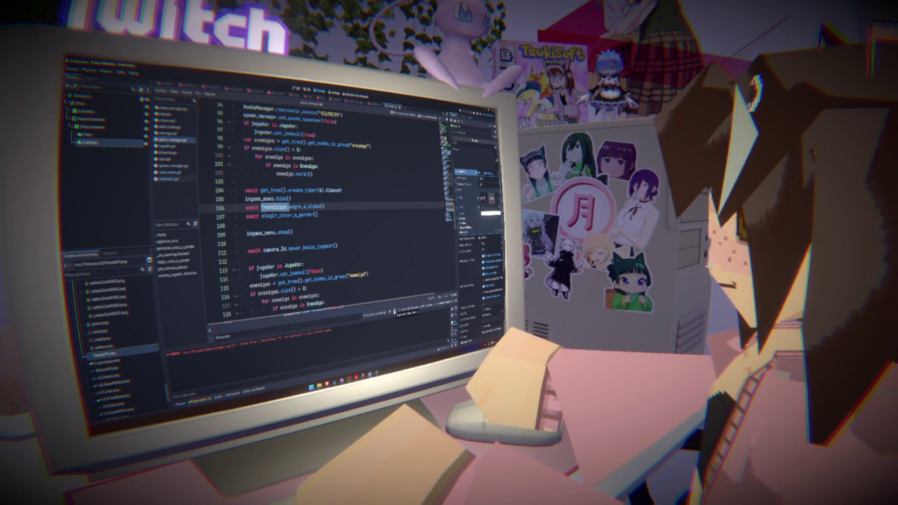
left_click(320, 197)
key("Return")
type("Transicion.set_titulo(")
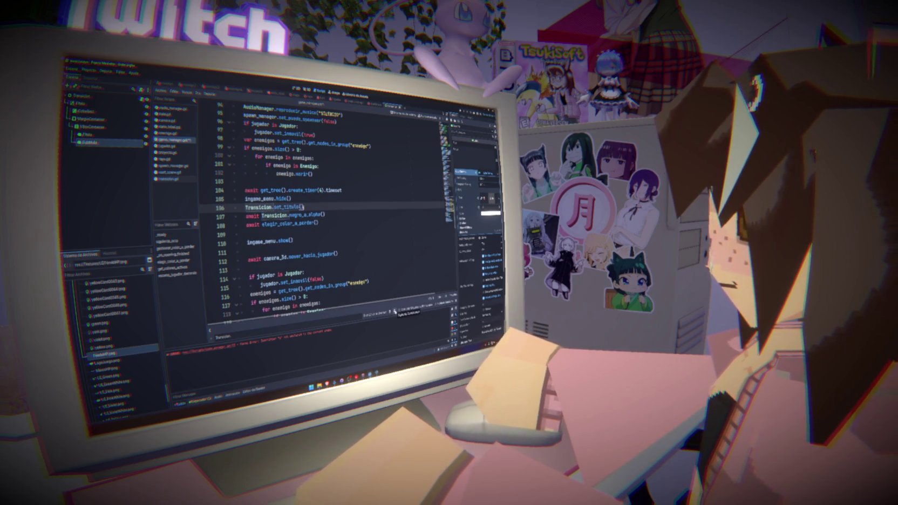
Add Transicion.set_titulo() at the start of _on_opening_finished and after ingame_menu.show().
key("F3")
key("F3")
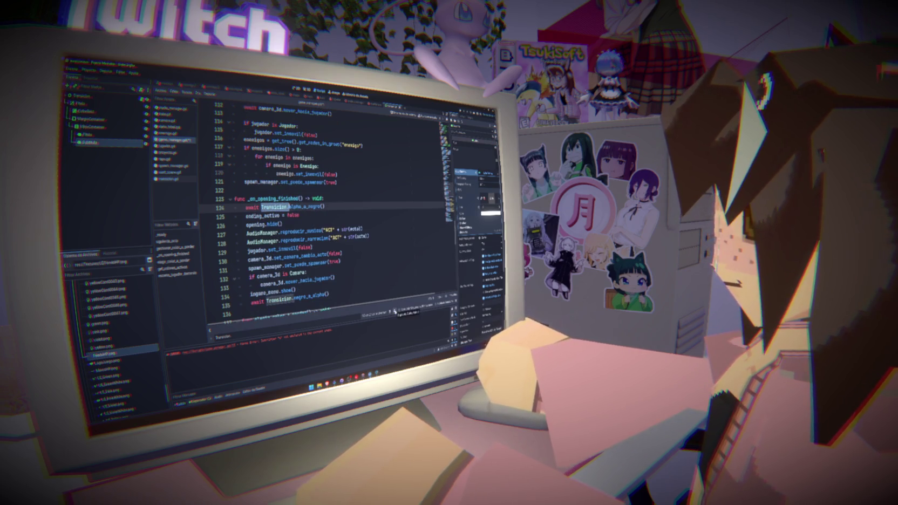
left_click(332, 198)
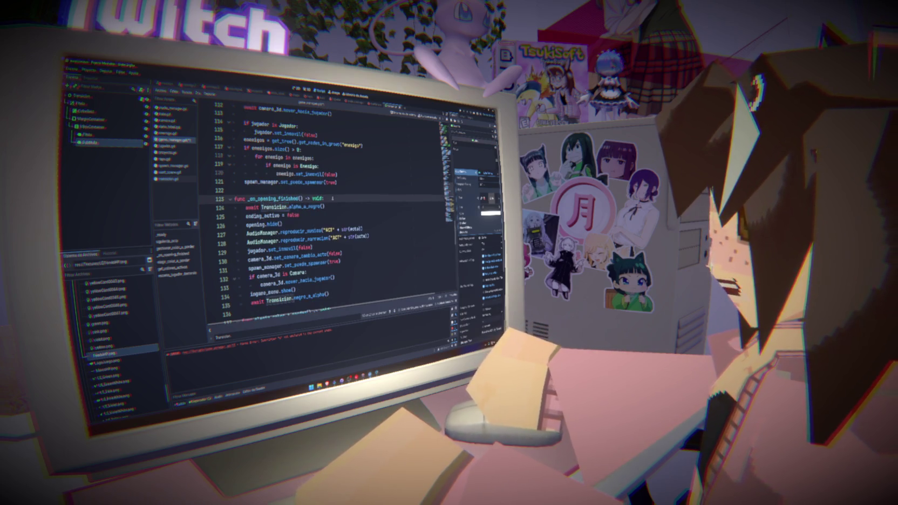
key("Return")
type("Transicion.set_titulo()")
key("F3")
key("F3")
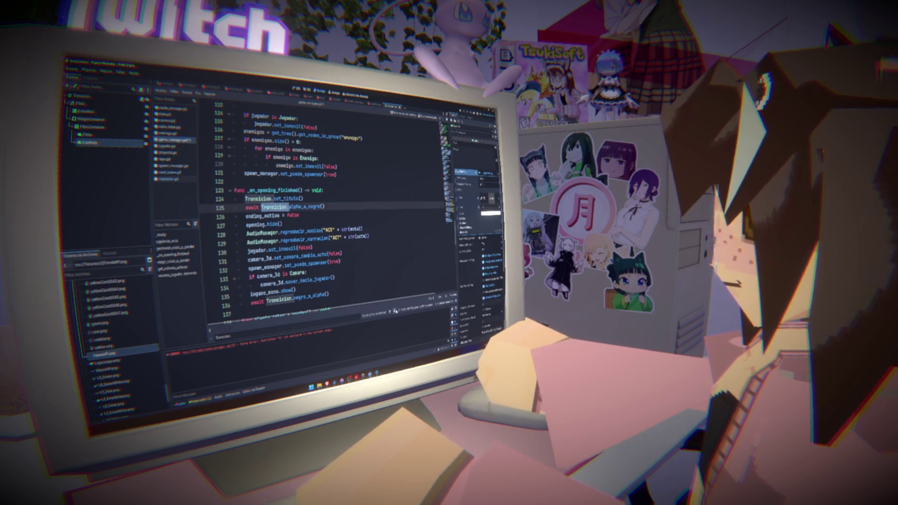
left_click(312, 197)
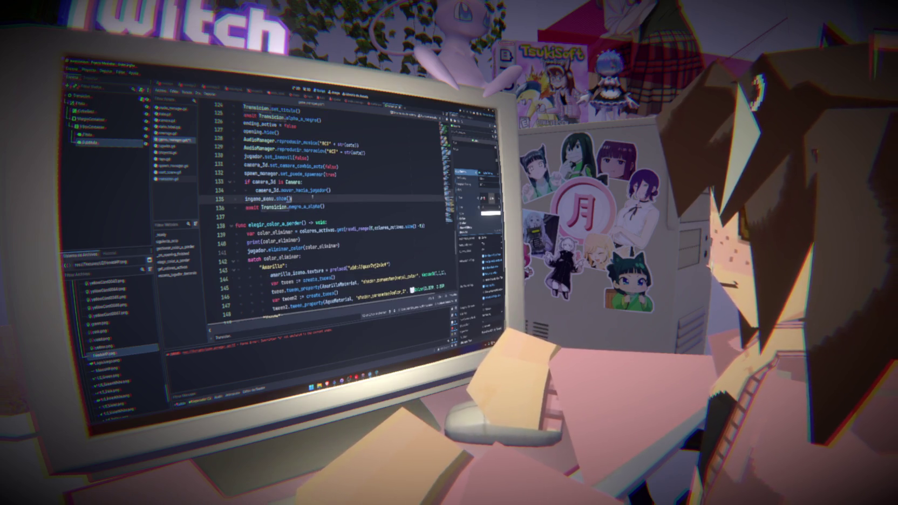
key("Return")
key("ctrl+v")
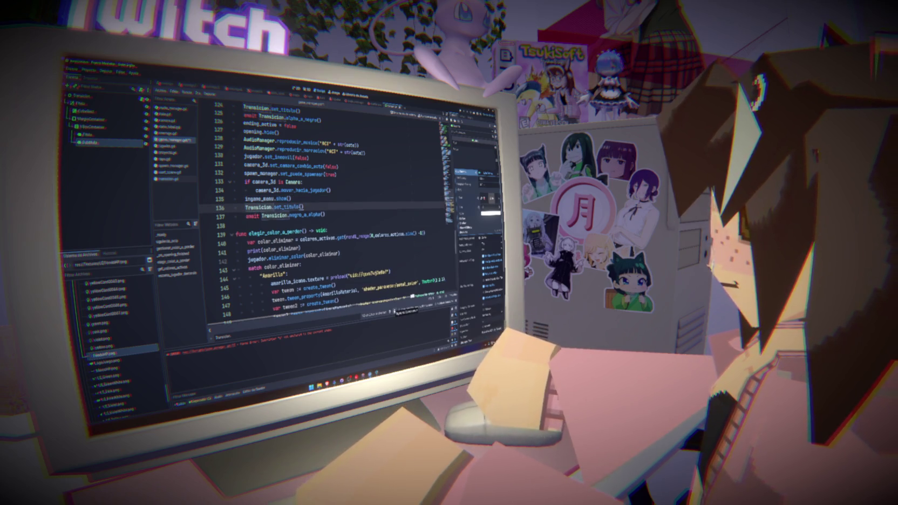
scroll(341, 260, "up", 3)
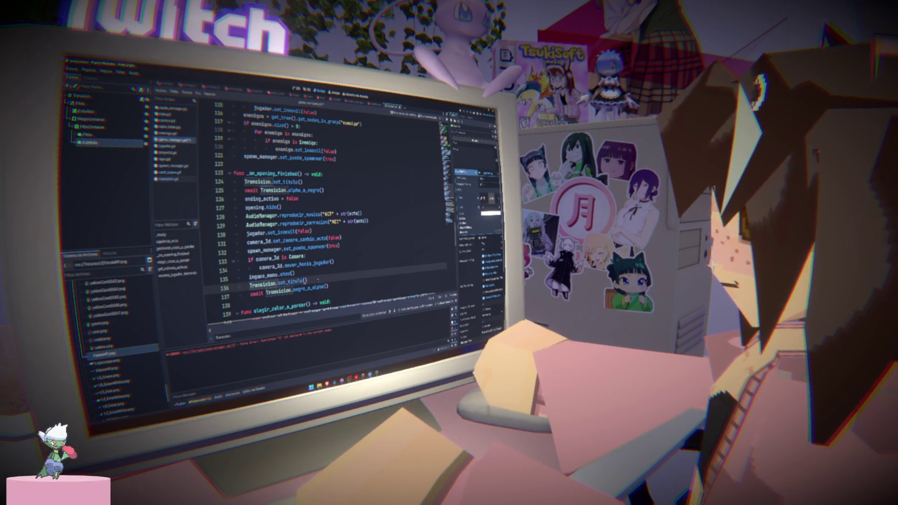
Remove the duplicate set_titulo line added after ingame_menu.show().
key("ctrl+x")
left_click(301, 182)
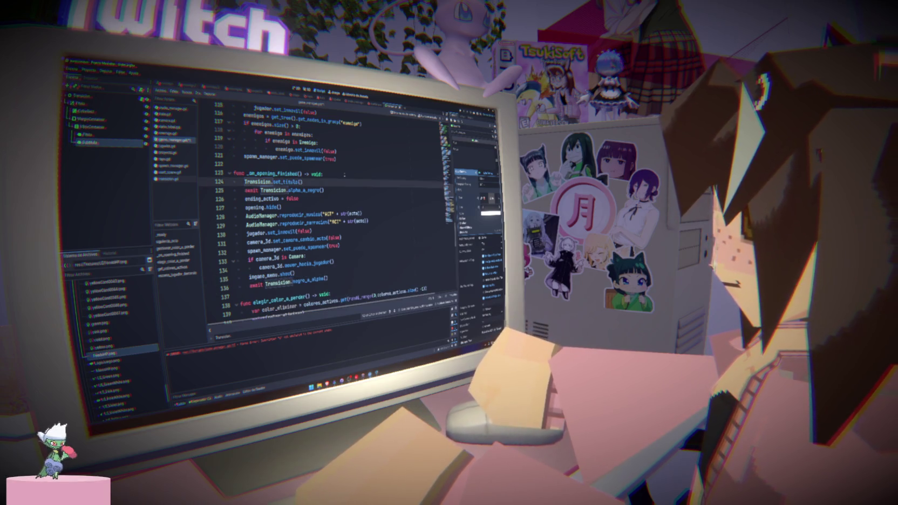
key("shift+Home")
scroll(324, 216, "up", 10)
scroll(324, 216, "up", 2)
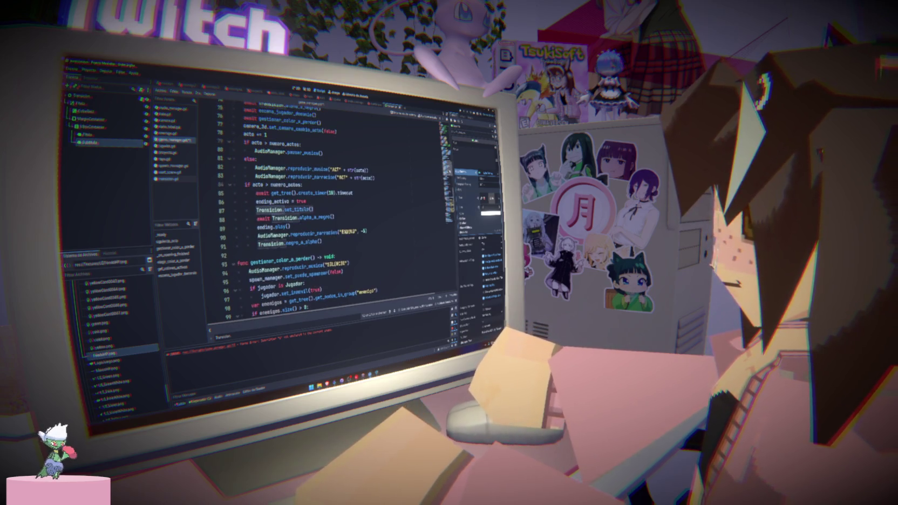
scroll(324, 215, "up", 3)
scroll(323, 215, "up", 2)
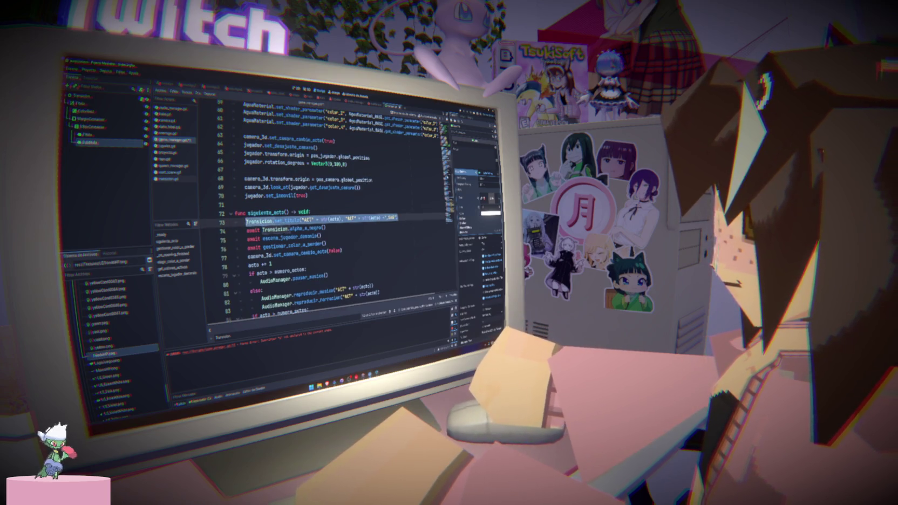
scroll(324, 216, "down", 9)
scroll(324, 216, "down", 8)
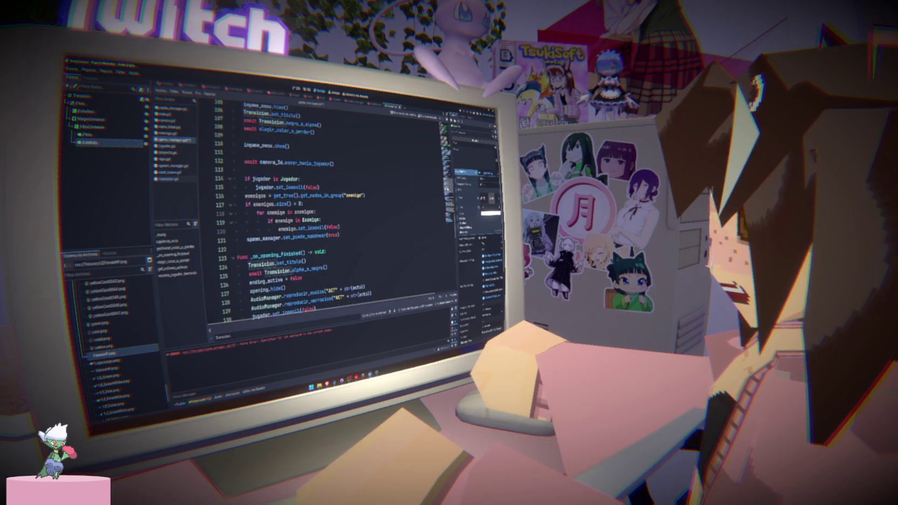
scroll(324, 215, "down", 1)
Pass "ACT" + str(acto) and its _SUB subtitle to line 124's set_titulo, then test-run briefly.
left_click(248, 206)
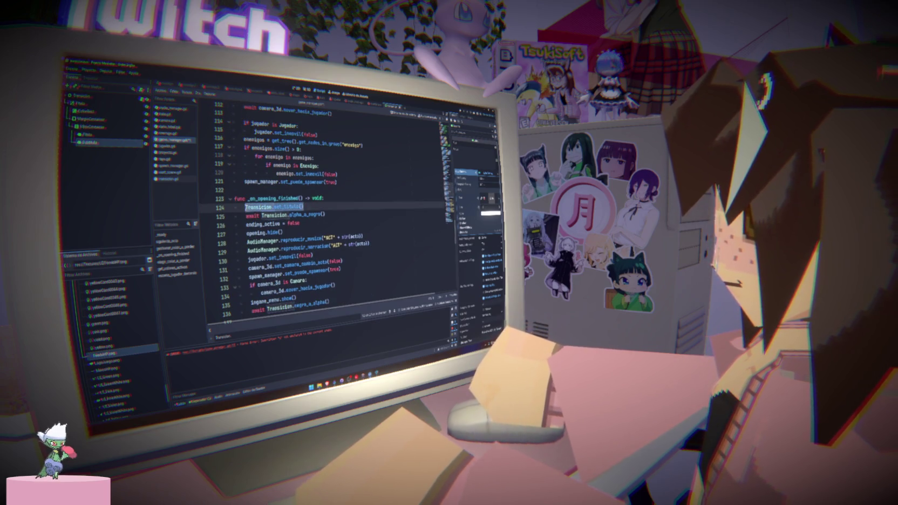
key("ctrl+v")
left_click(383, 194)
key("F5")
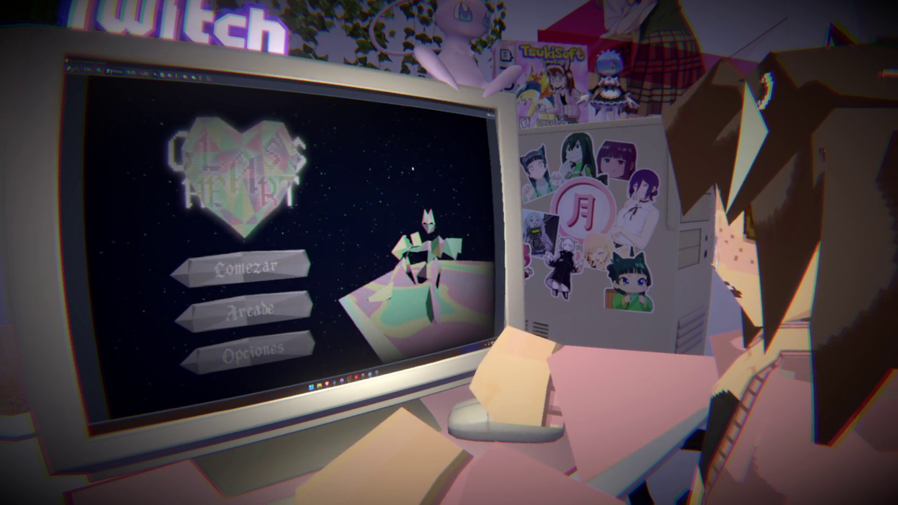
key("F8")
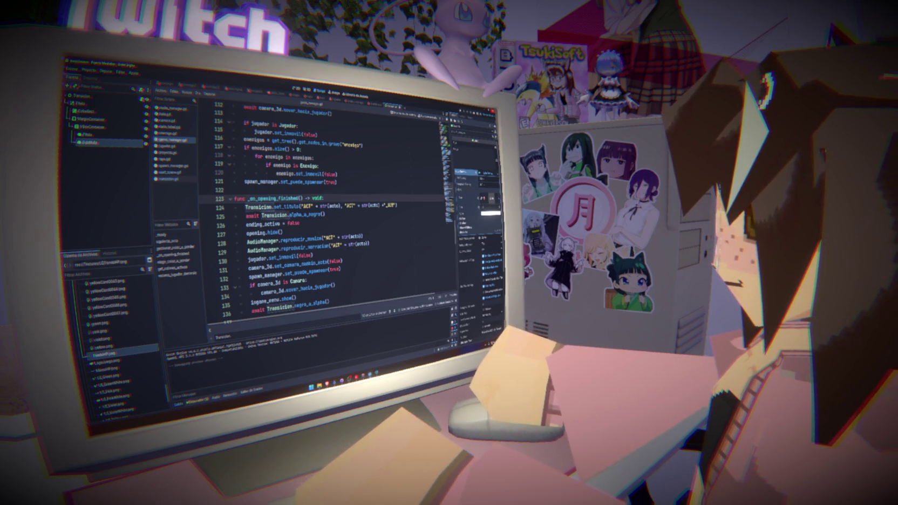
Move set_titulo above negro_a_alpha in _ready, delete the leftover blank line, and save.
left_click(256, 208)
key("ctrl+Home")
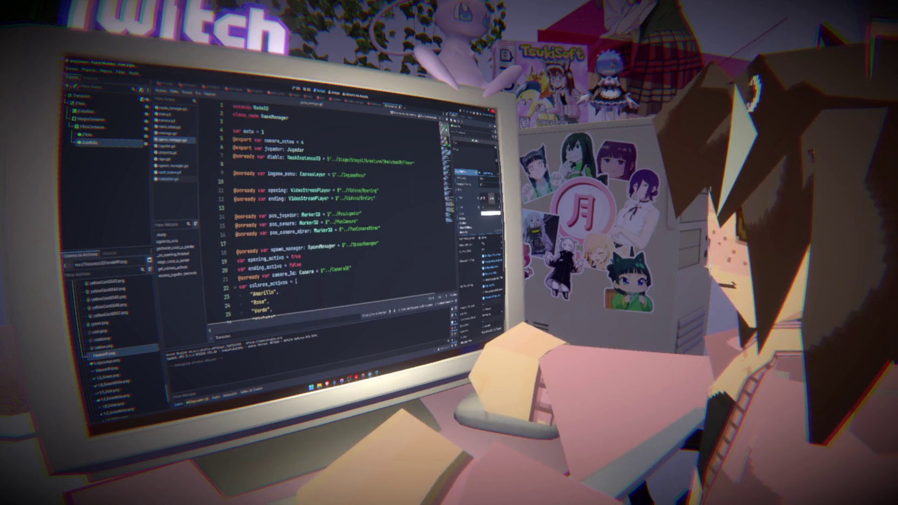
scroll(333, 221, "down", 10)
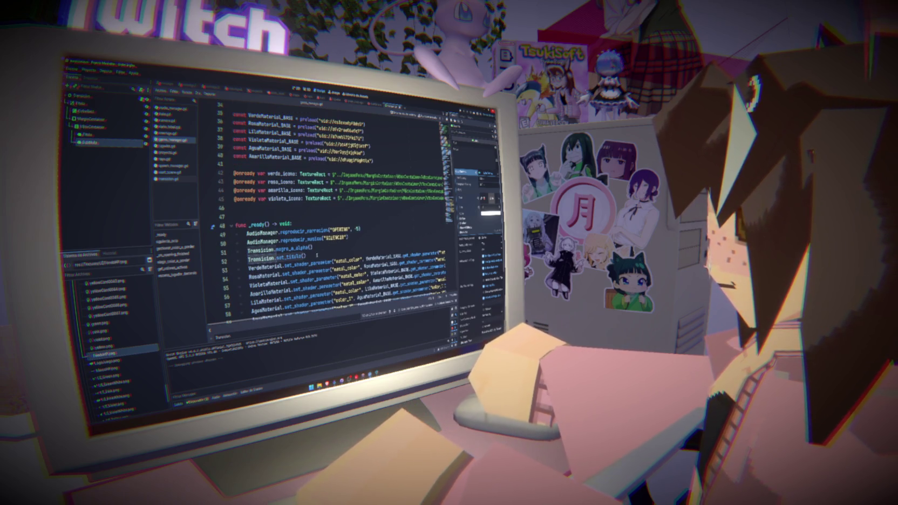
key("alt+Up")
type("(")
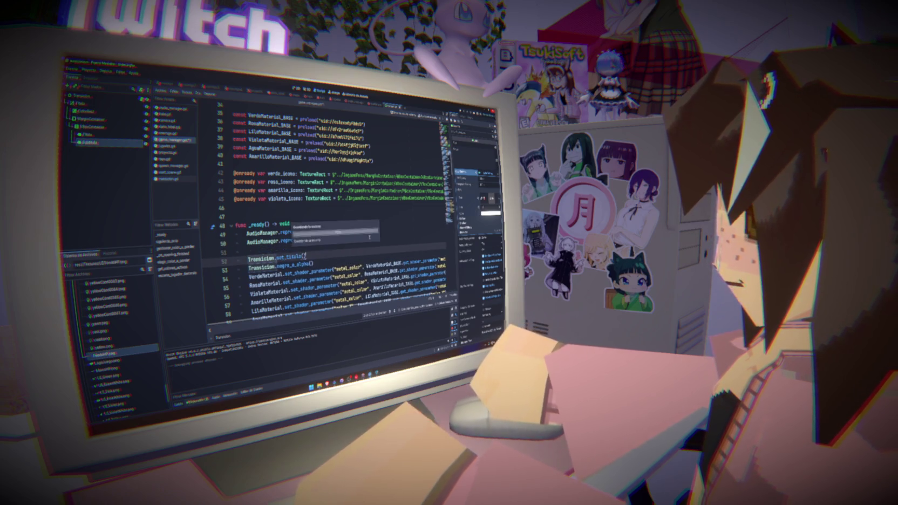
key("Up")
key("BackSpace")
key("ctrl+s")
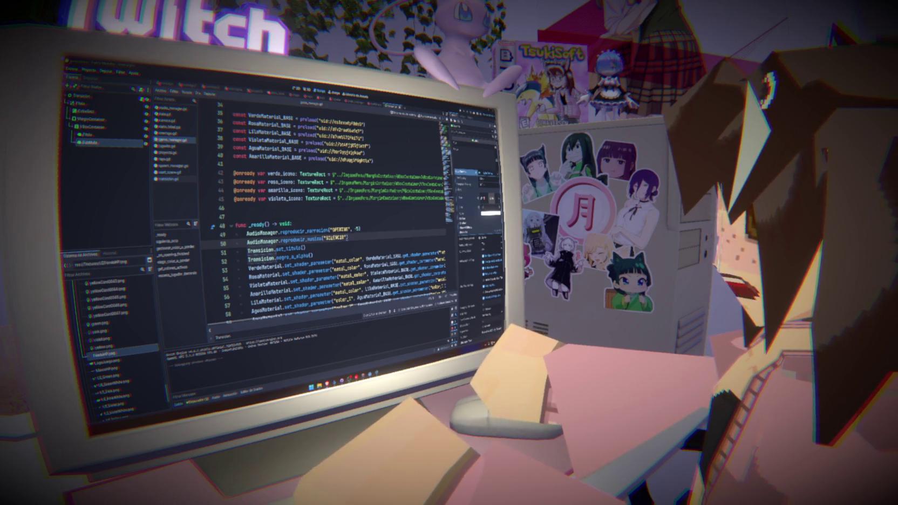
Review lines 40–47 of the _ready function in game_manager.gd.
left_click(401, 158)
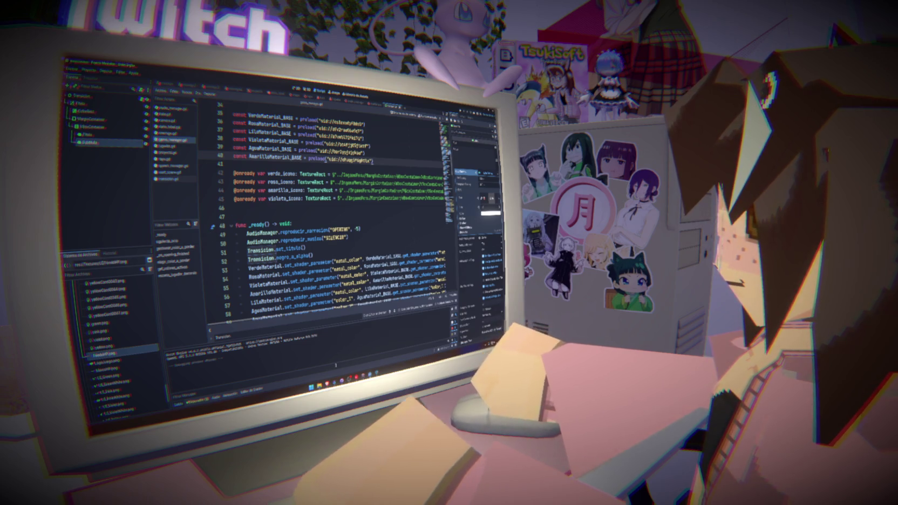
mouse_move(368, 377)
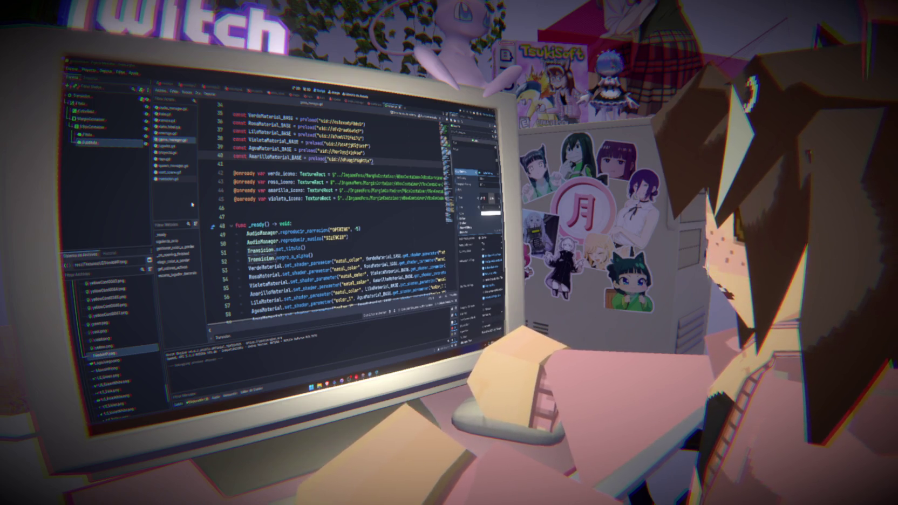
left_click(257, 210)
left_click(254, 208)
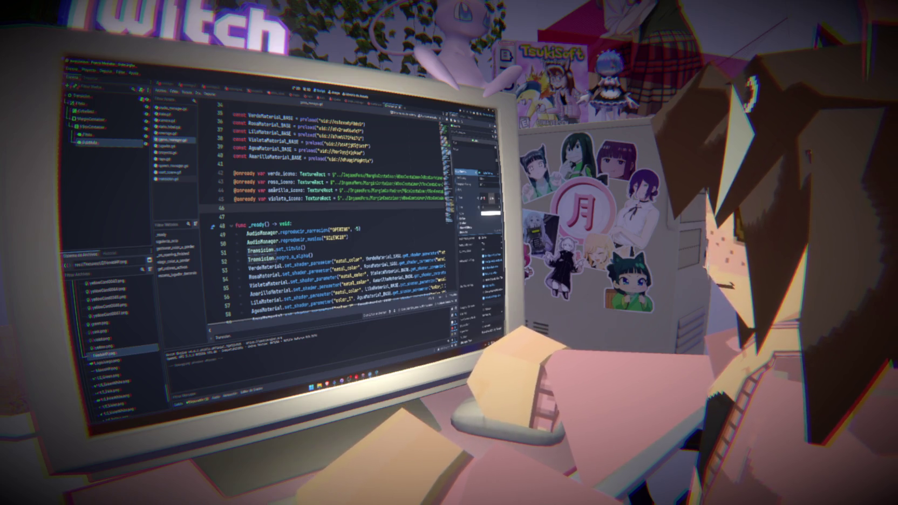
scroll(284, 238, "up", 3)
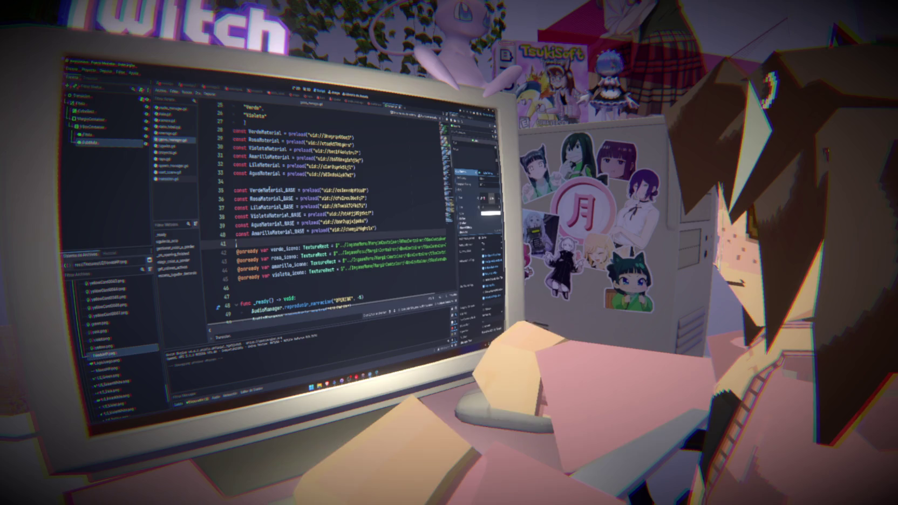
left_click(265, 185)
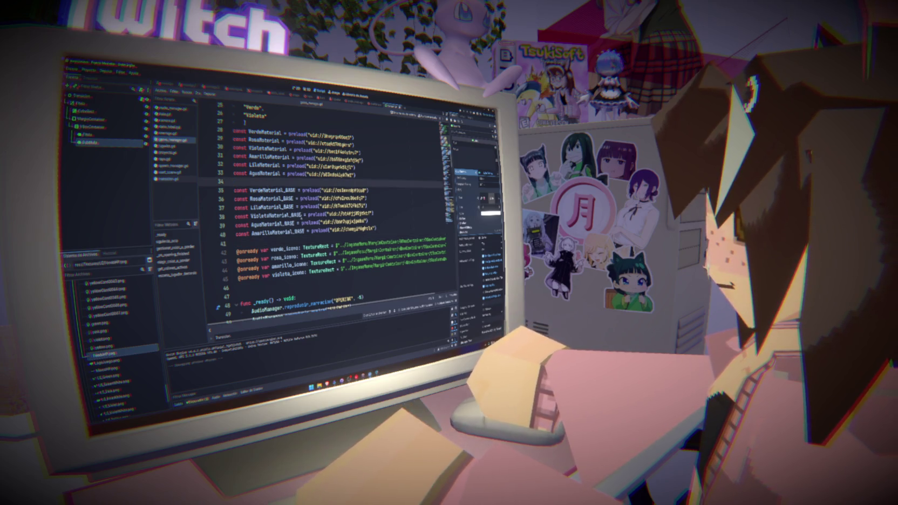
key("F5")
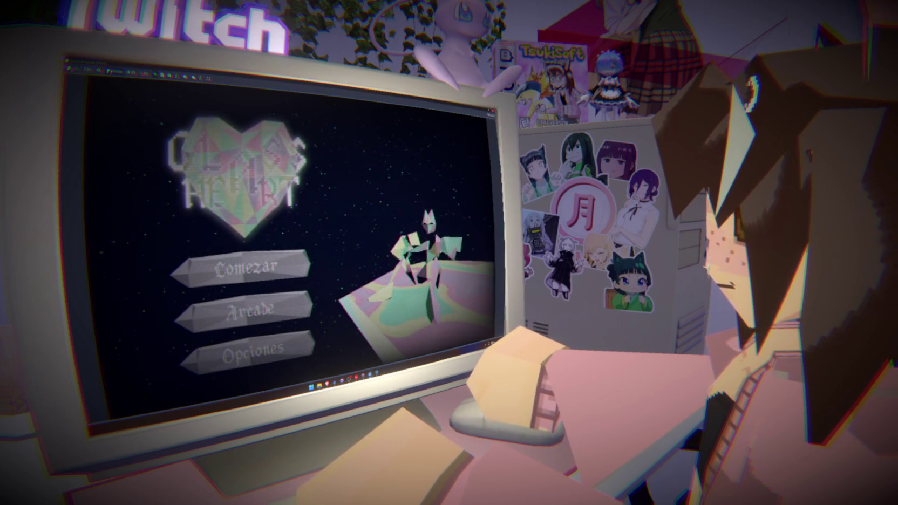
key("F8")
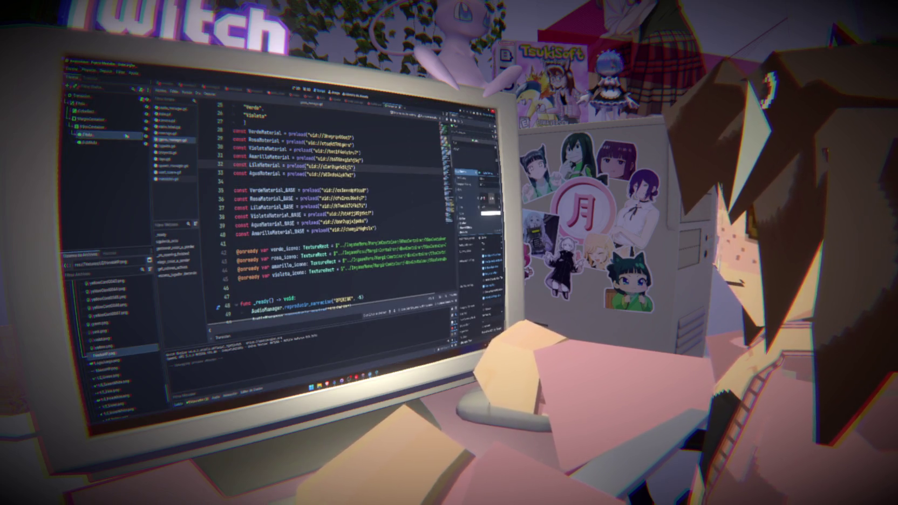
left_click(117, 145)
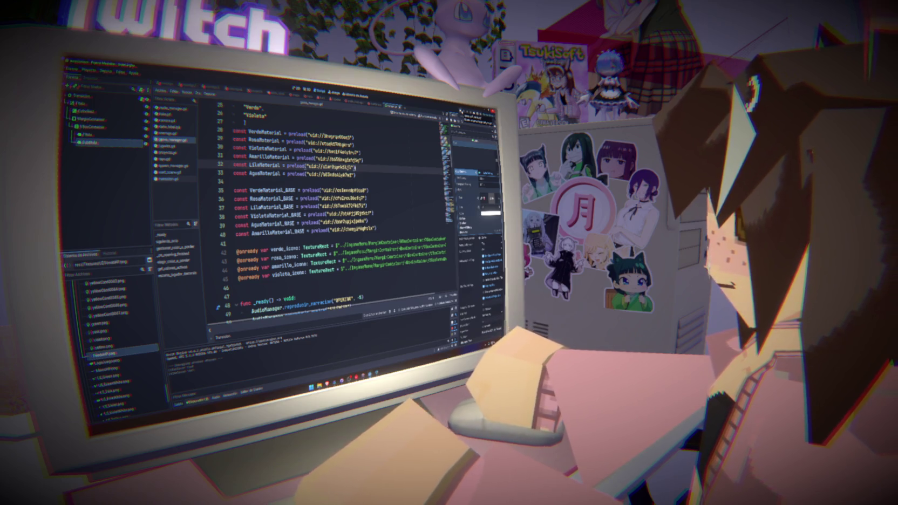
scroll(381, 210, "down", 4)
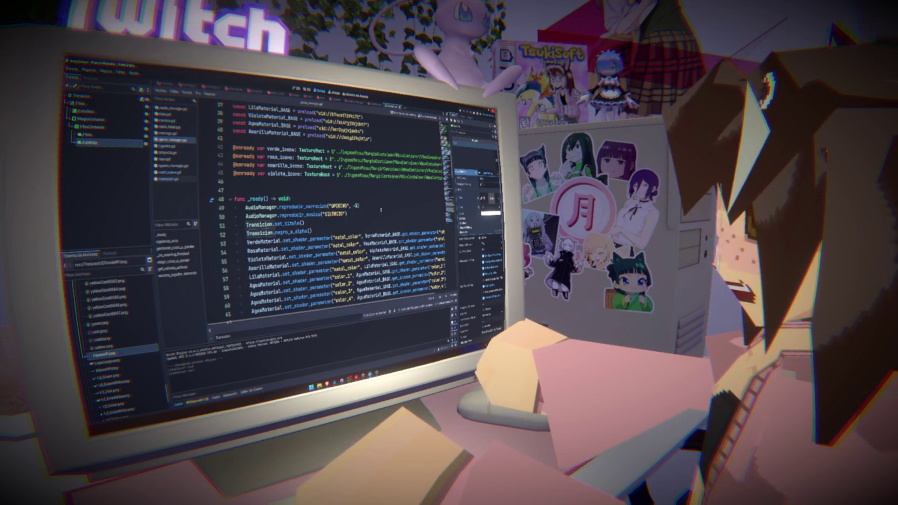
Look at set_titulo's definition in transicion.gd, then run the game with F5.
double_click(289, 223)
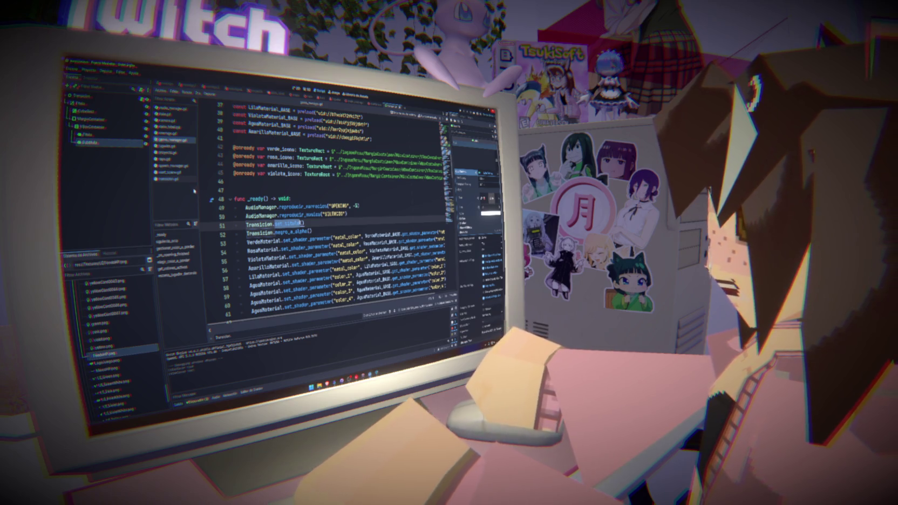
left_click(171, 180)
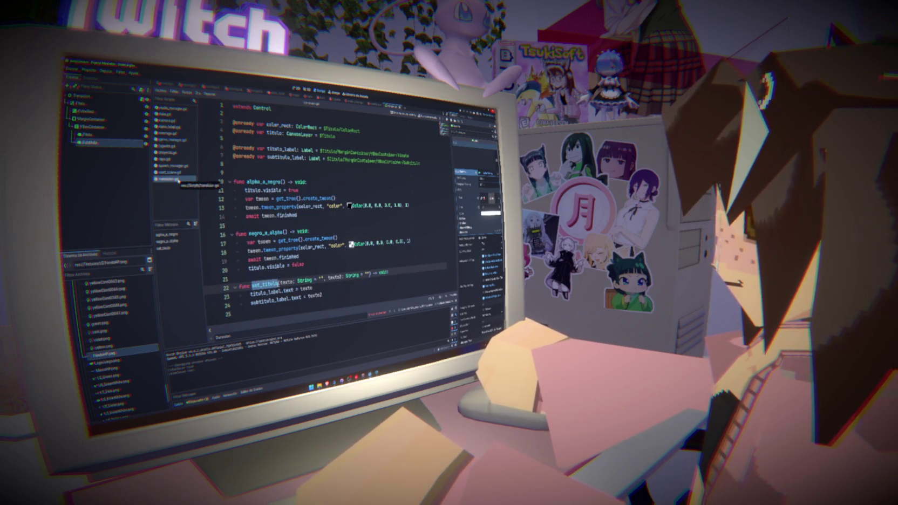
left_click(313, 288)
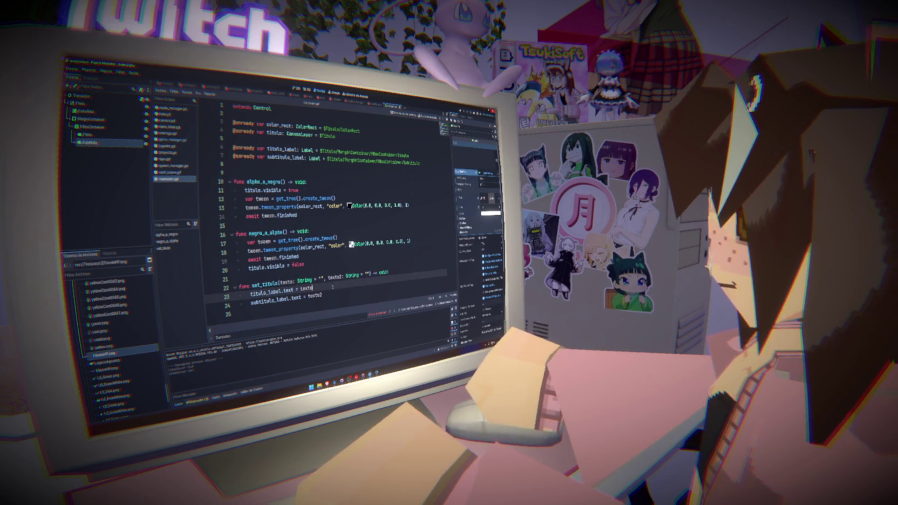
key("F5")
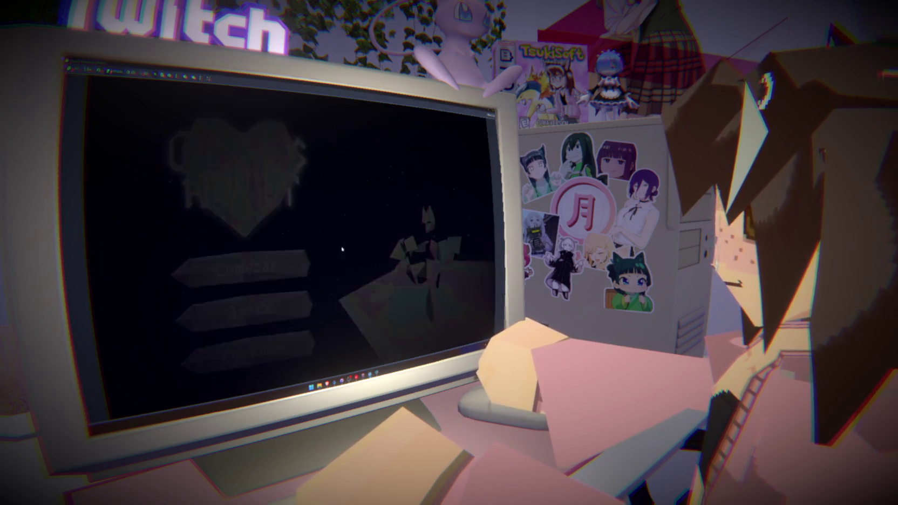
In the game's Opciones screen, raise Musica to maximum and test the Sonido slider.
left_click(253, 348)
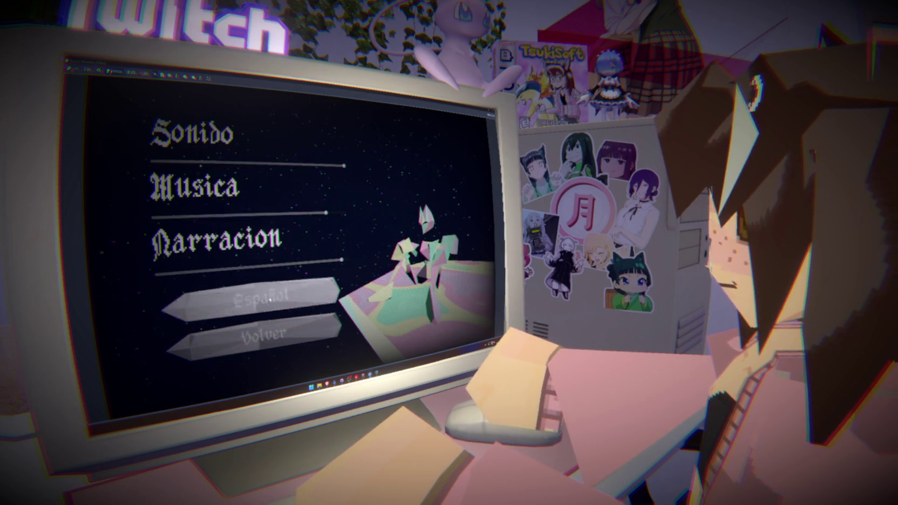
left_click(263, 335)
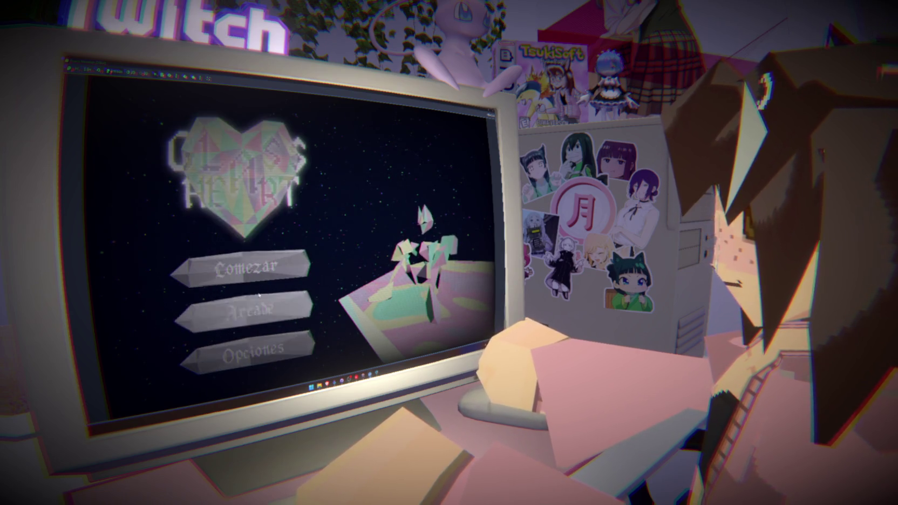
left_click(253, 349)
left_click_drag(326, 213, 374, 215)
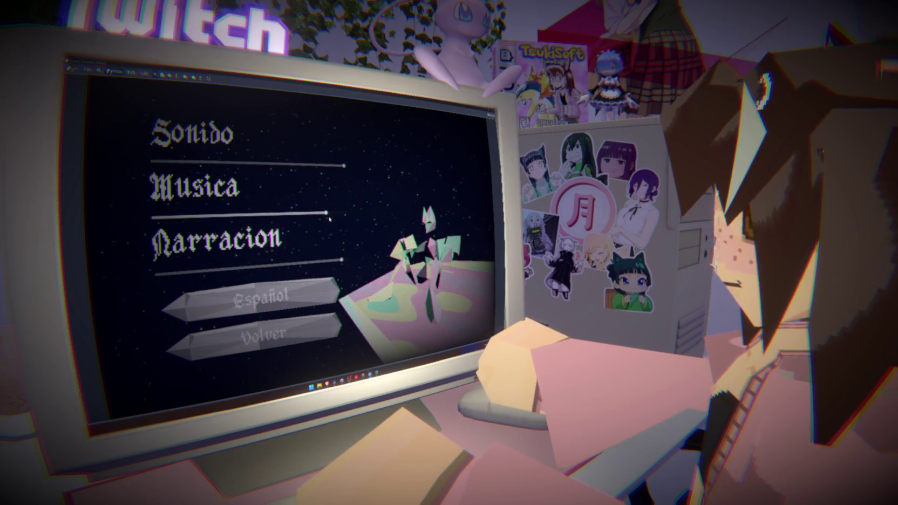
left_click(264, 335)
left_click(253, 350)
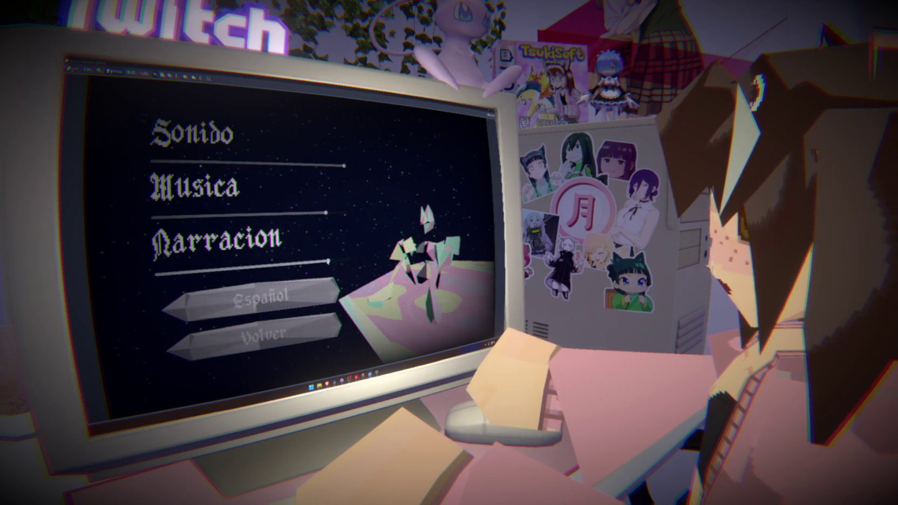
mouse_move(341, 167)
left_mouse_down()
mouse_move(152, 160)
mouse_move(404, 191)
left_mouse_up()
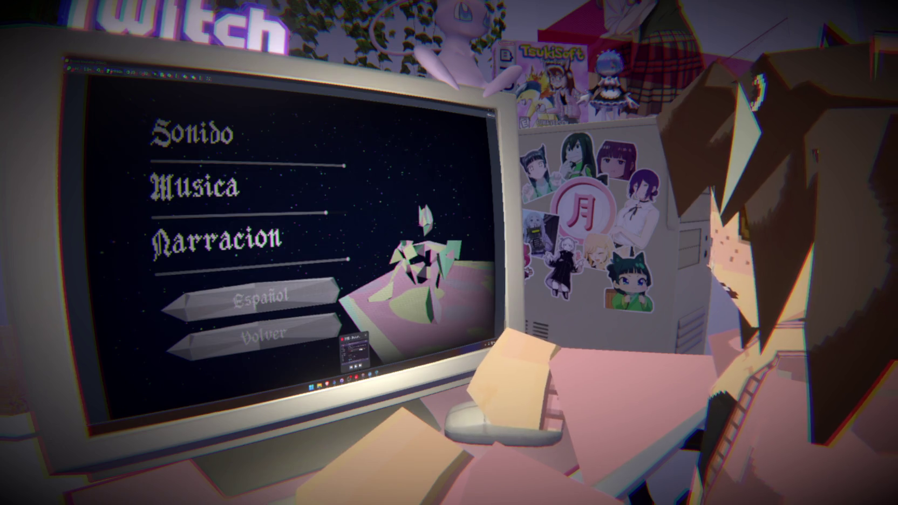
left_click(254, 335)
Toggle the game language between English and Spanish, ending back on the Spanish title menu.
left_click(252, 350)
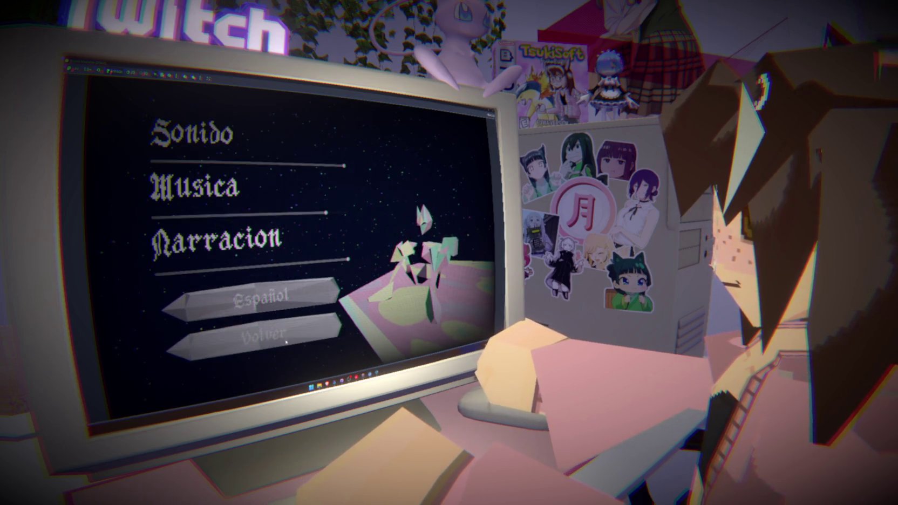
left_click(268, 302)
left_click(268, 303)
left_click(268, 302)
left_click(253, 335)
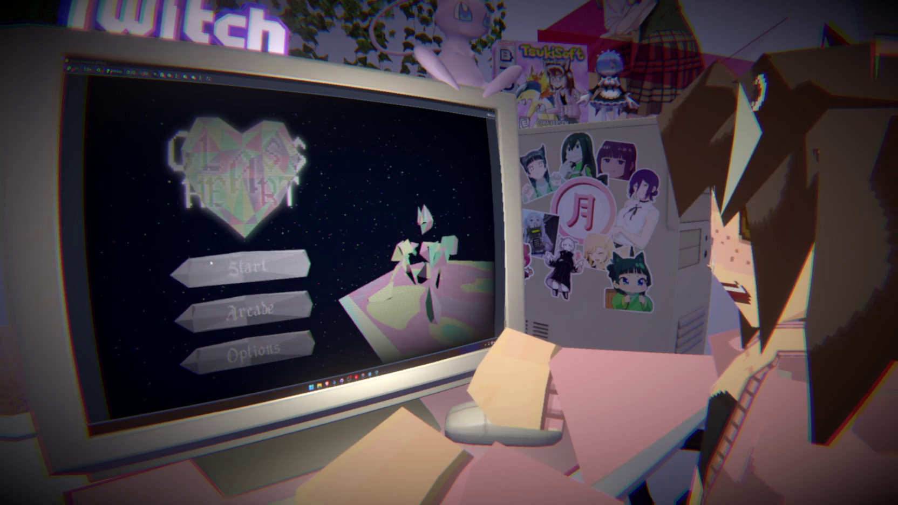
left_click(254, 351)
left_click(268, 303)
left_click(254, 335)
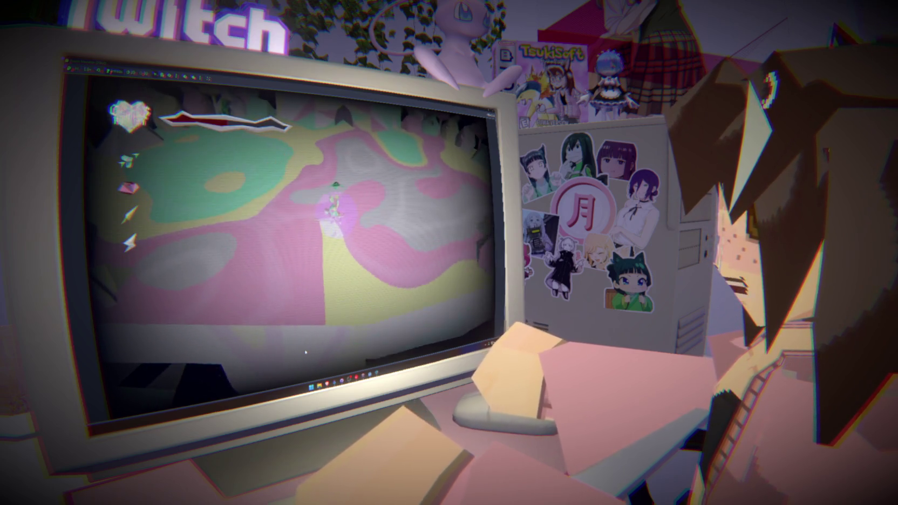
Steer the character along the pink path and slash at the nearby enemies.
key("w")
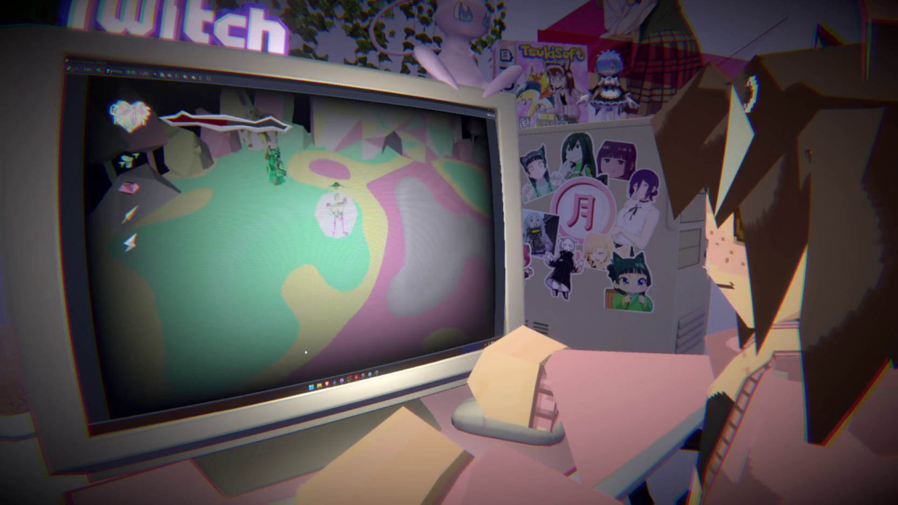
key("s")
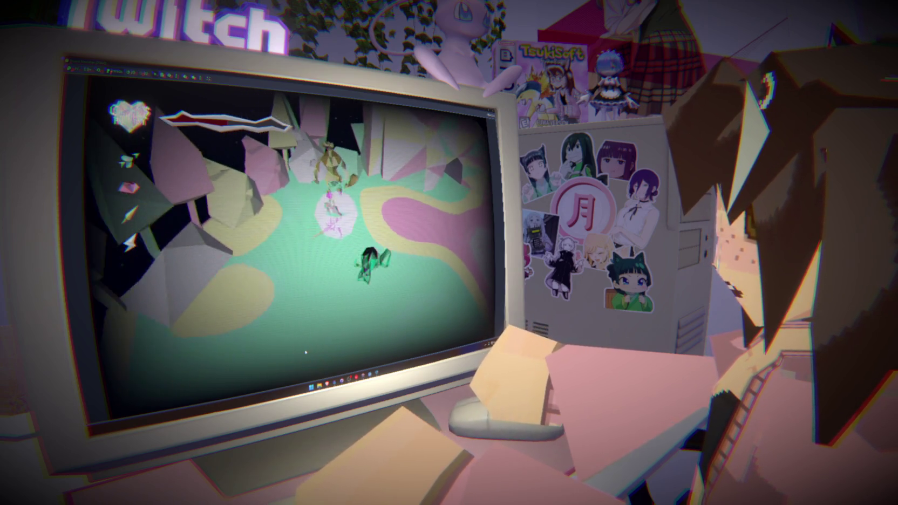
key("w")
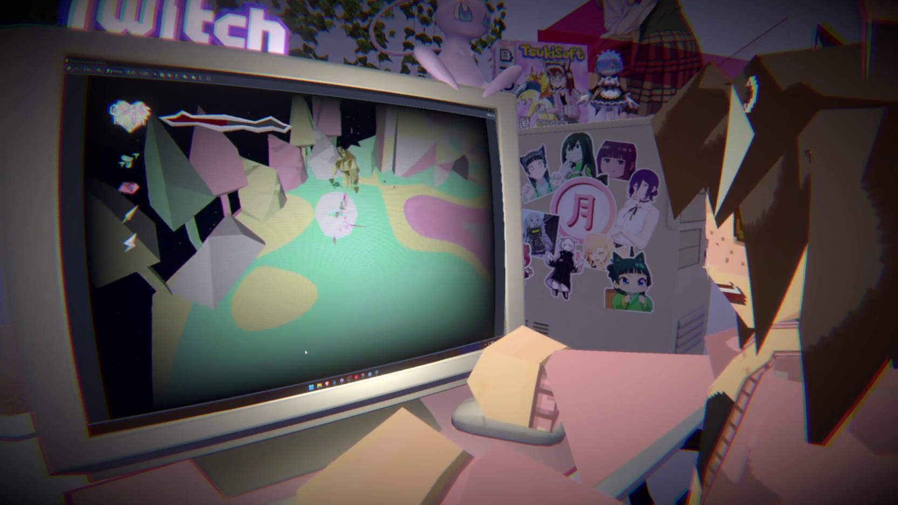
key("d")
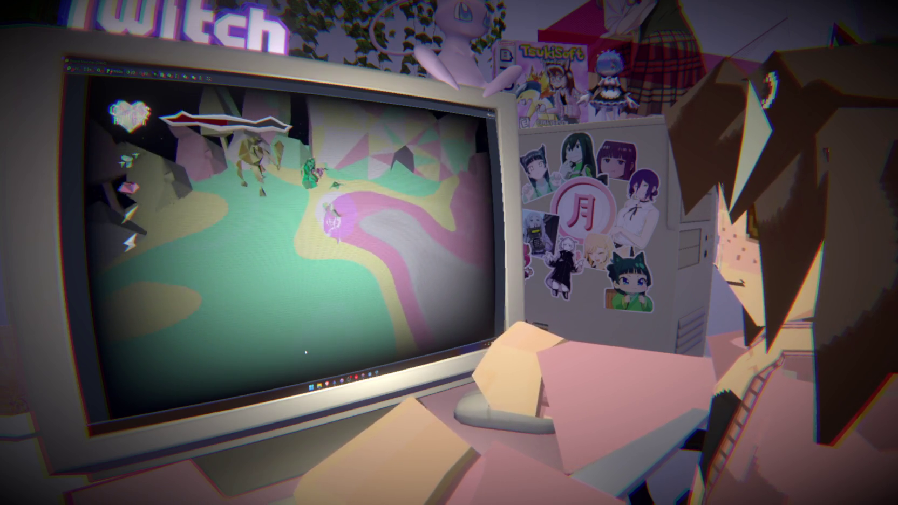
key("a")
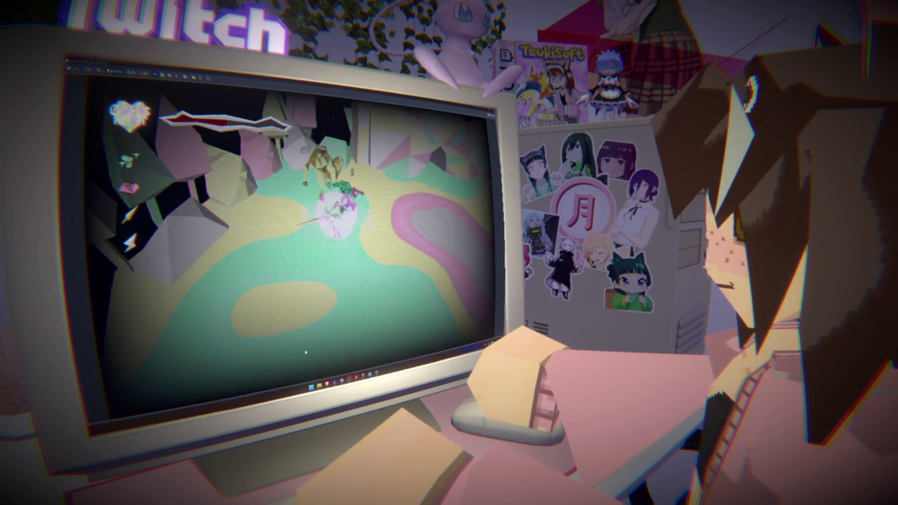
key("d")
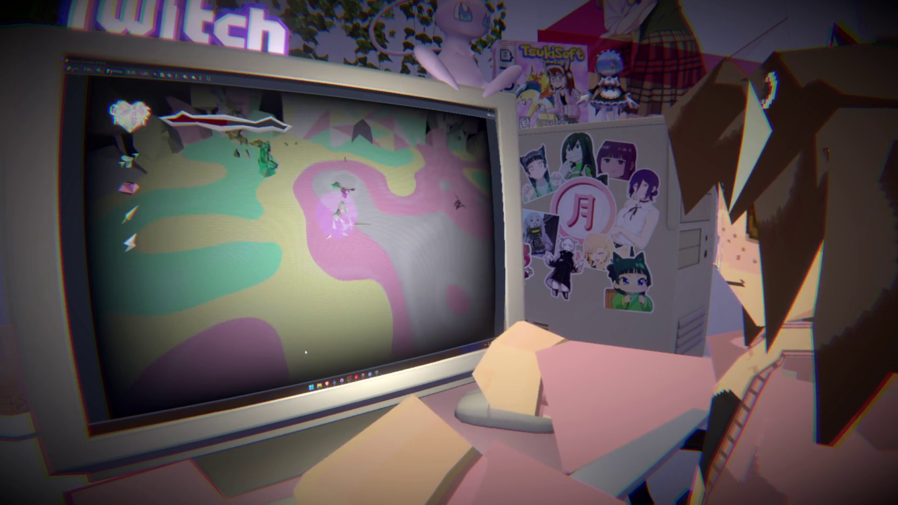
key("s")
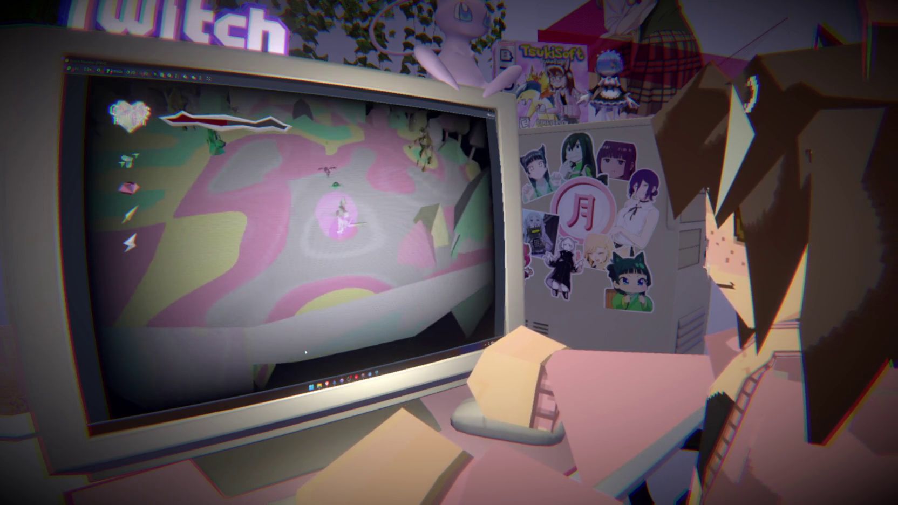
key("w")
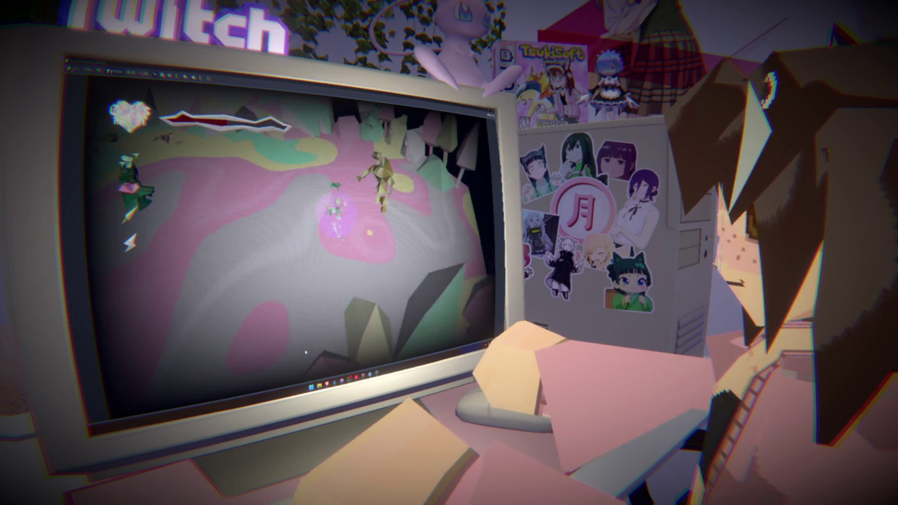
key("a")
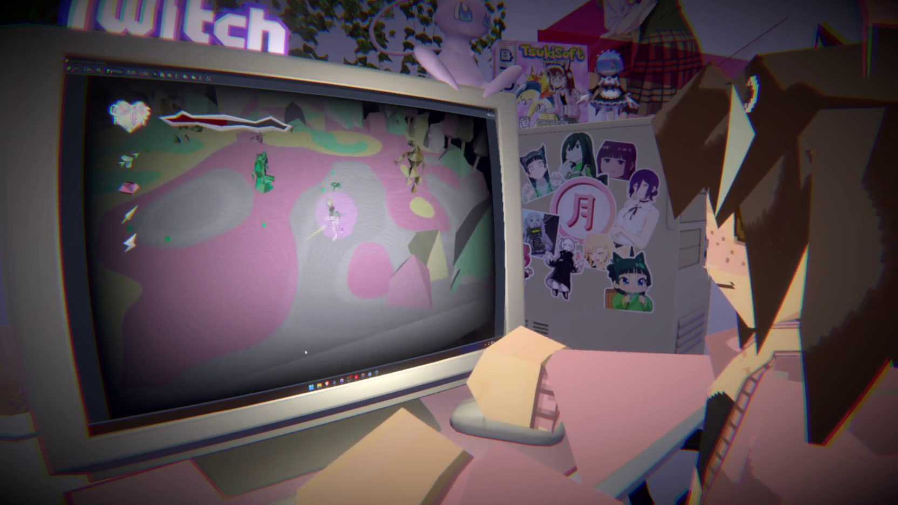
Keep moving the character around the arena past the green enemy, advancing up the map.
key("s")
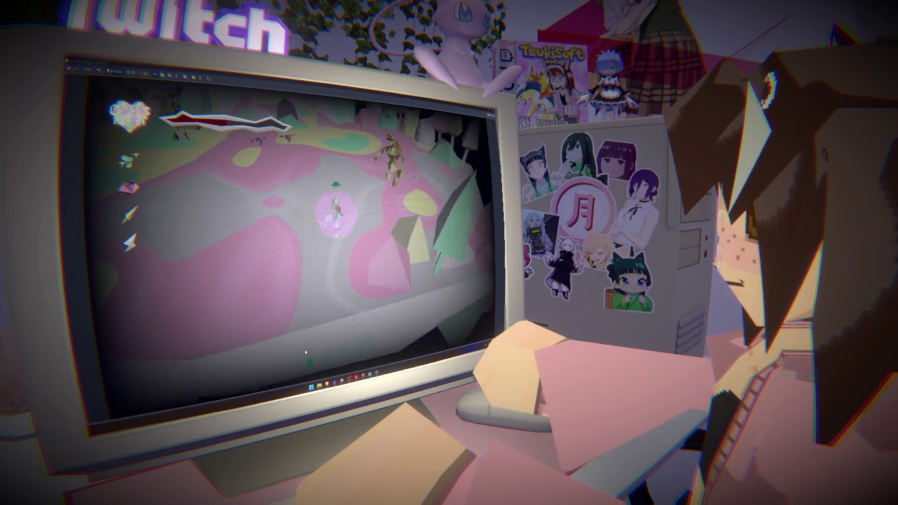
key("w")
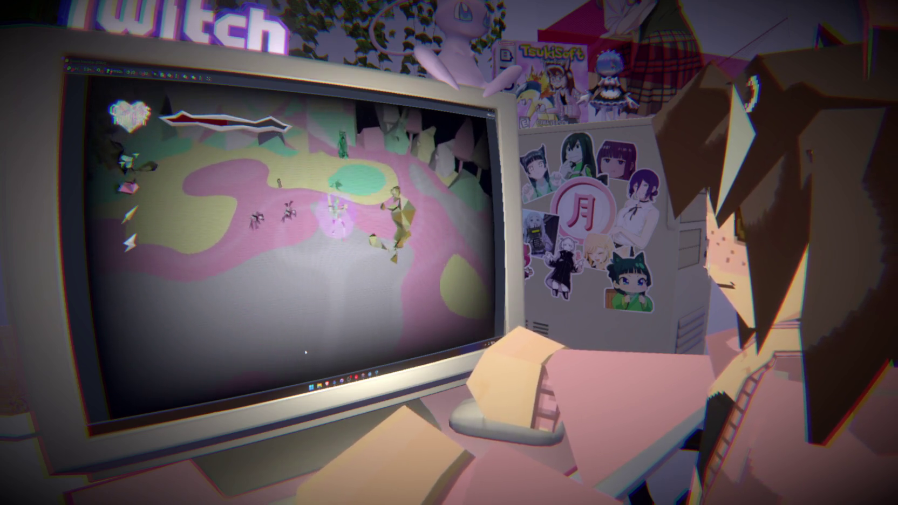
key("w")
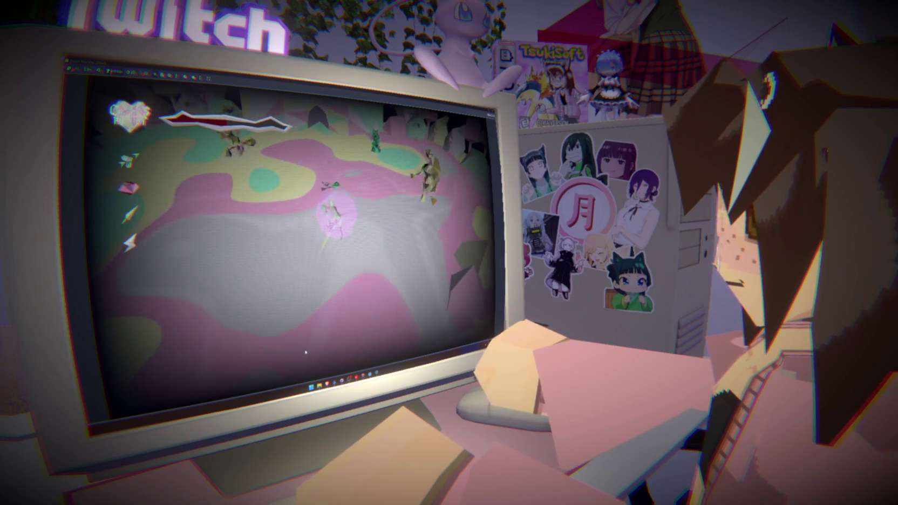
key("a")
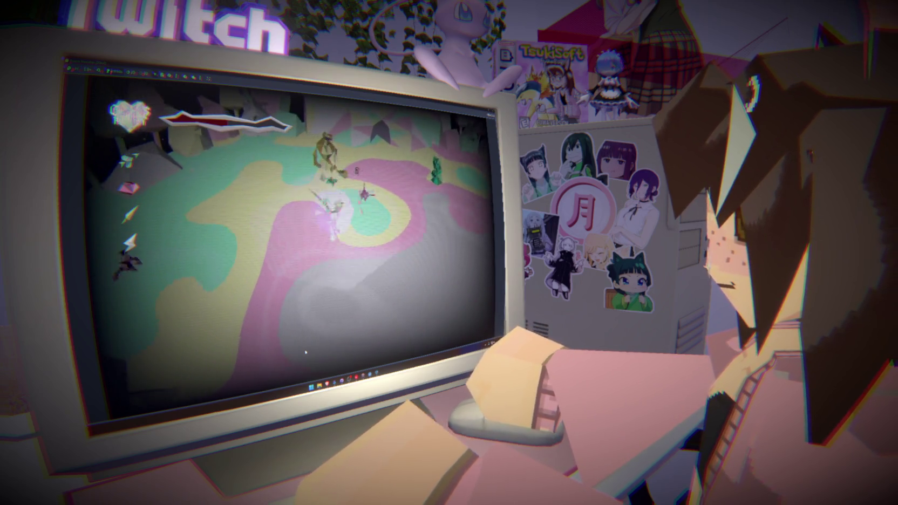
key("s")
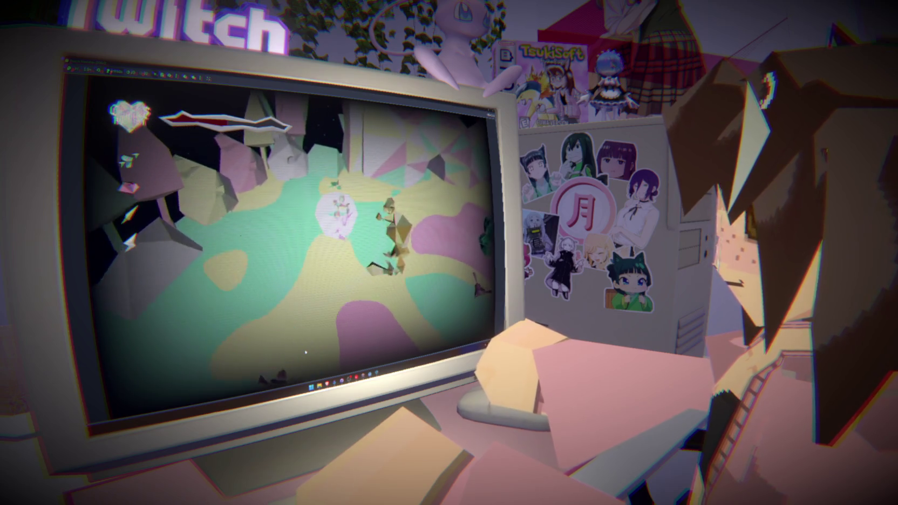
key("s")
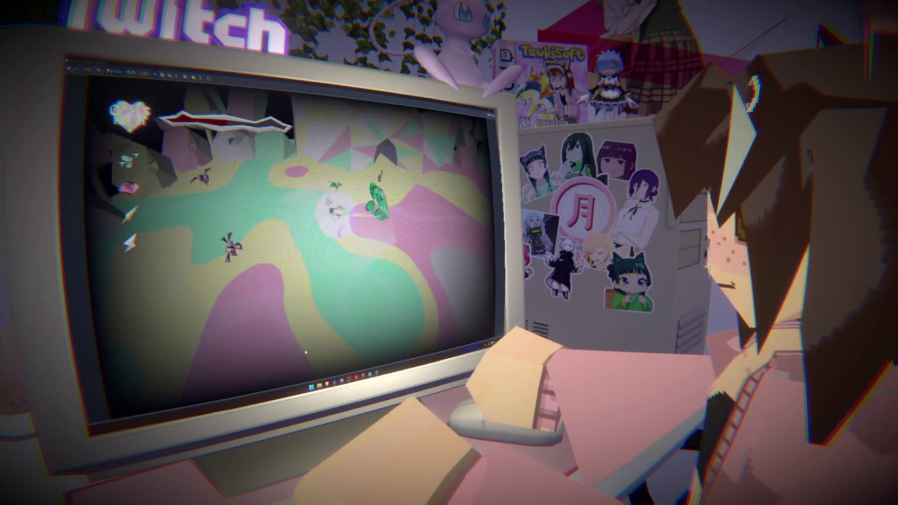
key("s")
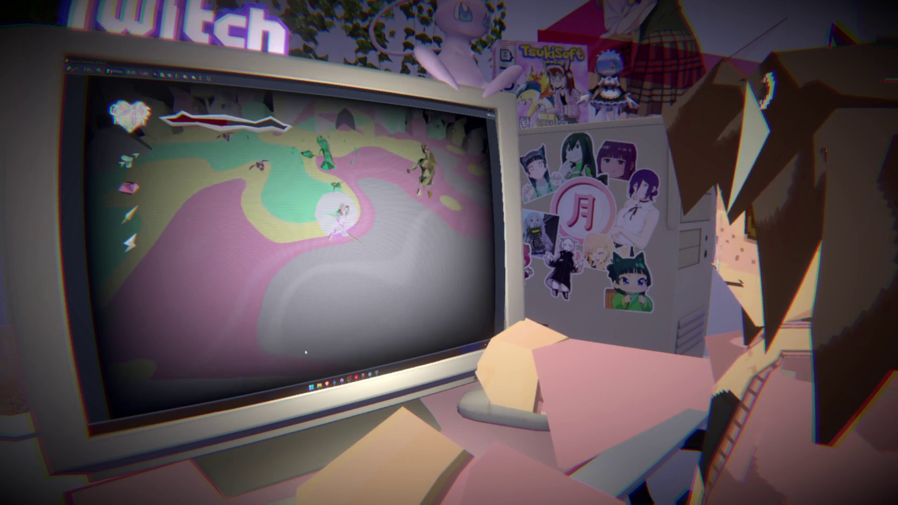
key("w")
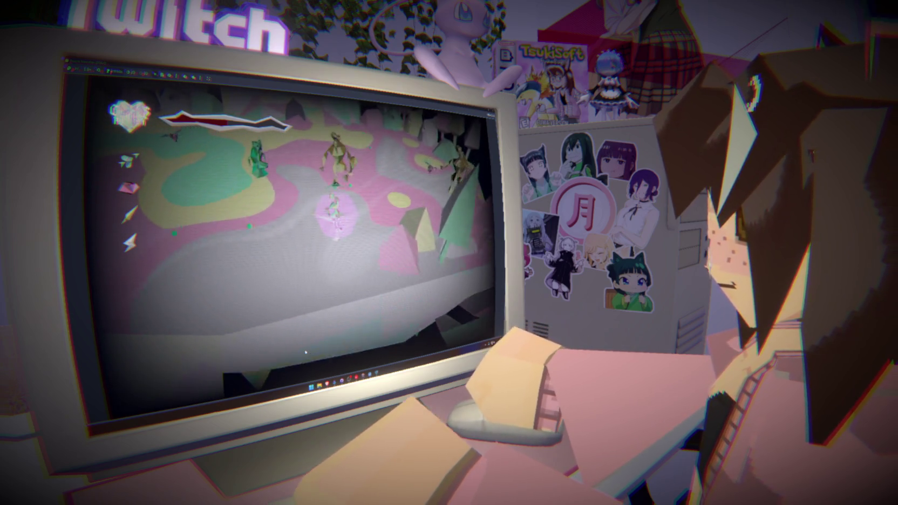
key("w")
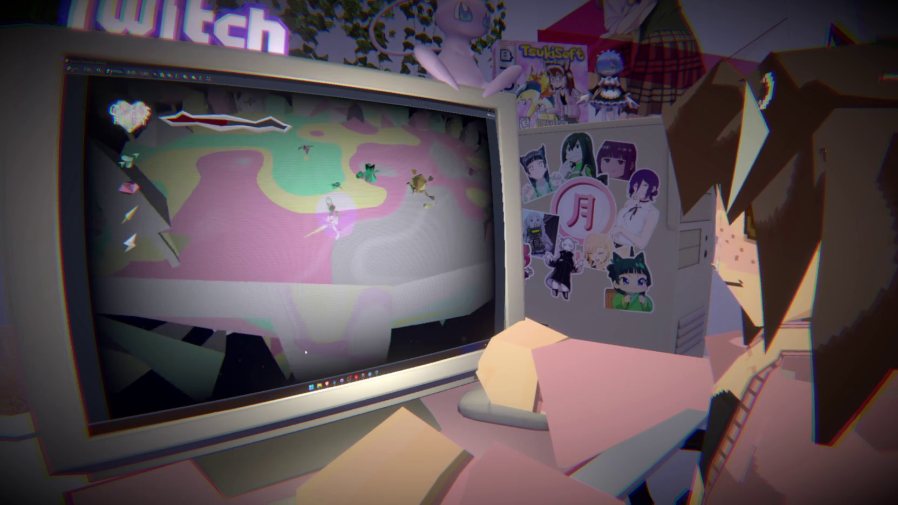
key("w")
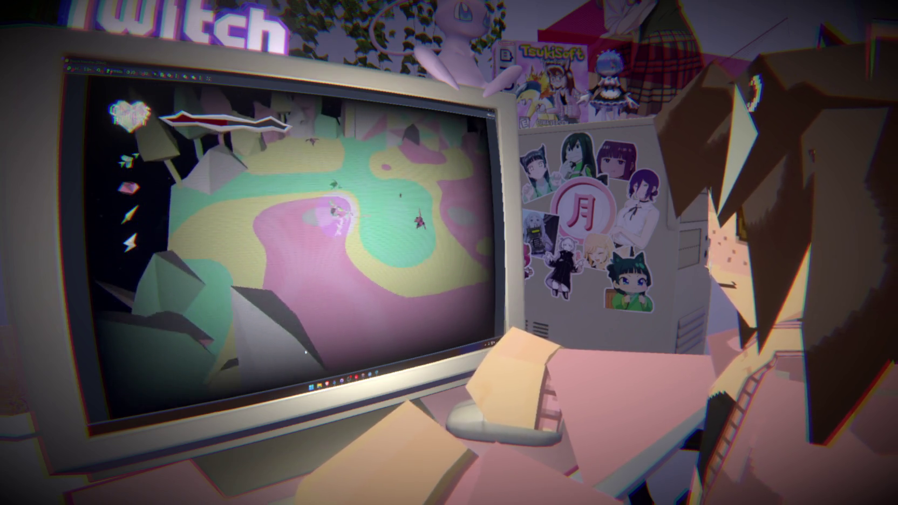
key("w")
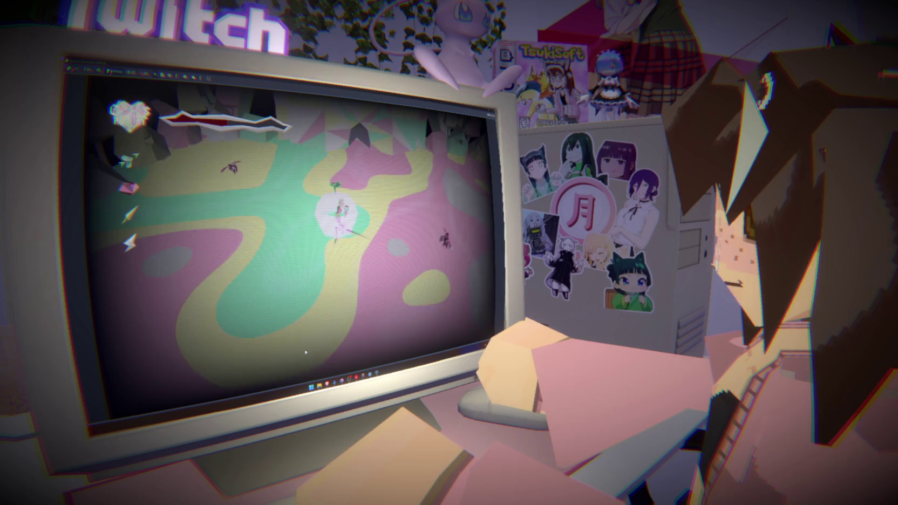
key("w")
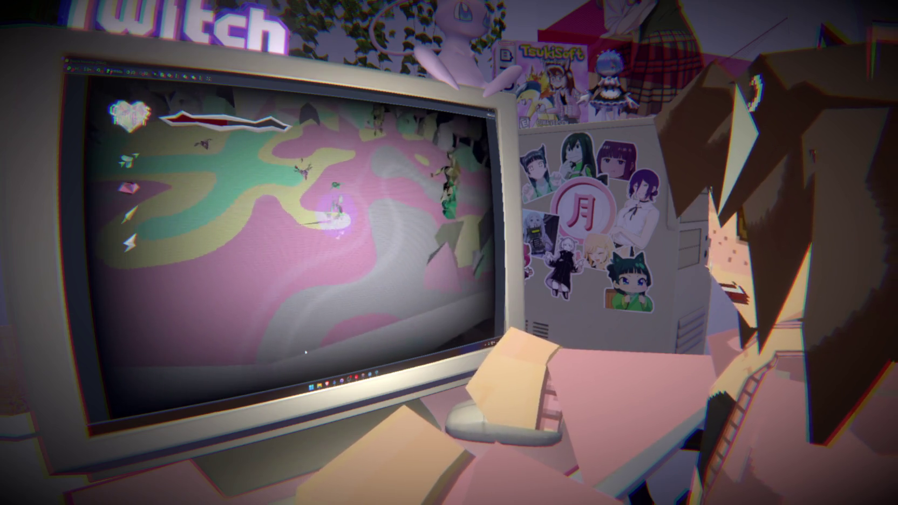
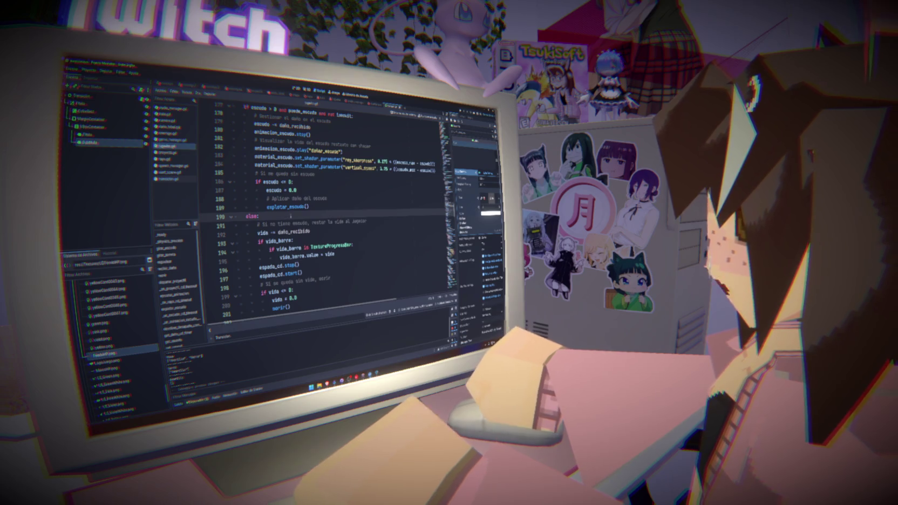
Highlight the health bar update and the no-shield damage block in the shield code.
left_click_drag(347, 252, 259, 241)
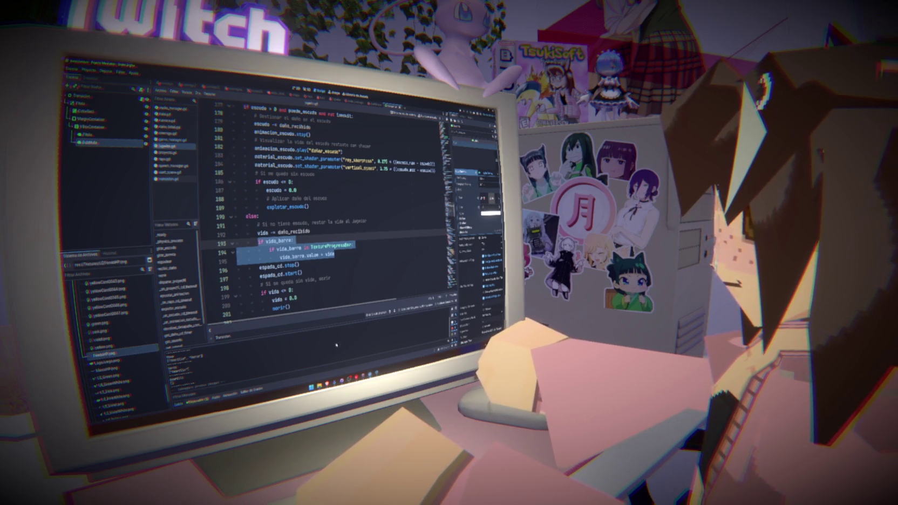
left_click(353, 286)
left_click_drag(301, 274, 230, 223)
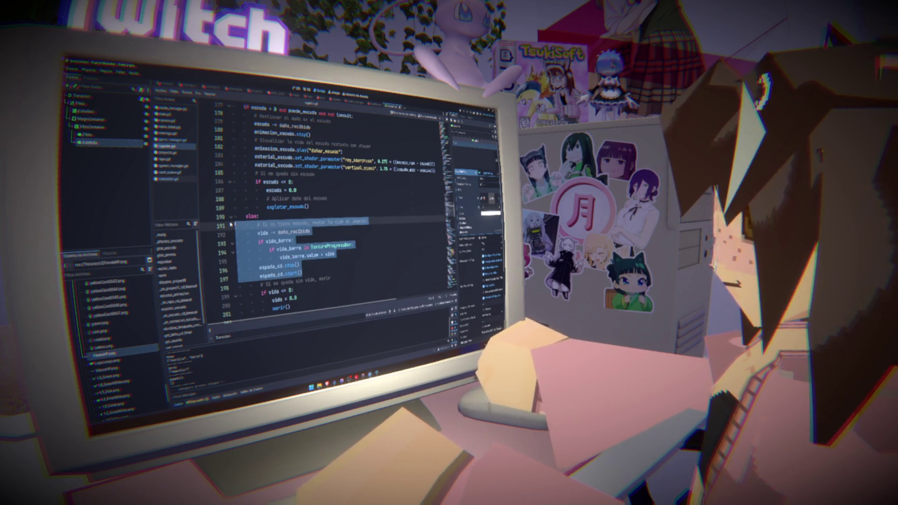
left_click(330, 209)
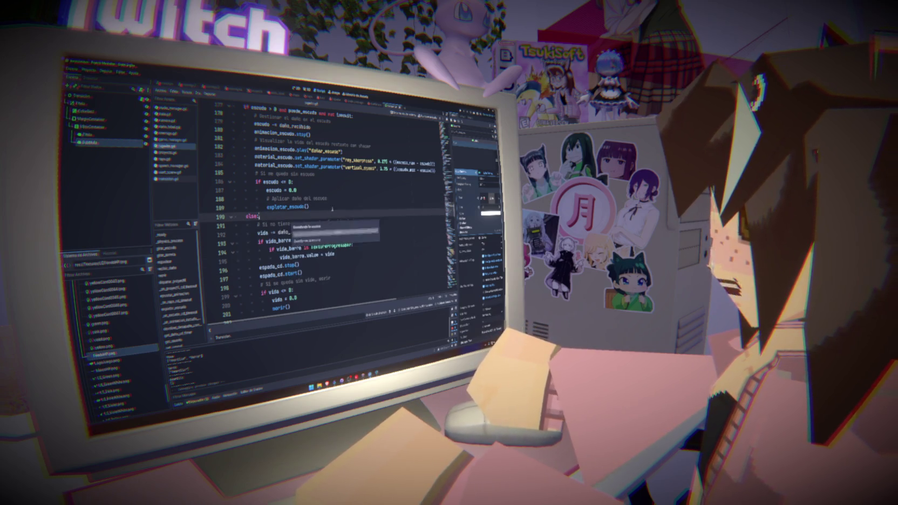
Open transicion.gd and highlight its alpha_a_negro function header.
left_click(173, 181)
left_click(238, 233)
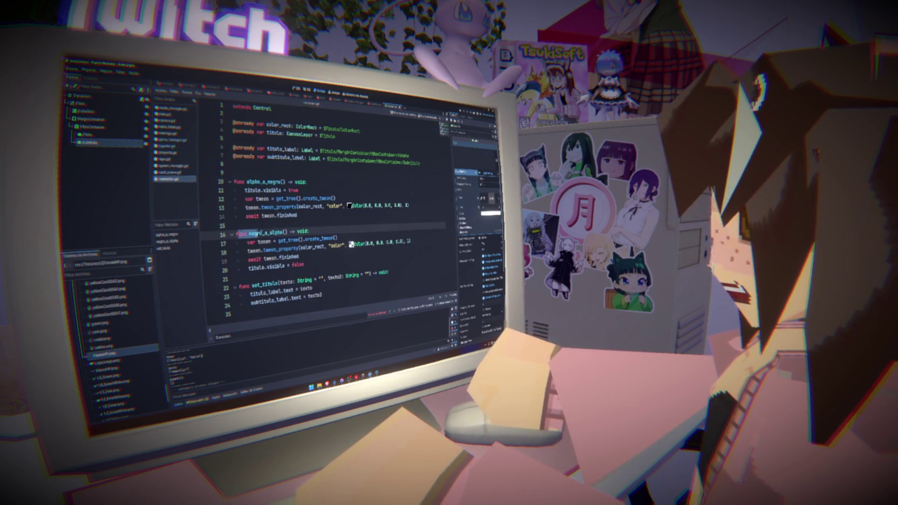
left_click_drag(306, 182, 234, 181)
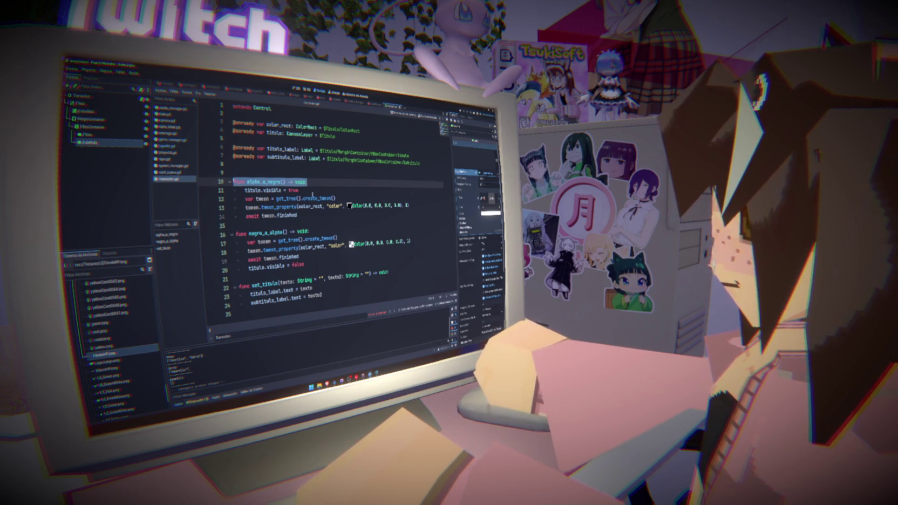
left_click(309, 173)
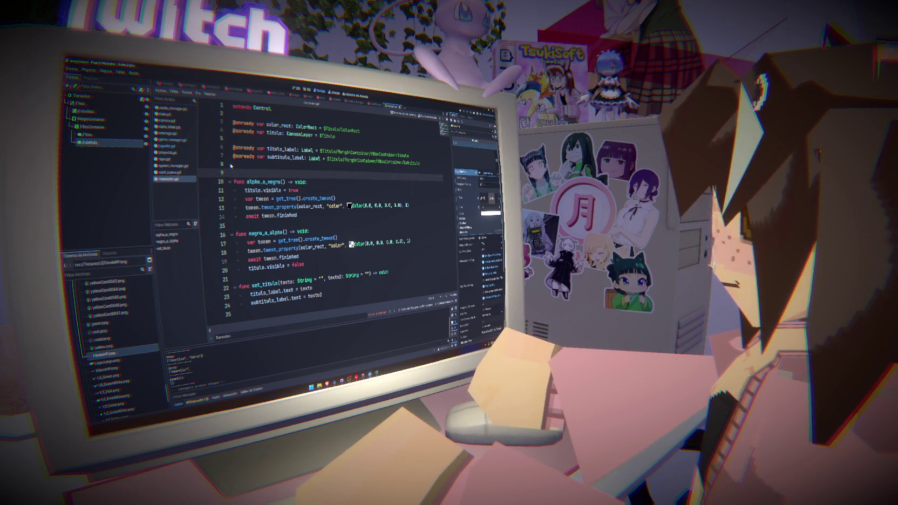
Open game_manager.gd and view _ready calling Transicion.set_titulo() and negro_a_alpha().
left_click(177, 140)
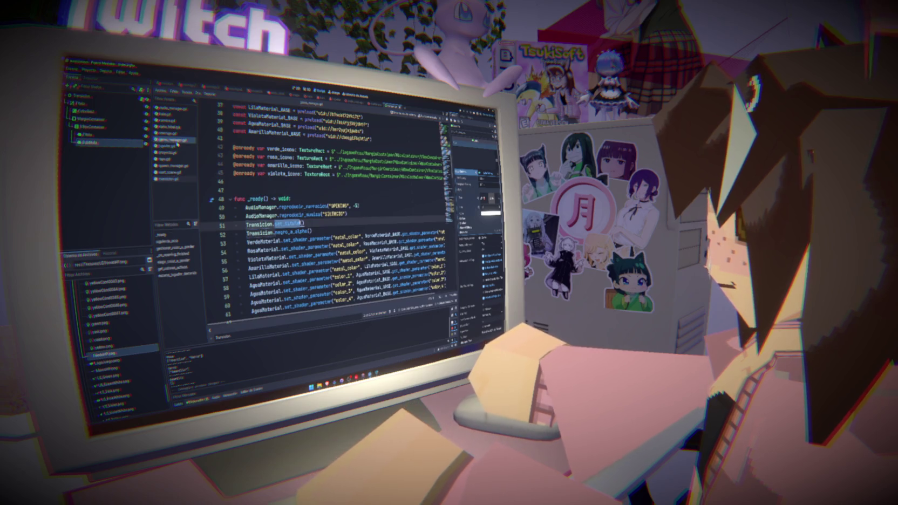
left_click(258, 180)
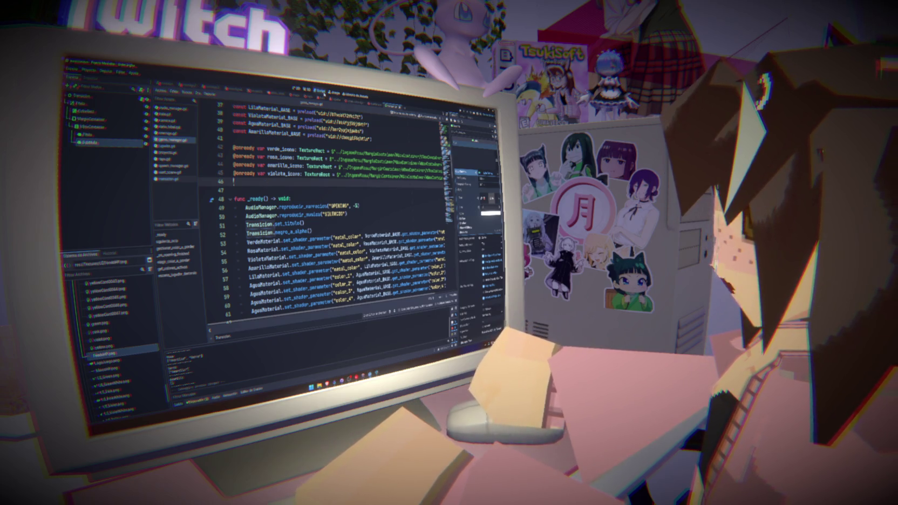
left_click(305, 90)
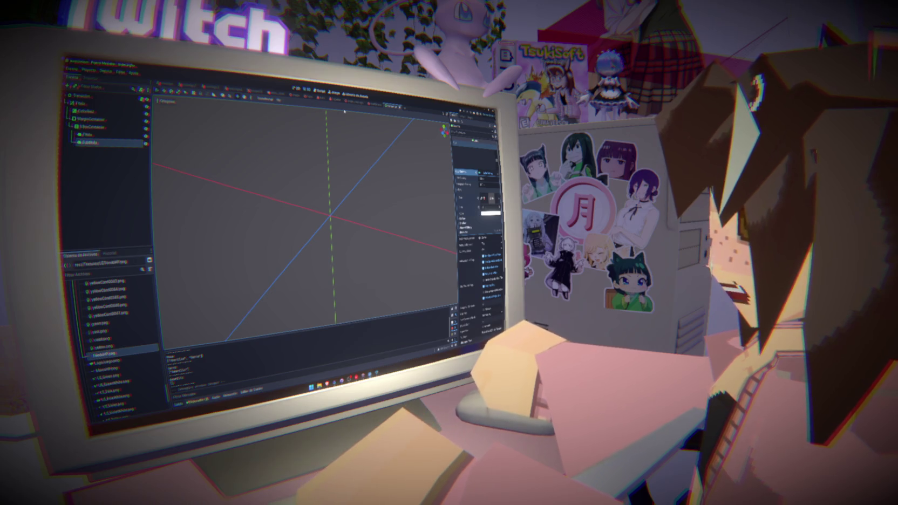
left_click(319, 90)
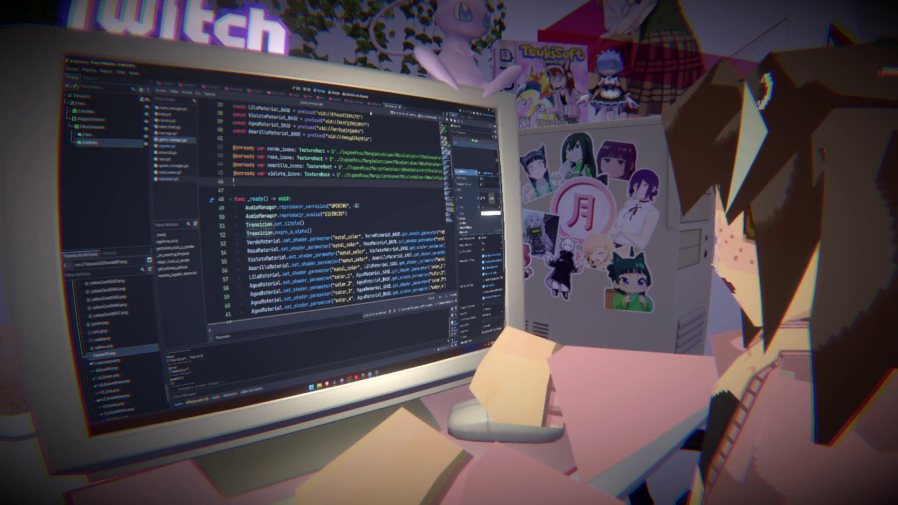
Return to the stage scene and run the project with F5.
left_click(297, 96)
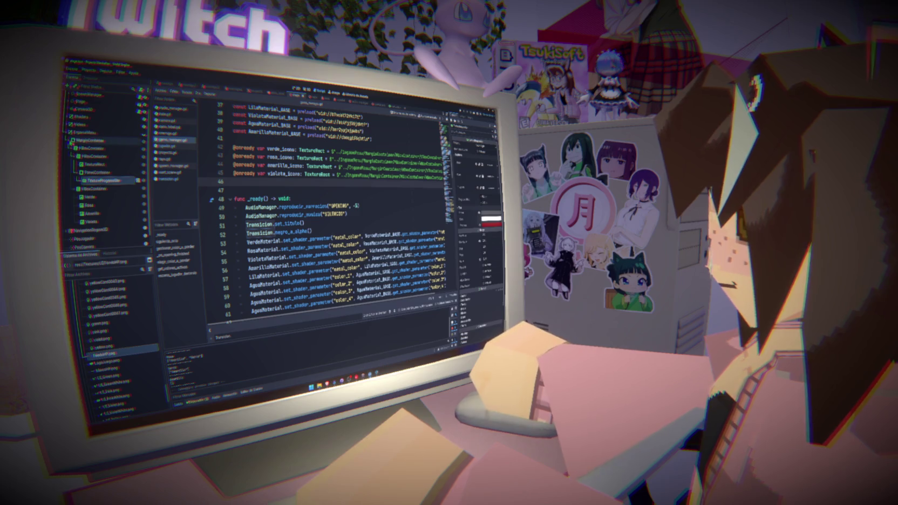
left_click(81, 133)
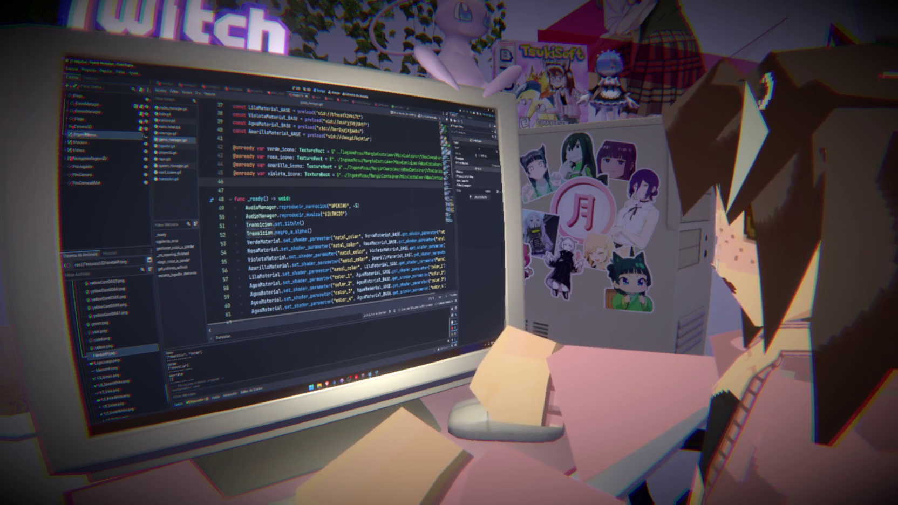
key("F5")
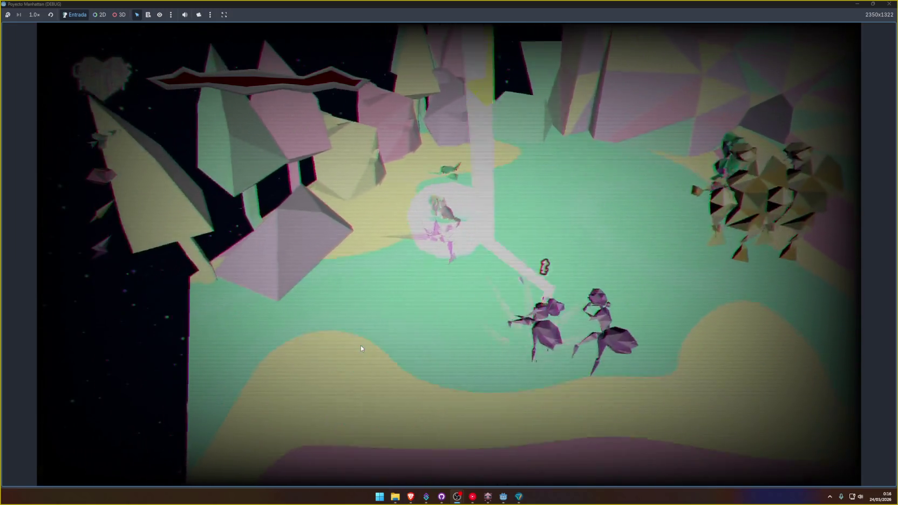
key("d")
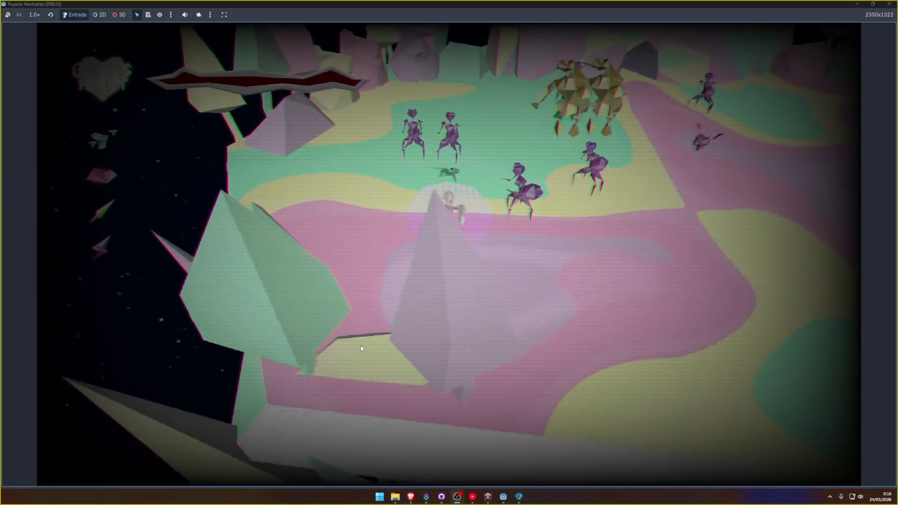
key("w")
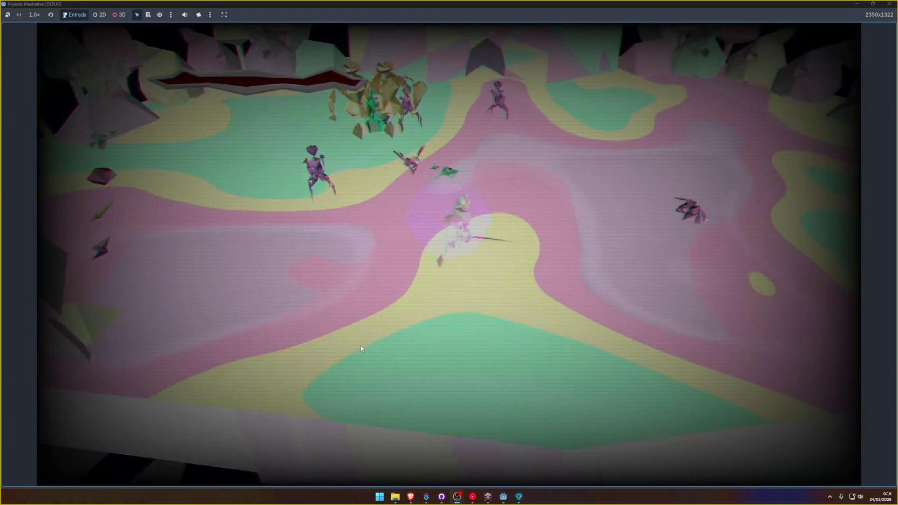
key("w")
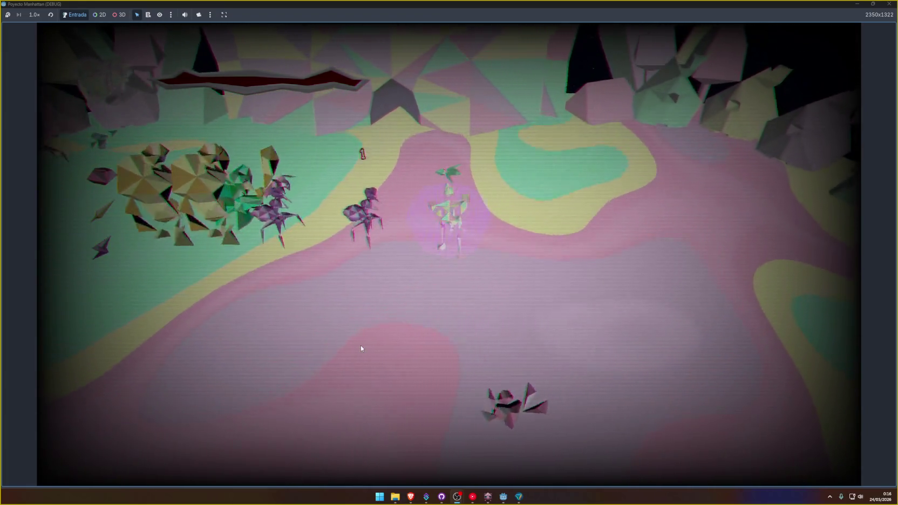
key("d")
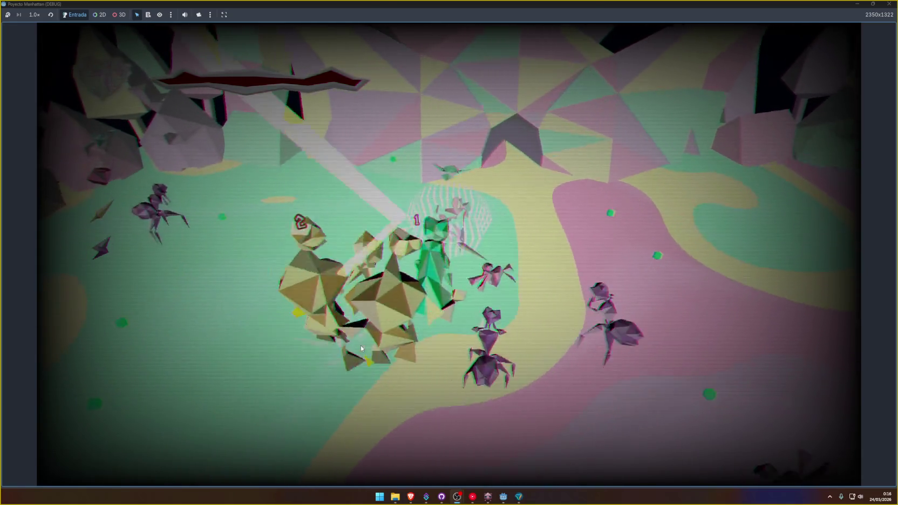
key("s")
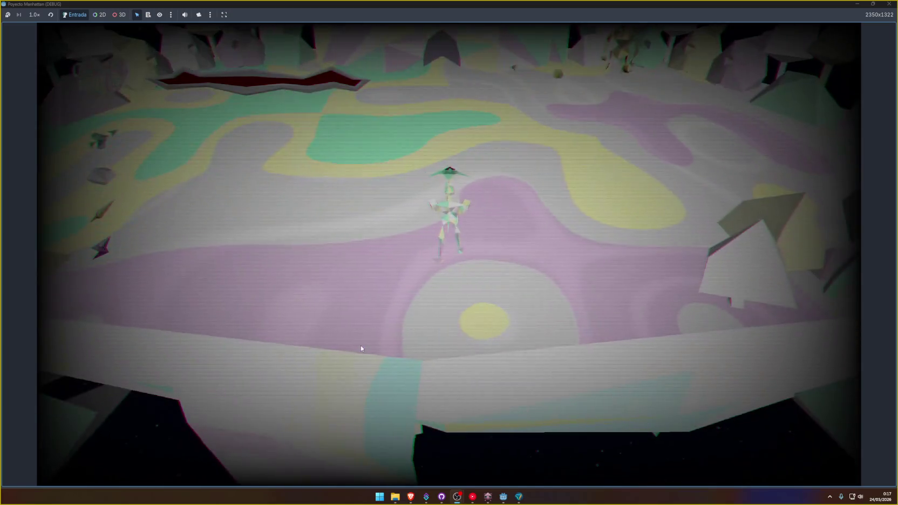
key("F8")
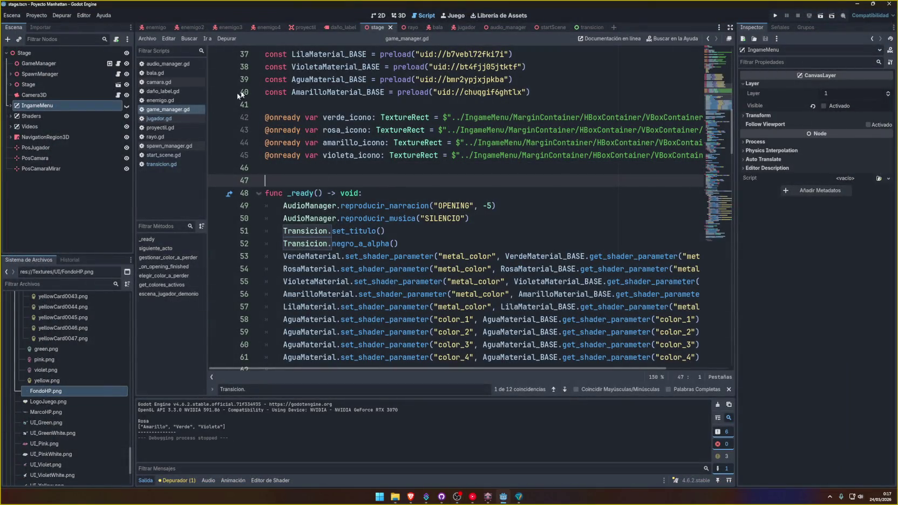
In the 2D view, make IngameMenu visible, expand Shaders and select the Shaders layer.
key("ctrl+F1")
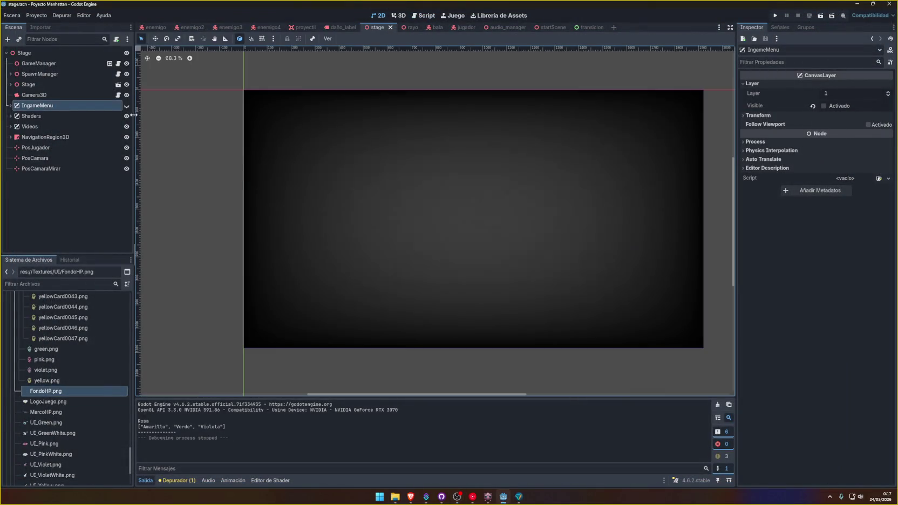
left_click(126, 106)
left_click(32, 116)
left_click(11, 116)
left_click(40, 126)
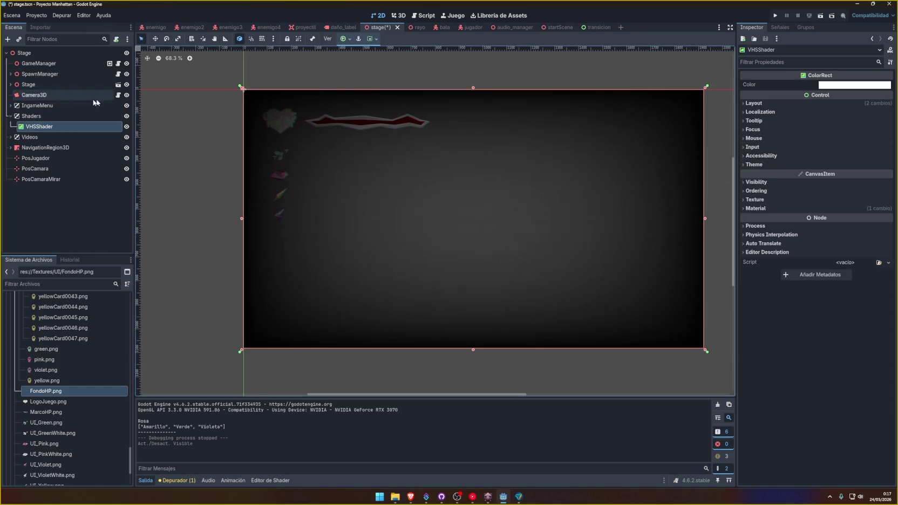
left_click(35, 116)
Duplicate Shaders as Shaders2 and move it just below Camera3D.
key("ctrl+d")
mouse_move(33, 126)
left_mouse_down()
mouse_move(38, 101)
mouse_move(16, 101)
left_mouse_up()
left_click(10, 106)
left_click(10, 126)
left_click(39, 137)
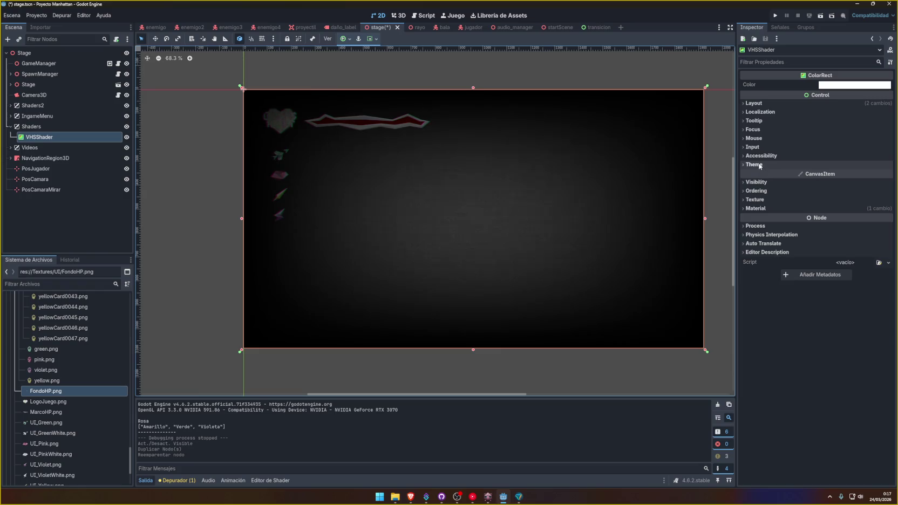
Inspect VHSShader's Layout, Texture, Transform and colour properties.
left_click(757, 107)
left_click(757, 107)
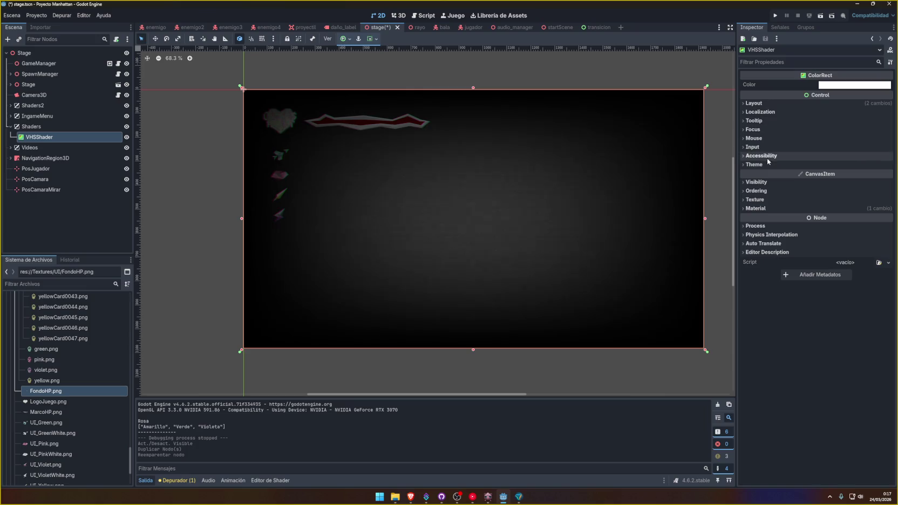
left_click(764, 199)
left_click(764, 199)
left_click(755, 103)
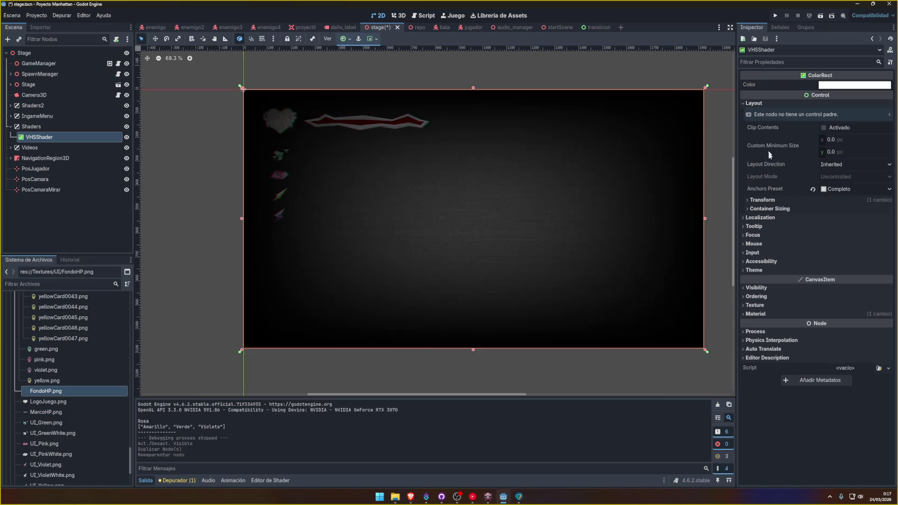
left_click(777, 198)
left_click(777, 198)
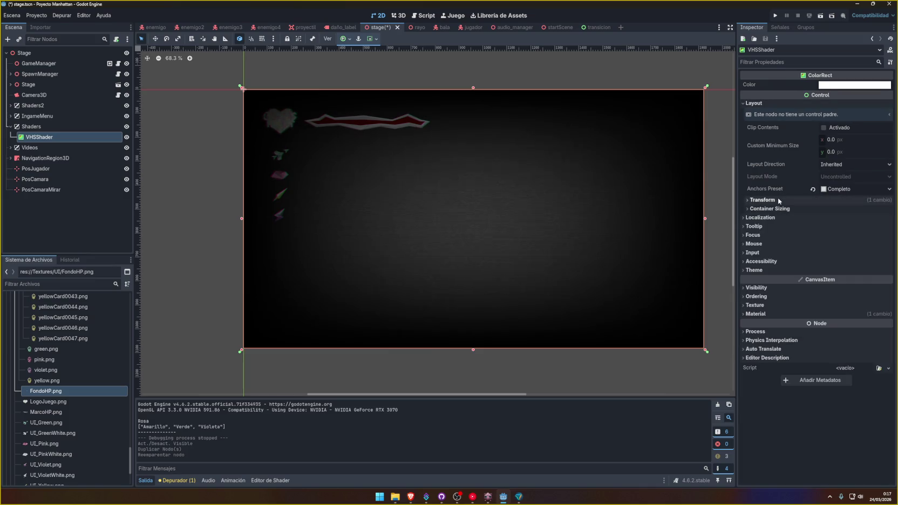
left_click(754, 103)
left_click(854, 84)
key("Escape")
Reselect VHSShader and show its 1920 × 1080 size and position values.
left_click(38, 126)
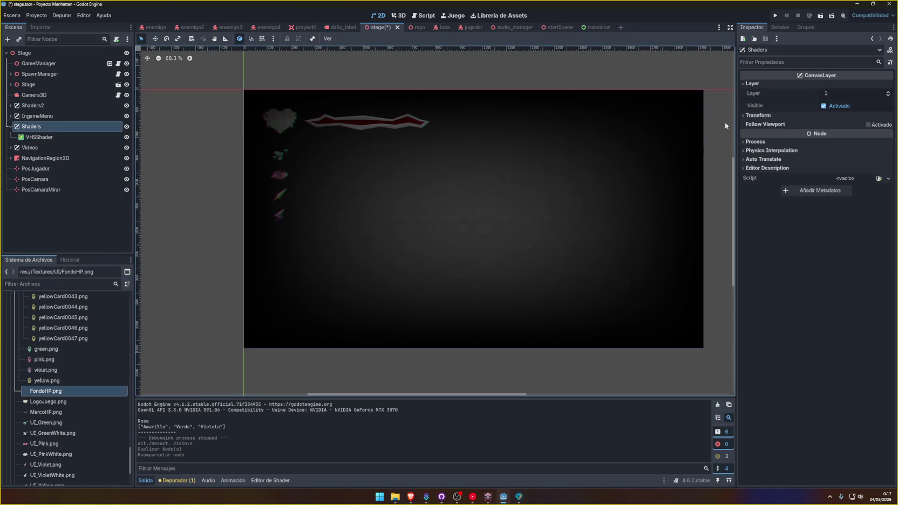
left_click(39, 138)
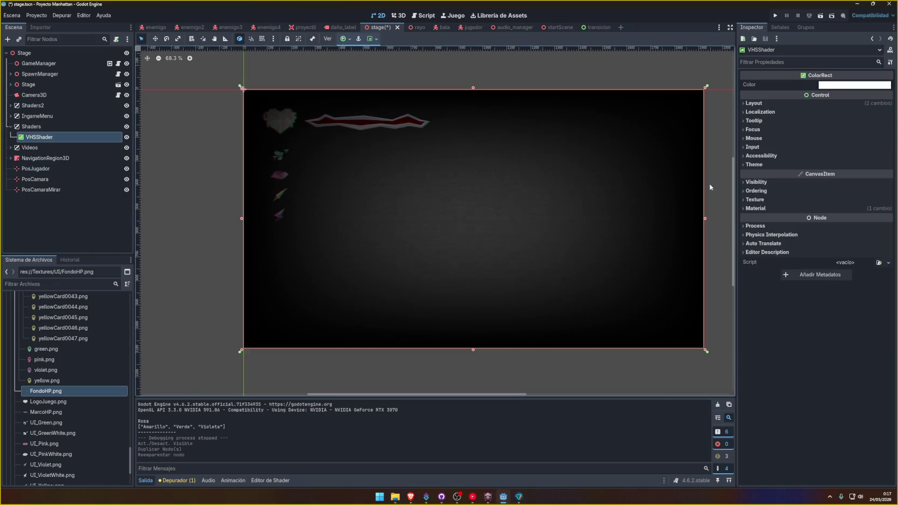
left_click(770, 103)
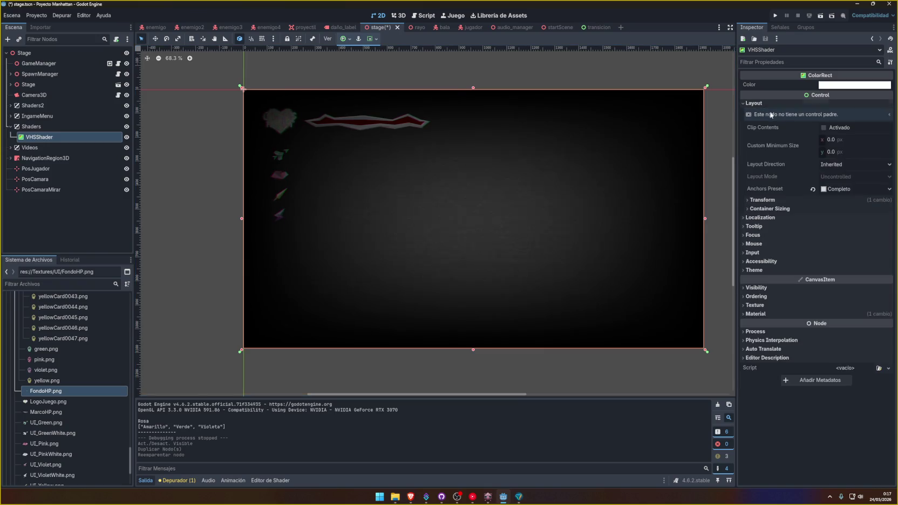
left_click(774, 200)
scroll(778, 233, "down", 2)
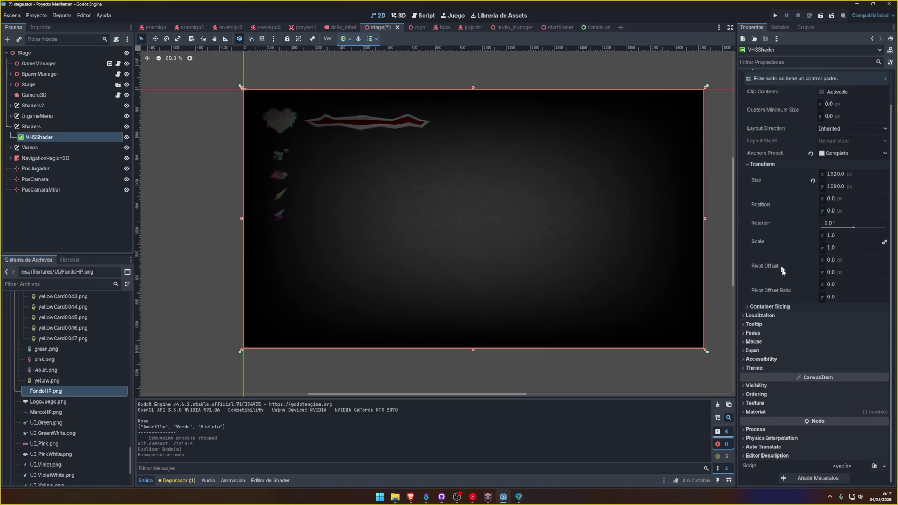
Expand VHSShader's ShaderMaterial parameters and check the retro.gdshader resource options.
left_click(771, 413)
scroll(771, 415, "down", 2)
left_click(816, 382)
scroll(775, 301, "down", 10)
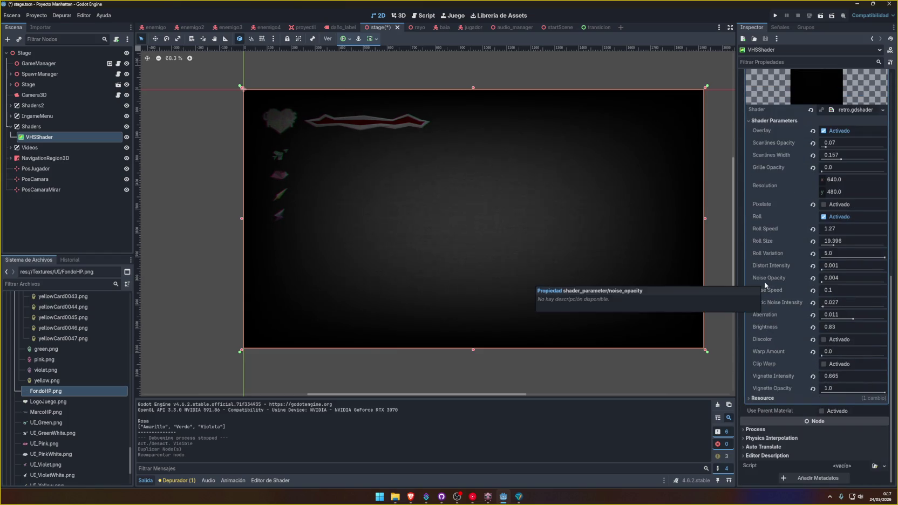
right_click(855, 111)
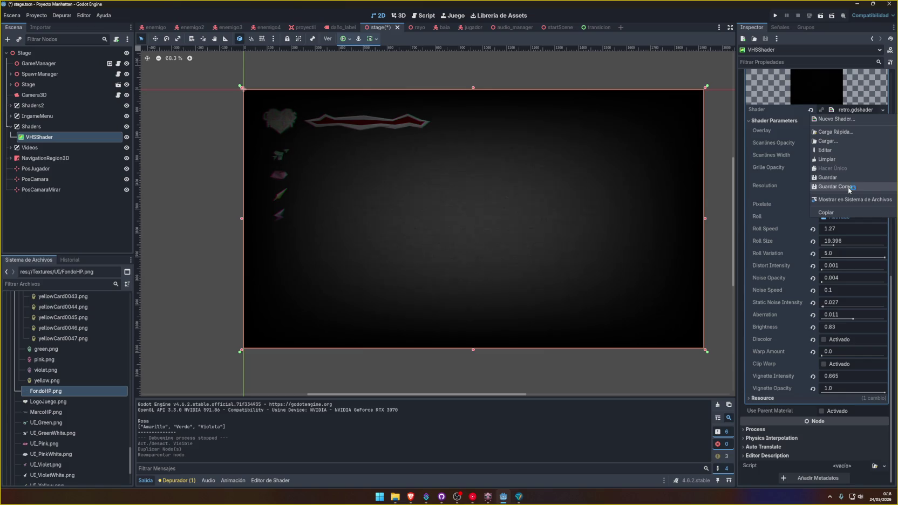
left_click(846, 113)
right_click(846, 112)
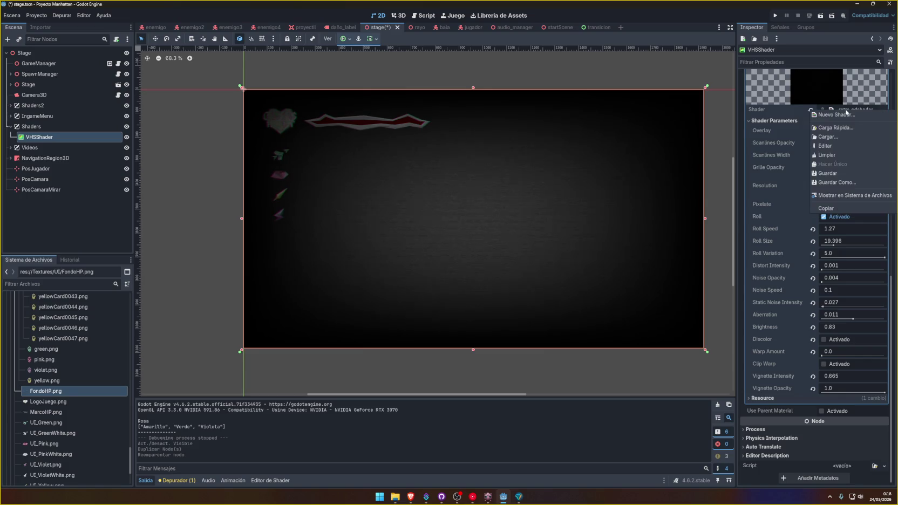
left_click(771, 118)
Collapse the VIOLET and Cards folders in the FileSystem dock.
scroll(46, 415, "down", 5)
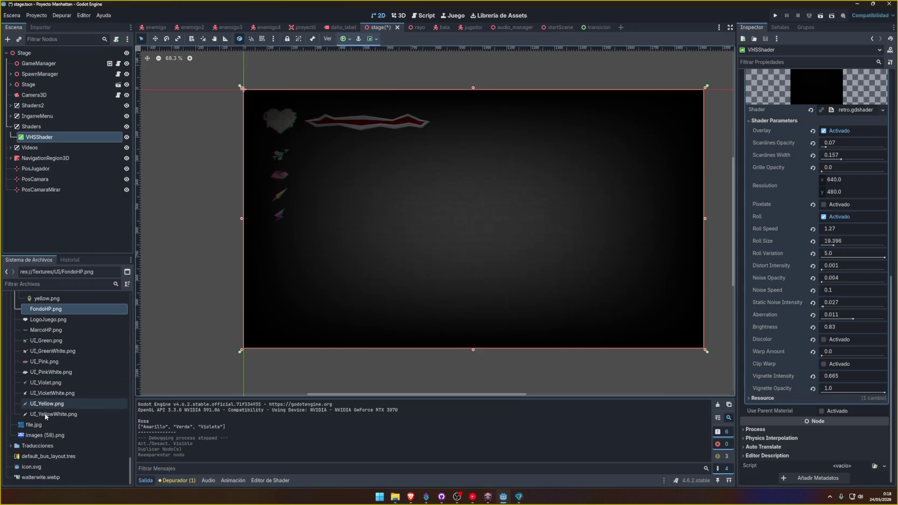
scroll(46, 416, "down", 10)
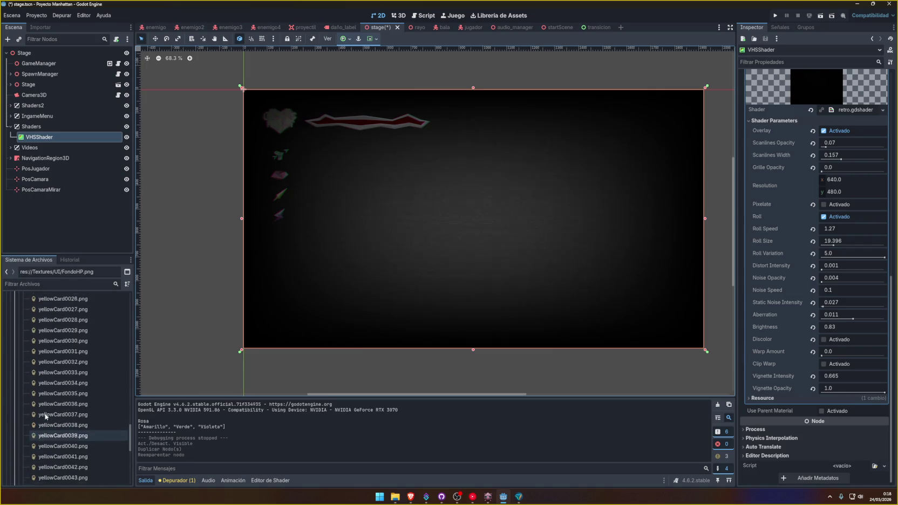
scroll(46, 416, "down", 10)
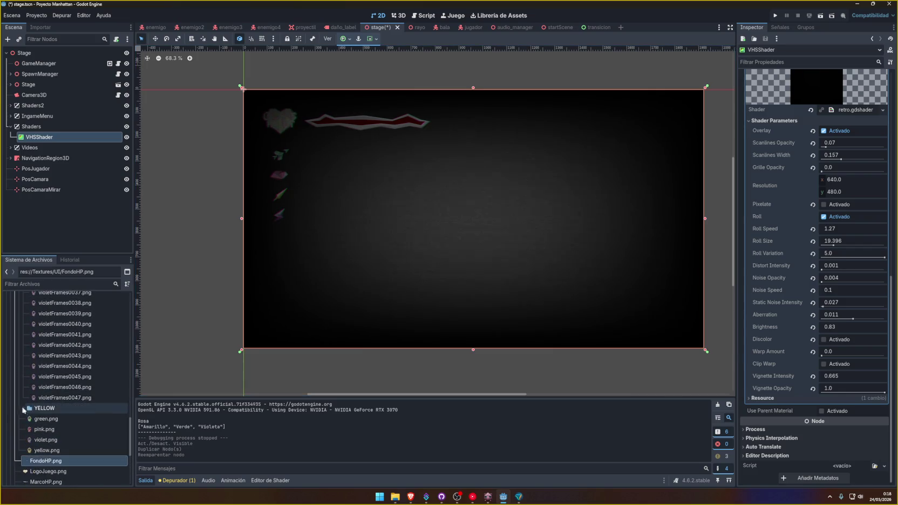
scroll(35, 414, "up", 10)
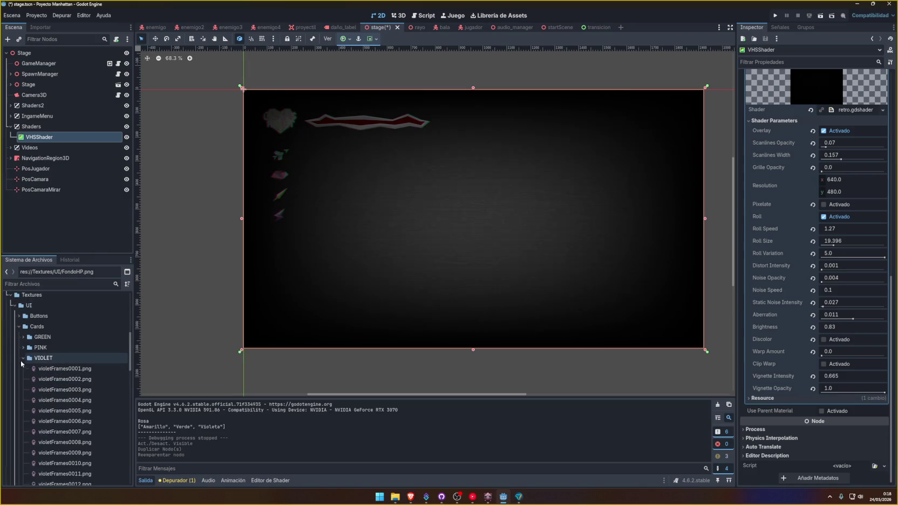
left_click(24, 358)
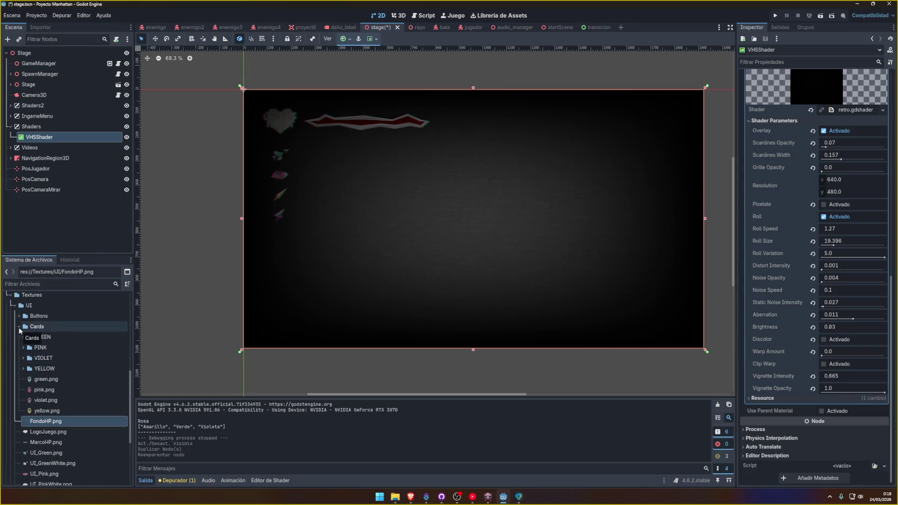
left_click(19, 327)
scroll(22, 427, "down", 3)
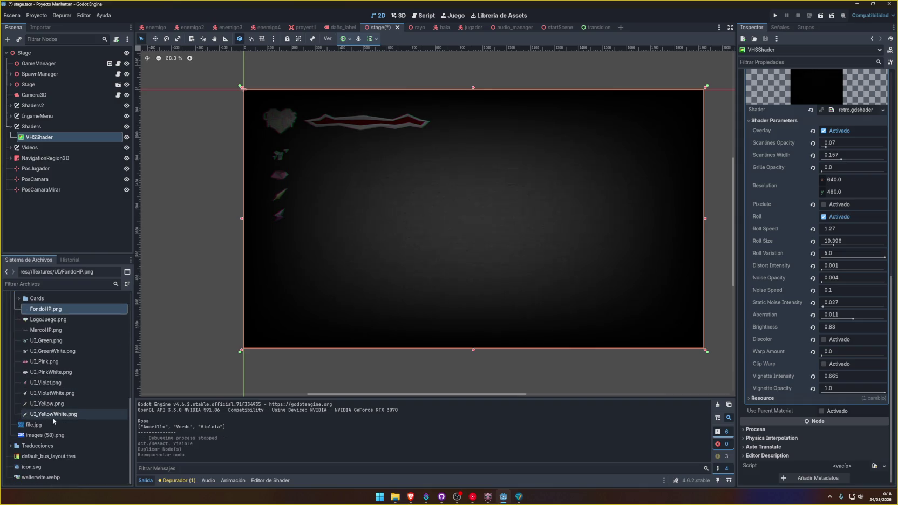
scroll(21, 447, "up", 5)
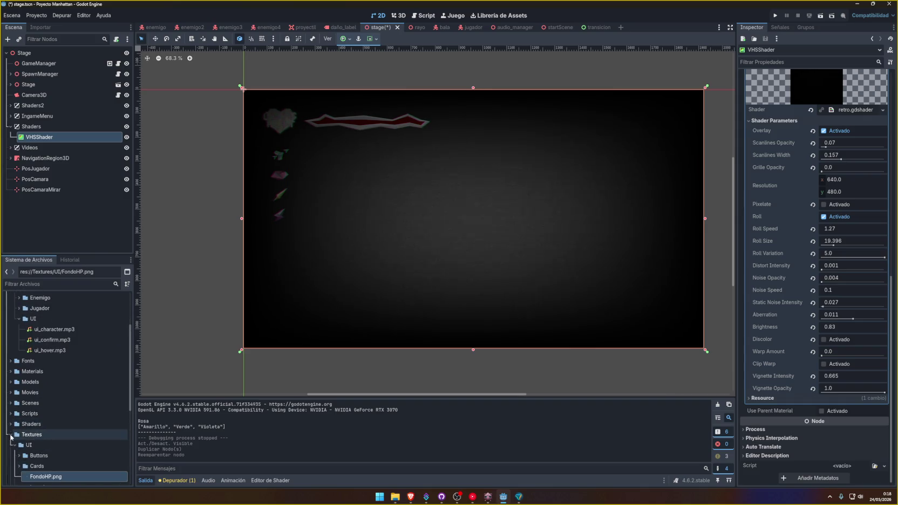
Collapse Textures and expand the Shaders folder to list its .gdshader files.
left_click(11, 435)
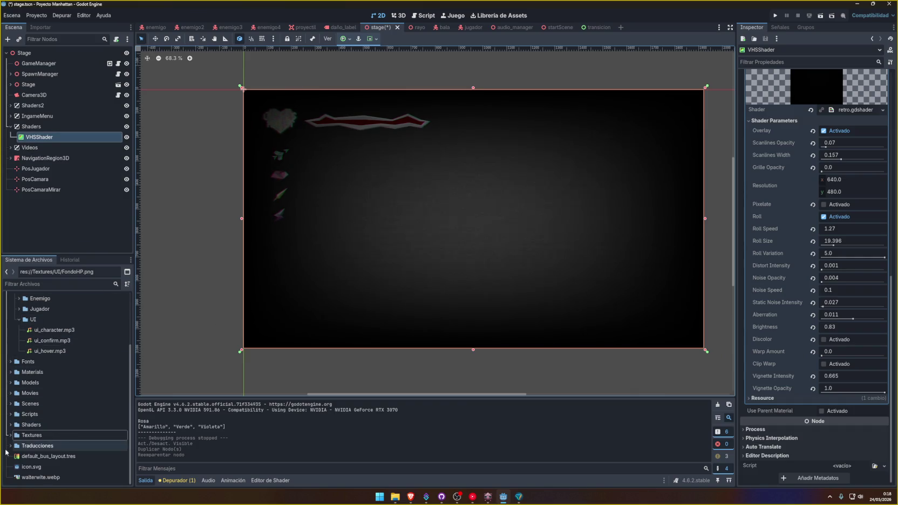
left_click(10, 425)
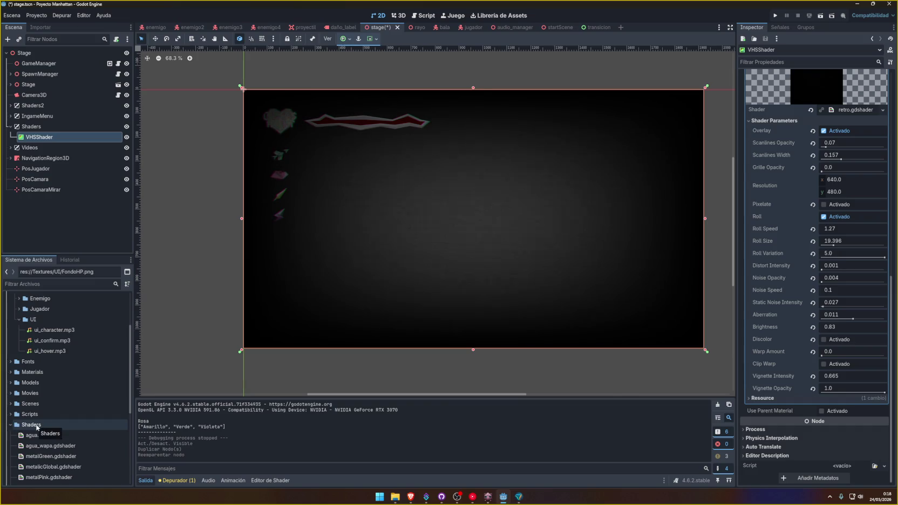
scroll(37, 427, "down", 3)
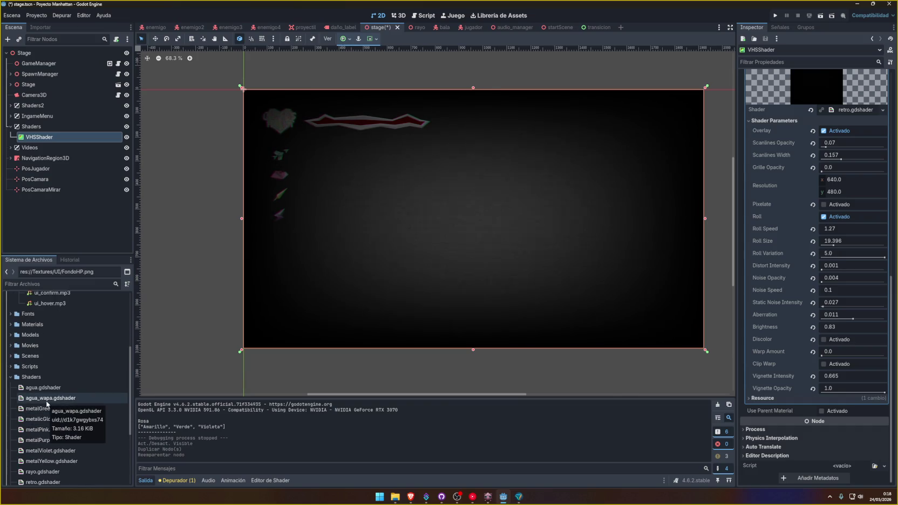
scroll(46, 404, "down", 4)
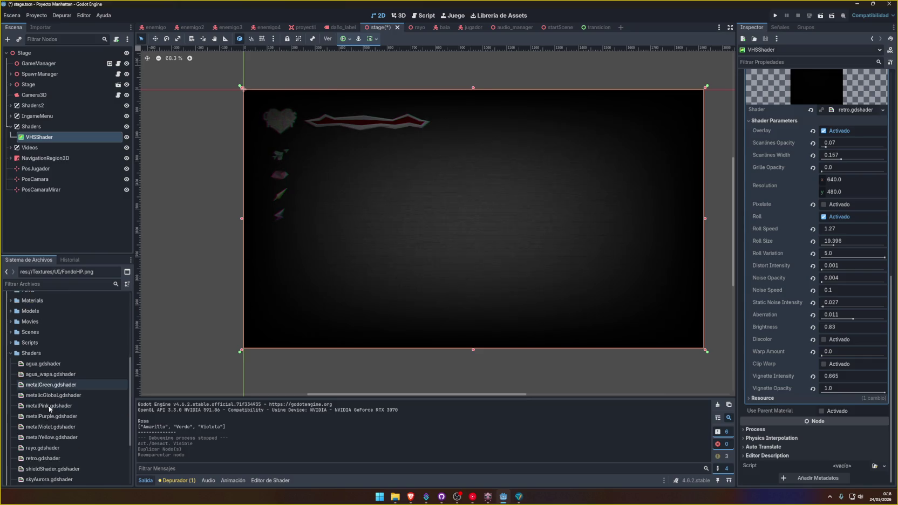
Duplicate retro.gdshader as retro_viñeta.gdshader, then open the Inspector's Shader resource options.
left_click(47, 411)
key("ctrl+d")
left_click(380, 243)
type("_viñ")
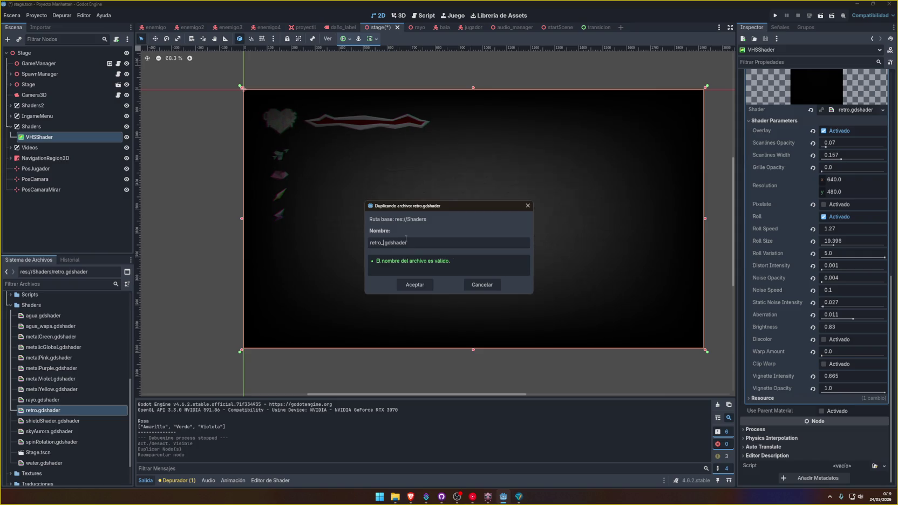
type("eta")
key("Return")
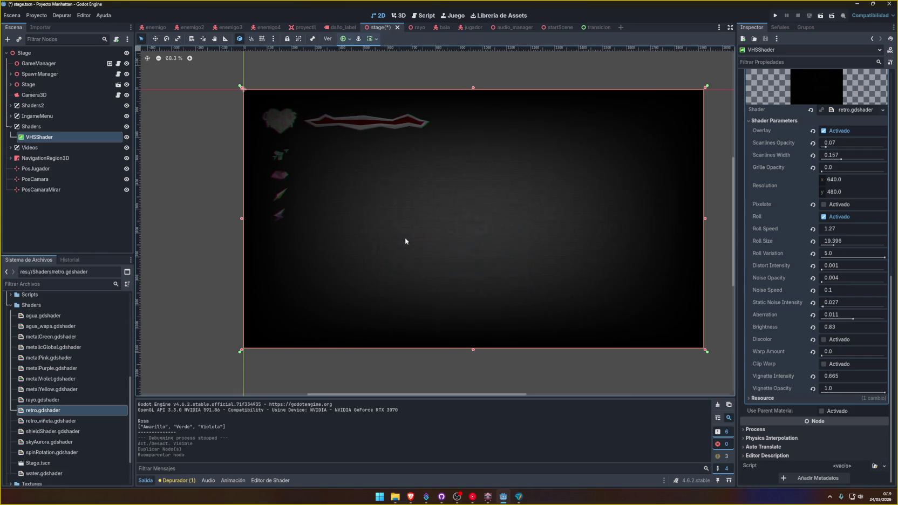
left_click(843, 111)
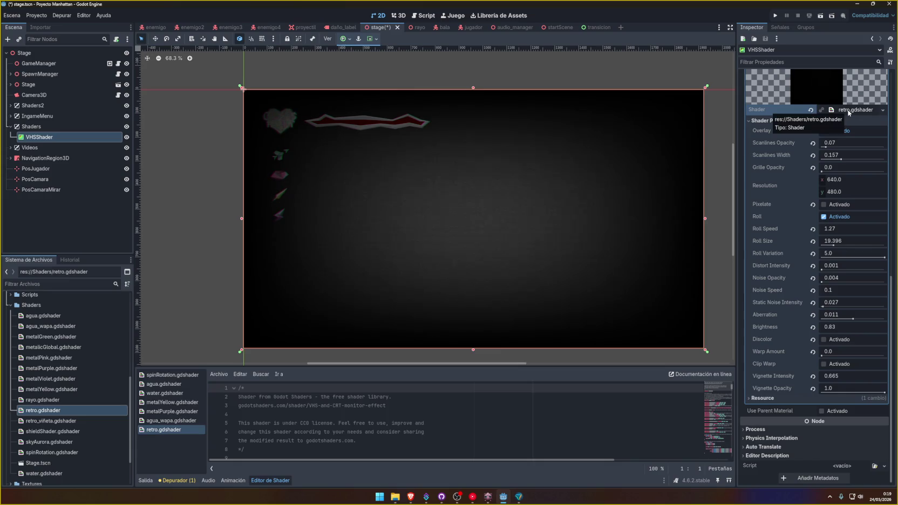
left_click(882, 110)
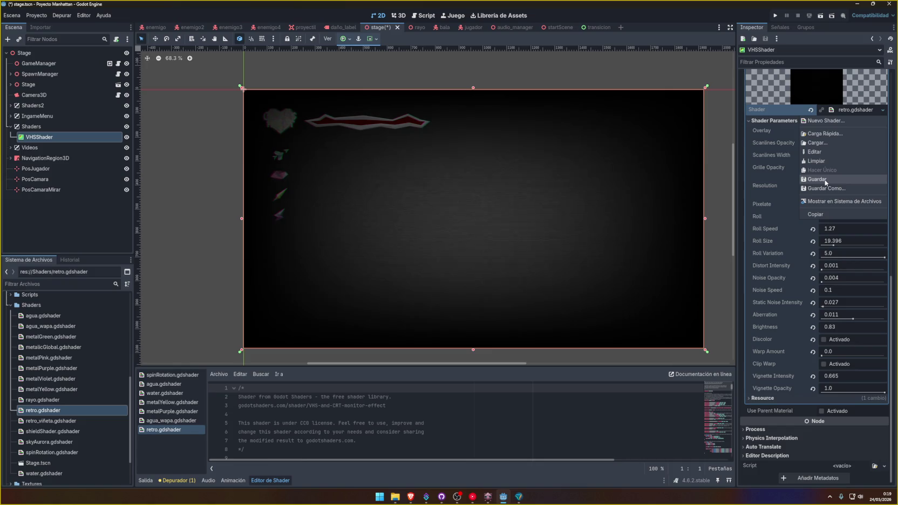
Load retro_viñeta.gdshader as VHSShader's shader and raise Scanlines Opacity to 0.4.
left_click(817, 143)
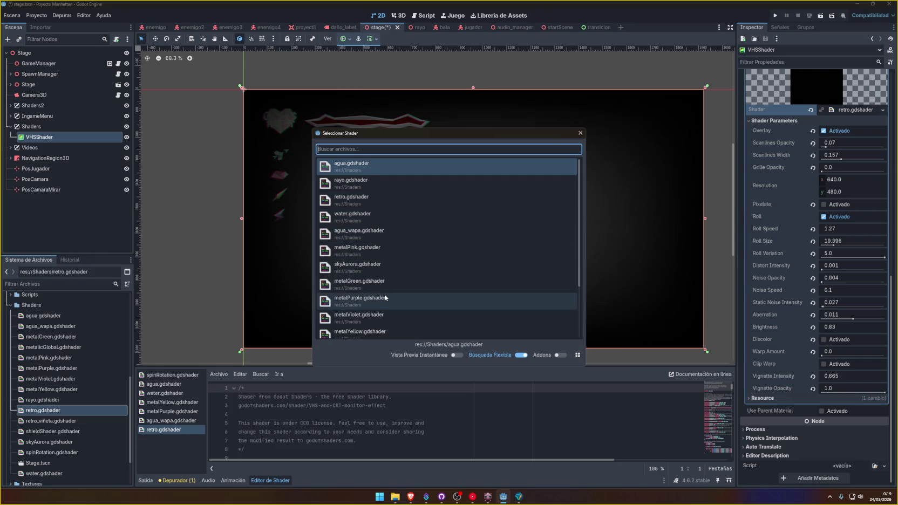
scroll(399, 299, "down", 2)
double_click(393, 326)
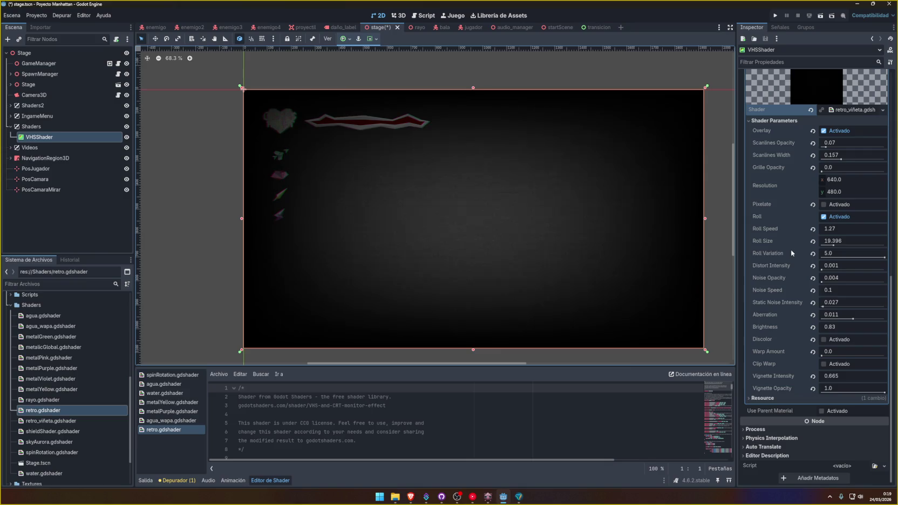
left_click_drag(827, 138, 847, 138)
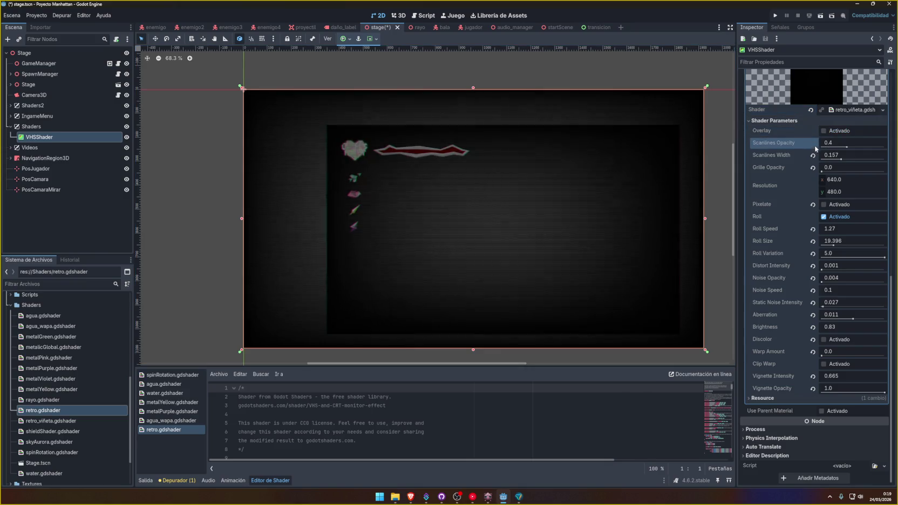
Reset Scanlines Width and Grille Opacity, turn off Roll, and leave Pixelate off.
left_click(823, 132)
left_click(823, 132)
left_click(812, 155)
left_click(812, 168)
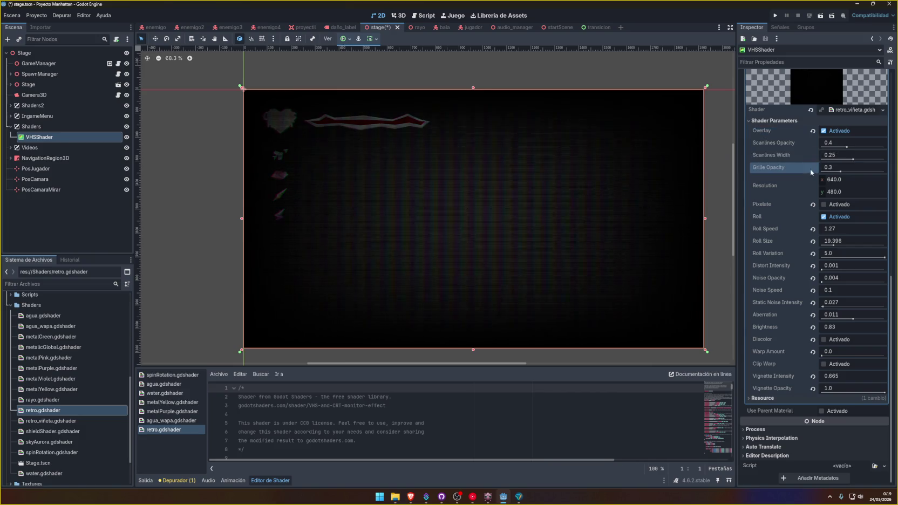
left_click(813, 206)
left_click(823, 218)
left_click(824, 205)
left_click(823, 205)
left_click(823, 205)
left_click(823, 205)
left_click(823, 205)
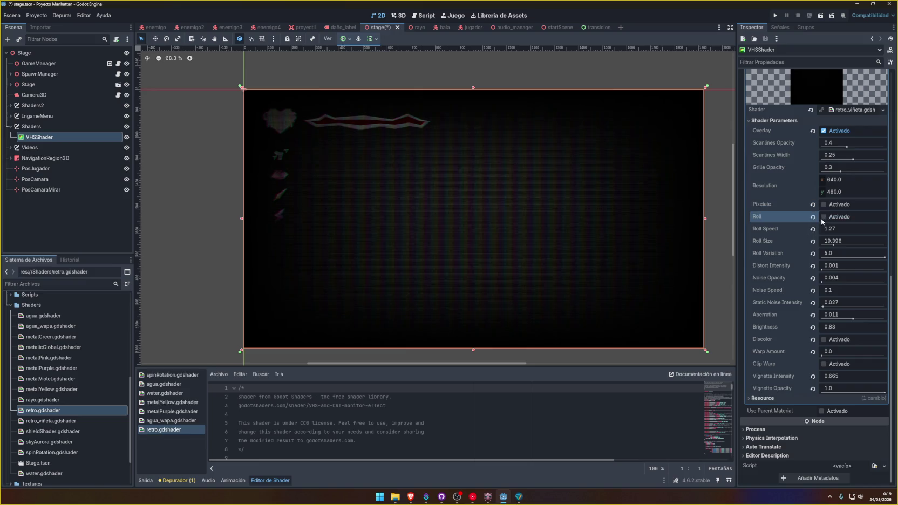
Reset the Roll, Distort and Noise parameters and lower Noise Opacity to 0.
left_click(812, 229)
left_click(813, 241)
left_click(813, 253)
left_click(812, 266)
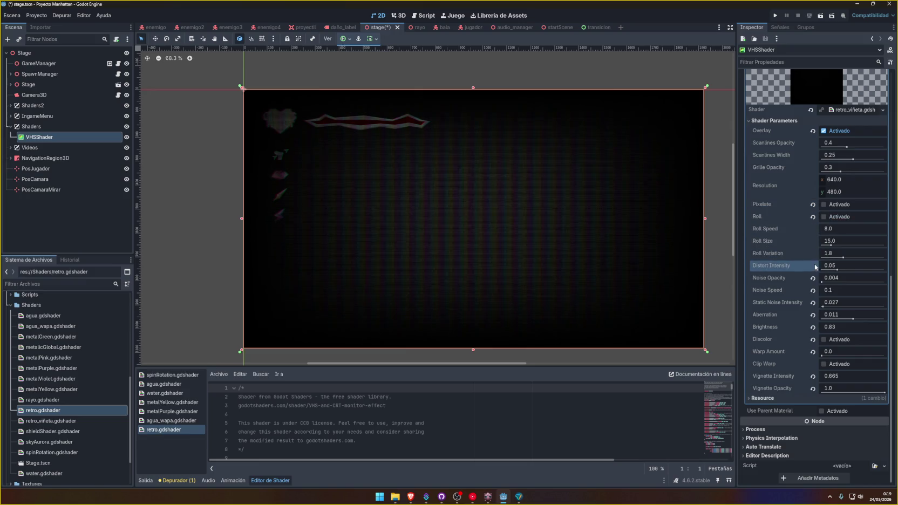
left_click(813, 278)
left_click(813, 290)
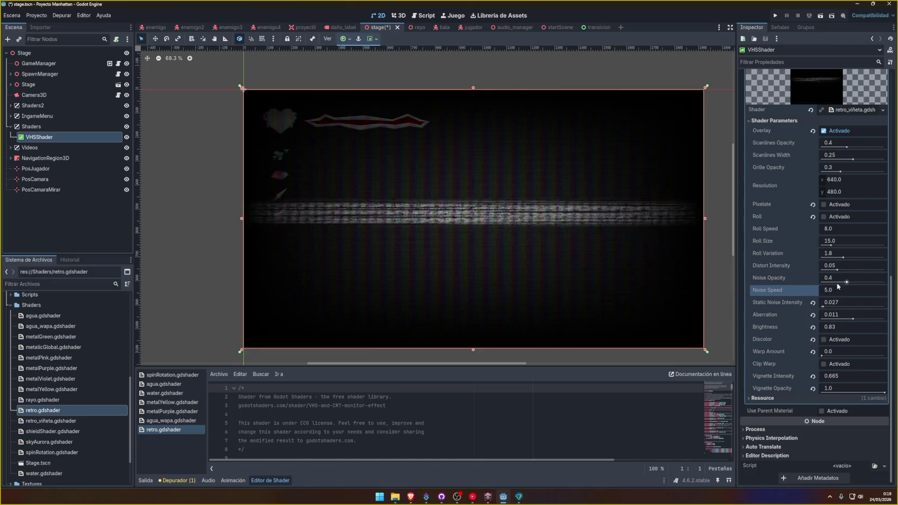
mouse_move(845, 282)
left_mouse_down()
mouse_move(822, 282)
mouse_move(821, 245)
left_mouse_up()
Set Roll Speed, Scanlines Width, Noise Speed and Static Noise Intensity to 0.
left_click(843, 229)
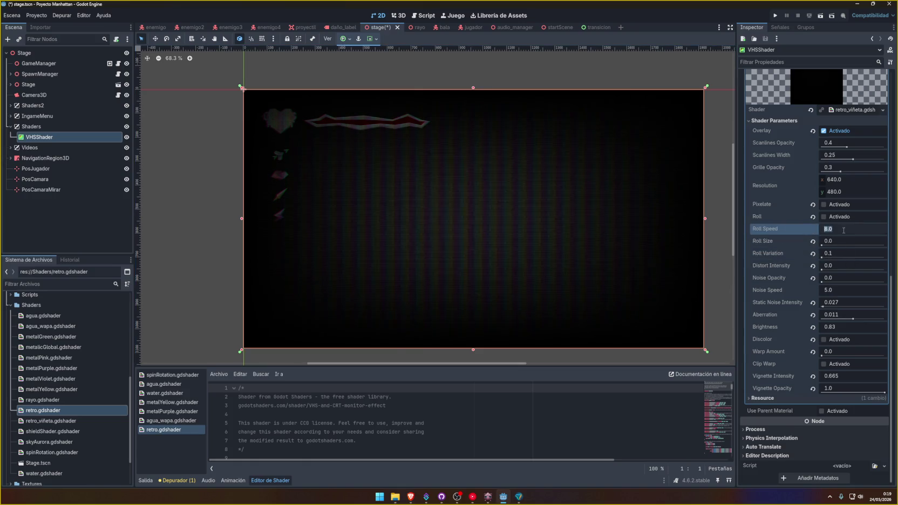
type("0")
key("Return")
mouse_move(835, 160)
left_mouse_down()
mouse_move(809, 159)
mouse_move(812, 147)
mouse_move(754, 169)
left_mouse_up()
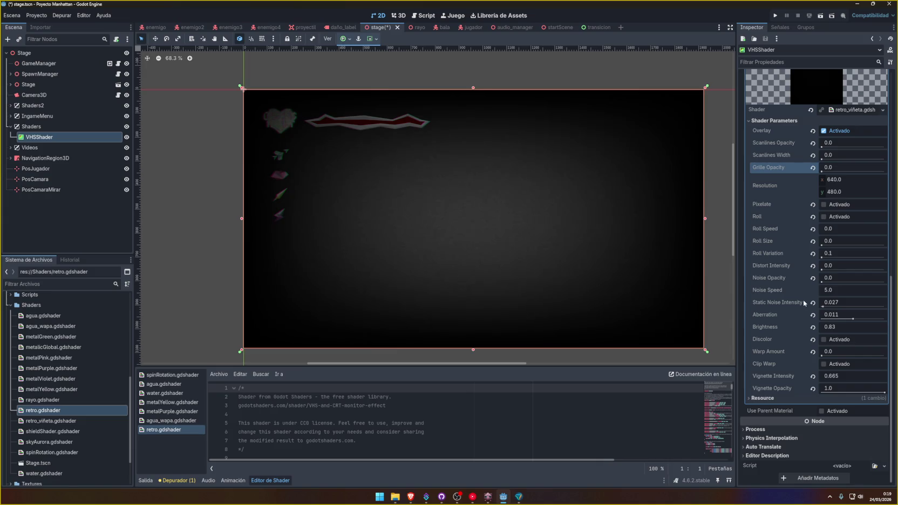
left_click(842, 291)
type("0")
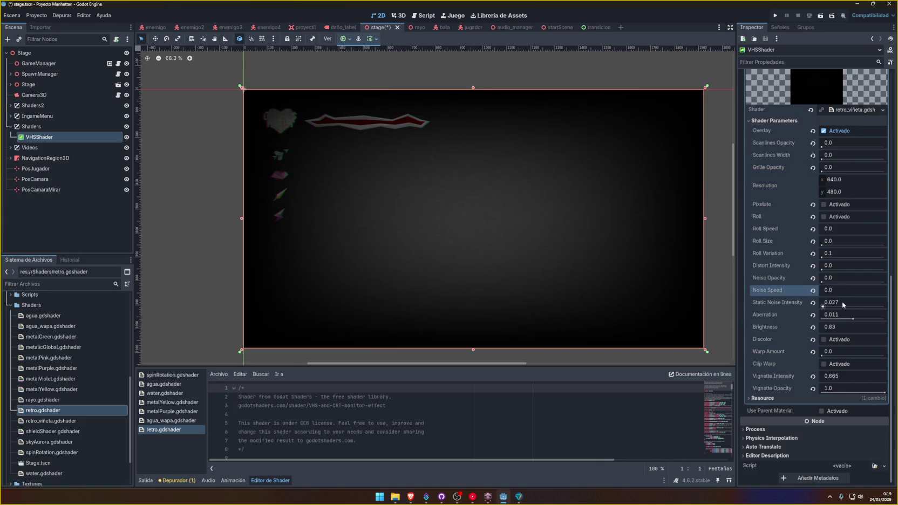
left_click(842, 303)
type("0")
key("Return")
Set Aberration to 0 and Brightness to 1.0.
left_click(848, 314)
type("0")
key("Return")
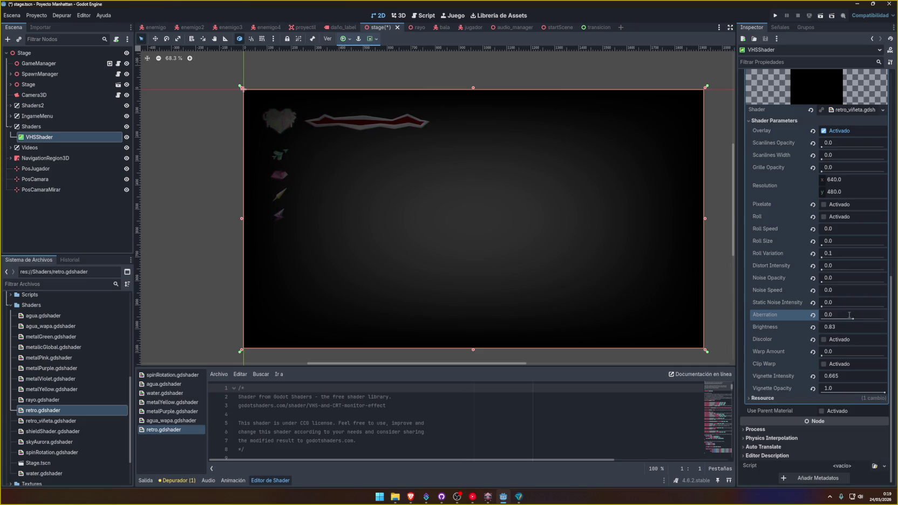
left_click(848, 328)
type("0")
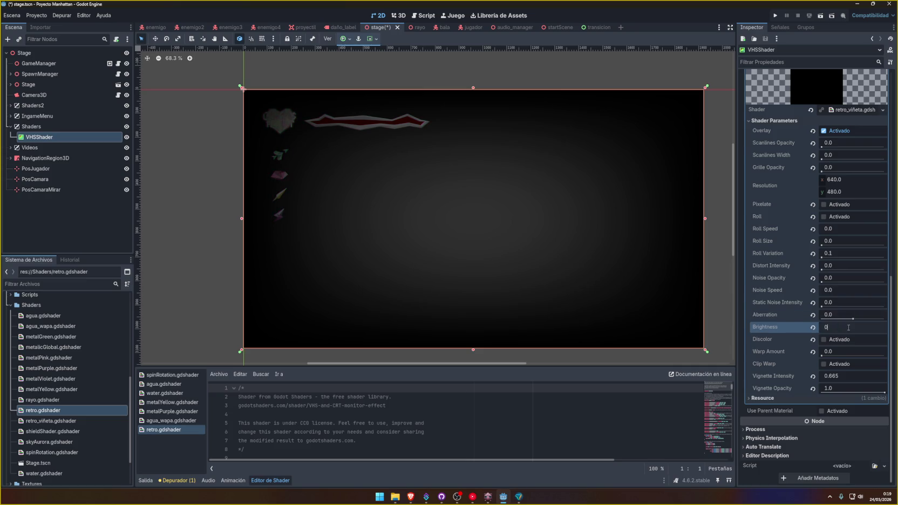
key("Return")
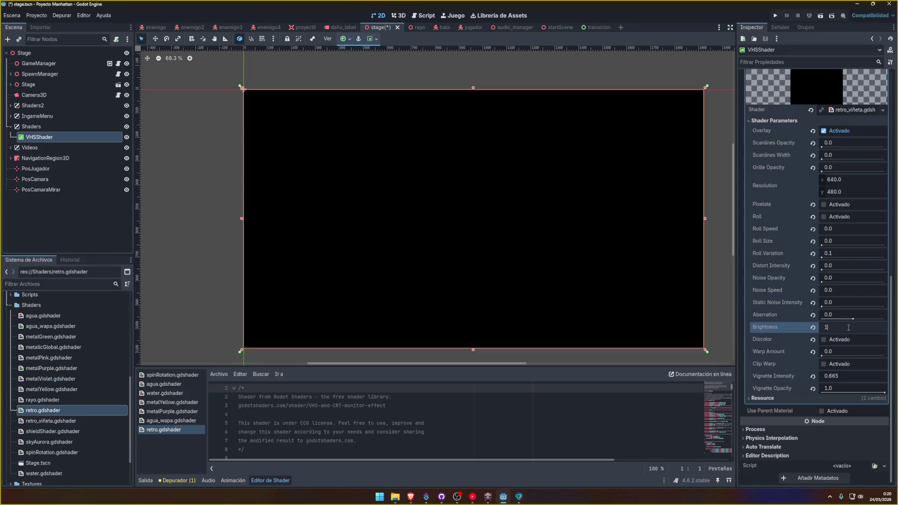
key("Return")
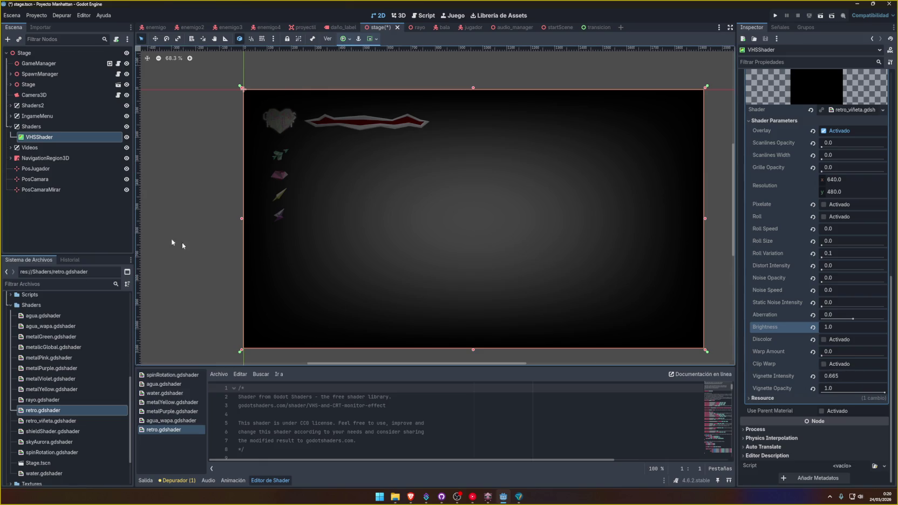
left_click(88, 215)
Save the scene and show the shader parameters of Shaders2's VHSShader.
key("ctrl+s")
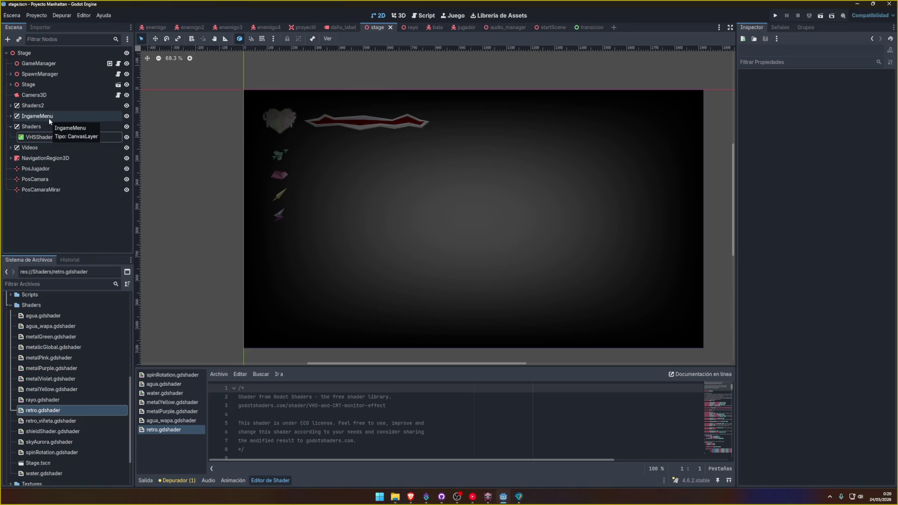
left_click(36, 115)
left_click(34, 105)
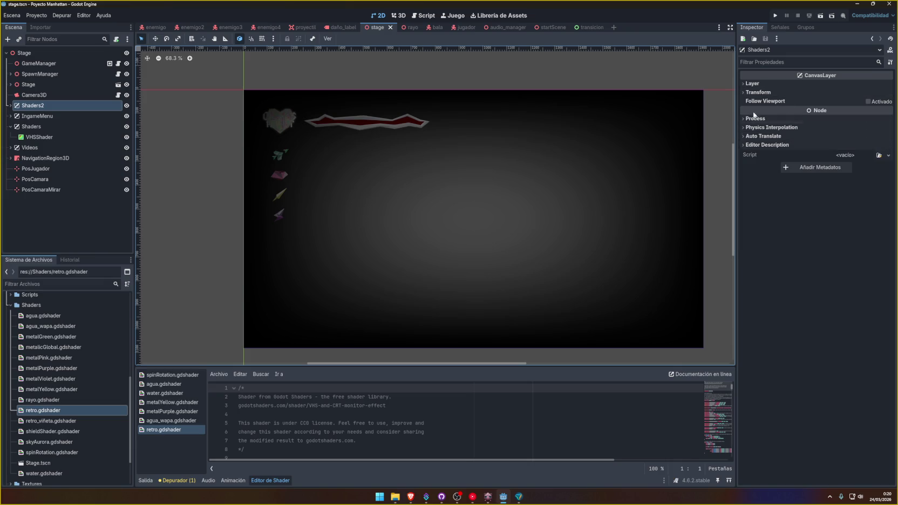
left_click(11, 105)
left_click(38, 116)
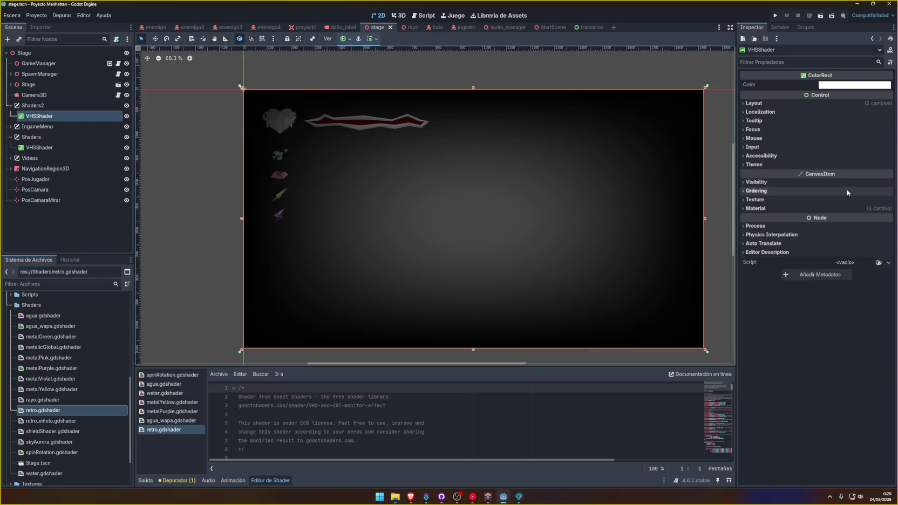
left_click(756, 209)
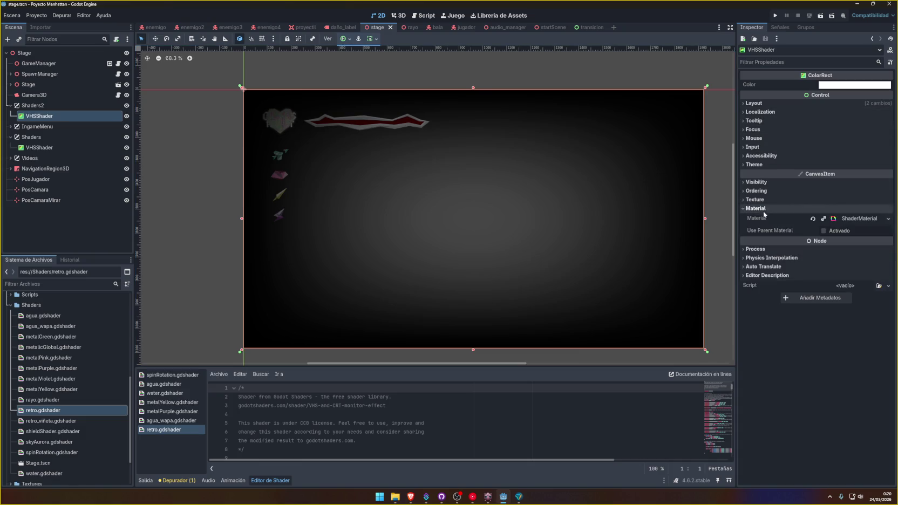
left_click(857, 221)
scroll(778, 357, "down", 3)
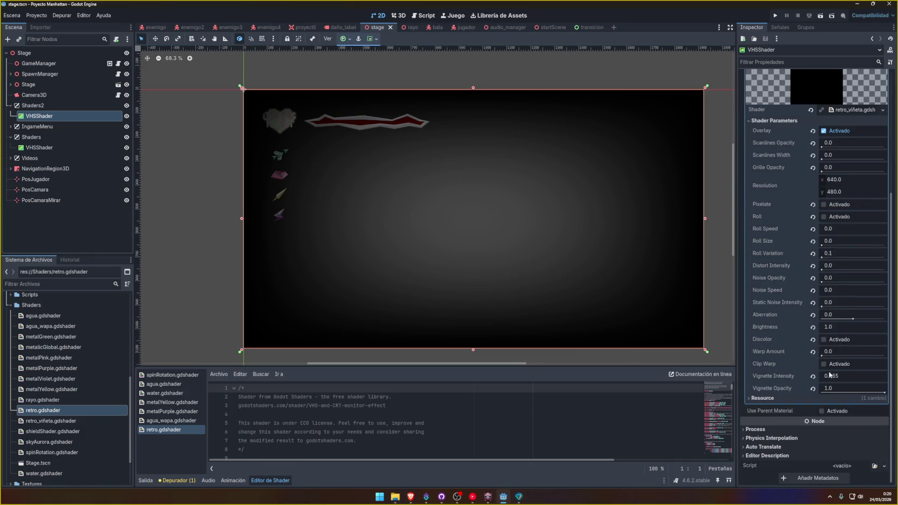
Try Vignette Intensity and Vignette Opacity at 0.
left_click(813, 376)
left_click(812, 388)
left_click(837, 378)
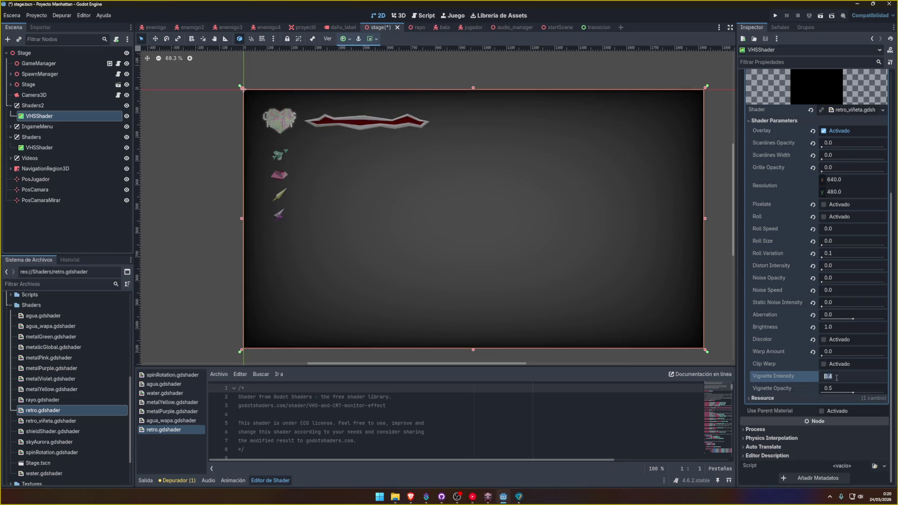
type("0")
key("Return")
left_click(839, 386)
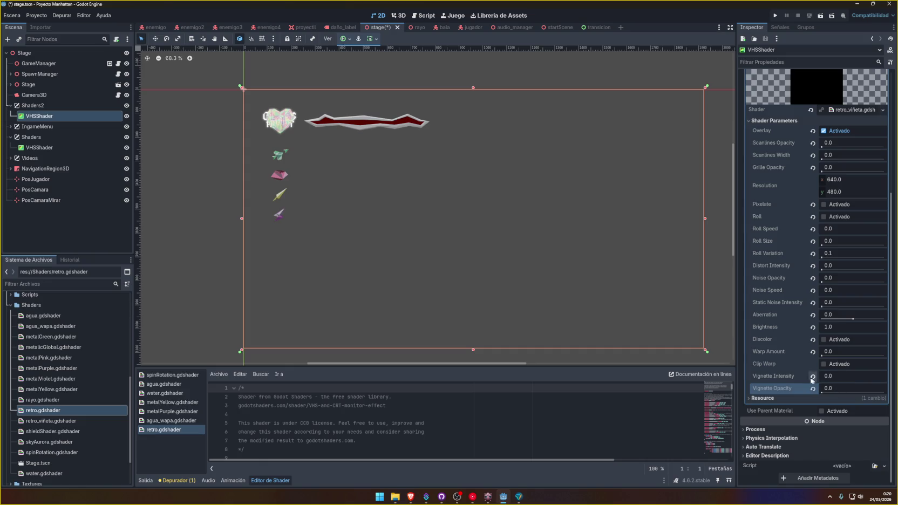
key("Return")
Compare both VHSShader nodes and return the vignette to 0.665 intensity and 1.0 opacity.
left_click(59, 148)
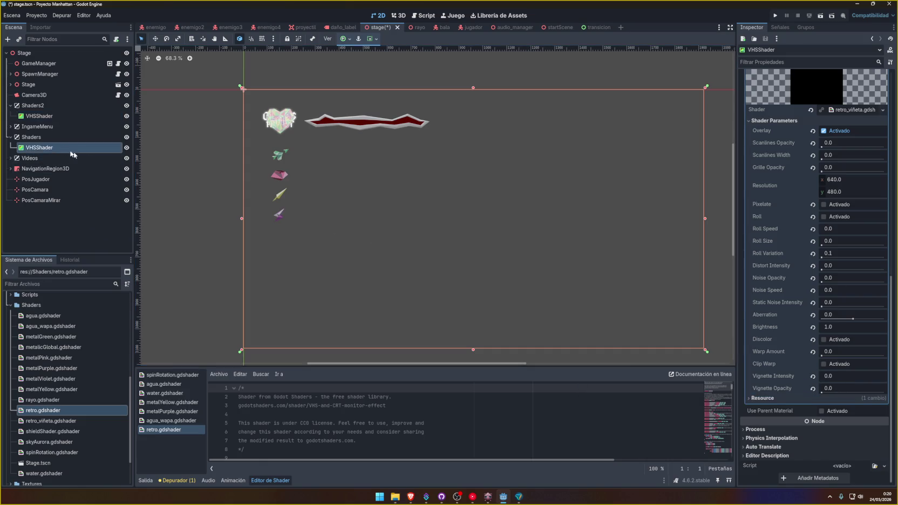
left_click(54, 116)
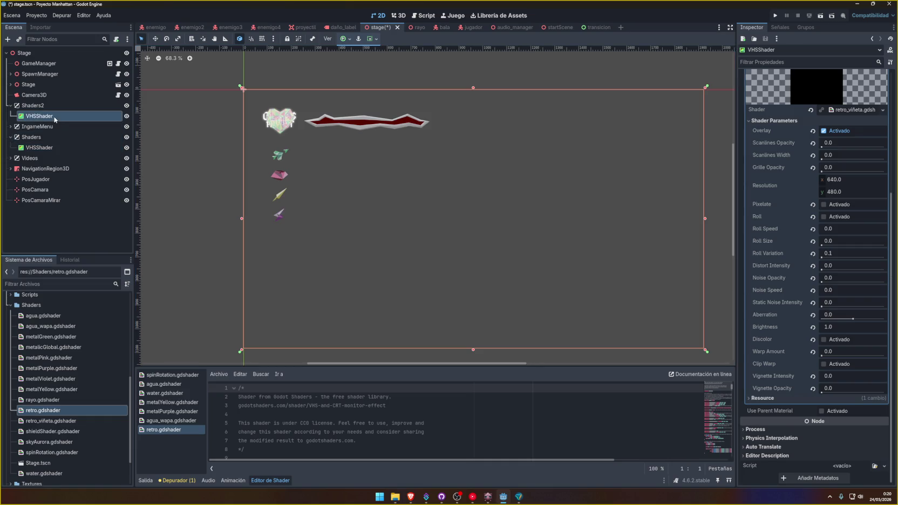
left_click(54, 147)
left_click(75, 117)
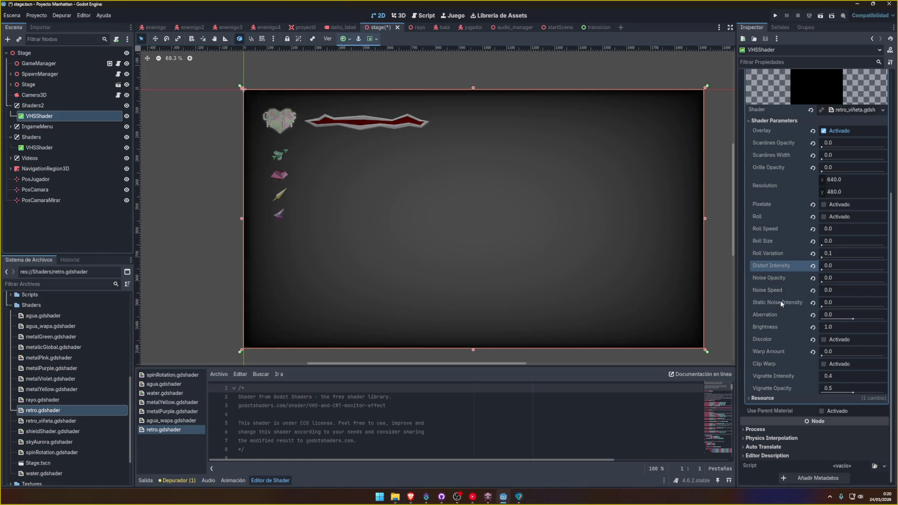
key("ctrl+s")
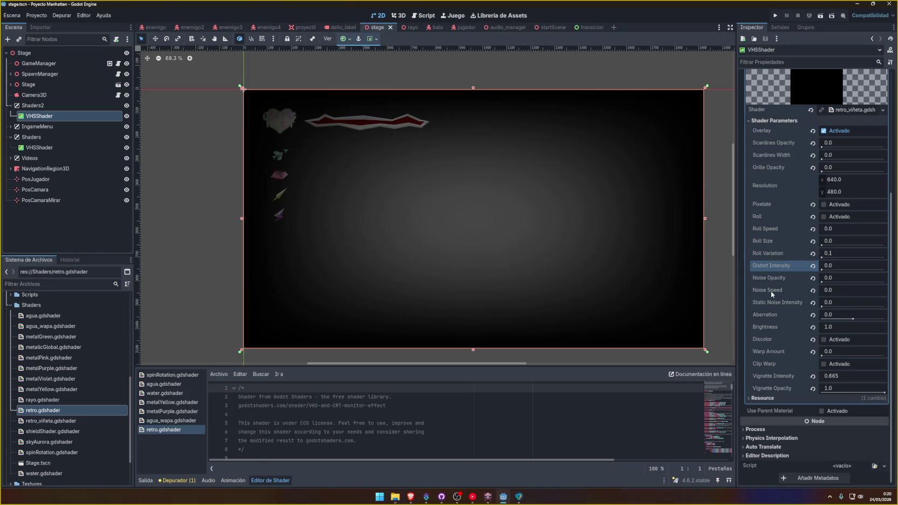
Compare the VHSShader under Shaders with the one under Shaders2, ending on Shaders2's.
scroll(757, 299, "up", 5)
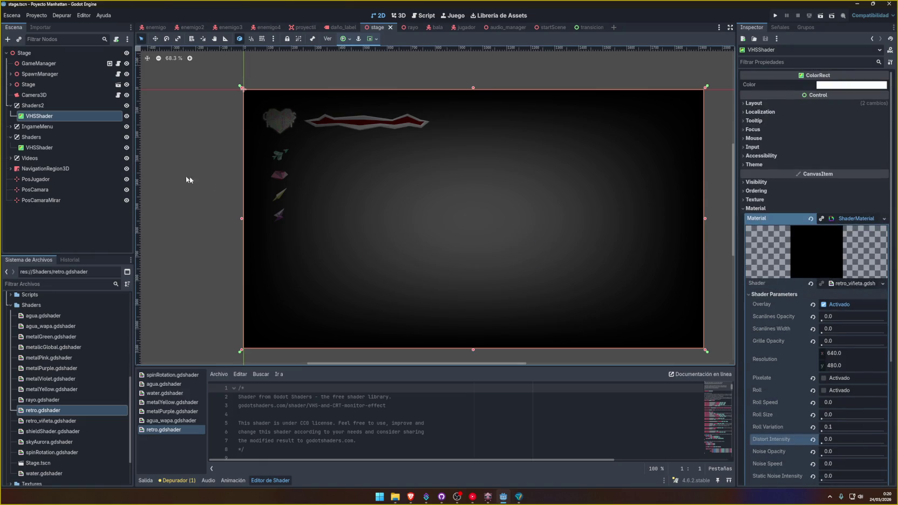
left_click(59, 148)
left_click(56, 119)
left_click(54, 147)
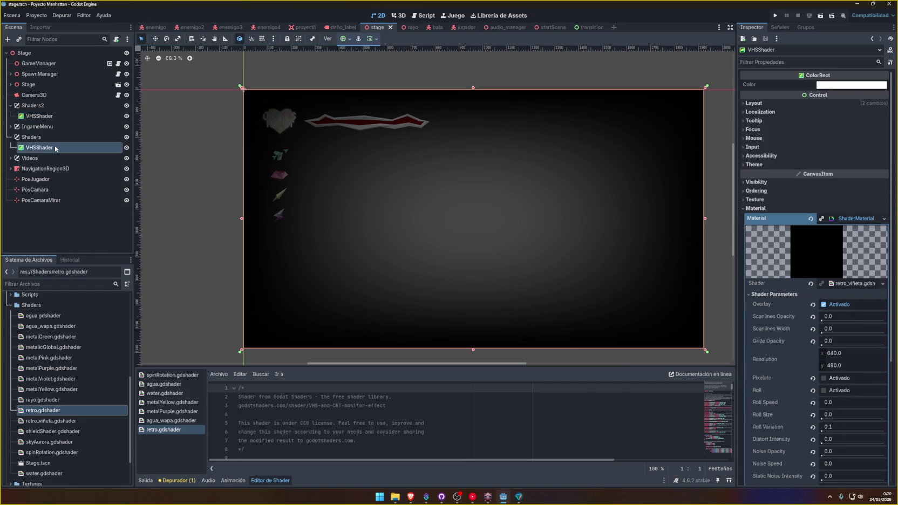
left_click(49, 120)
Make Shaders2's shader material unique and reset Vignette Intensity and Vignette Opacity to defaults.
left_click(851, 218)
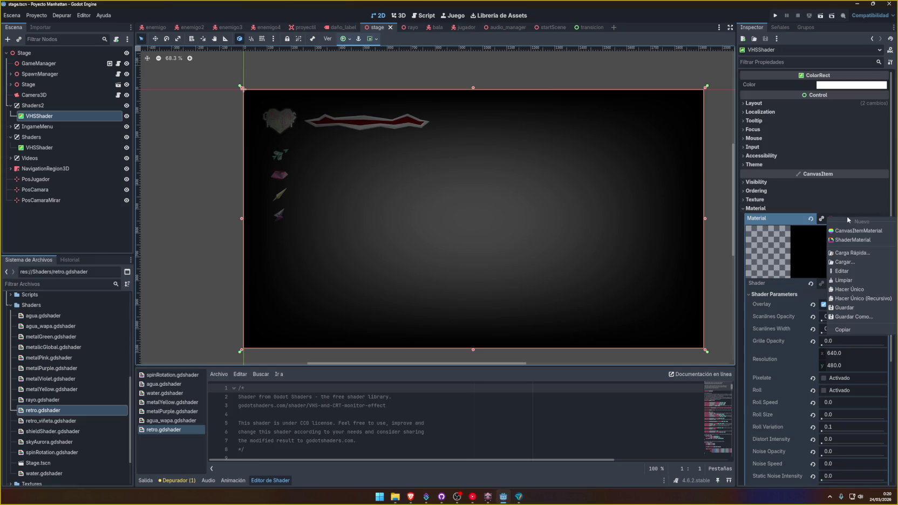
left_click(852, 292)
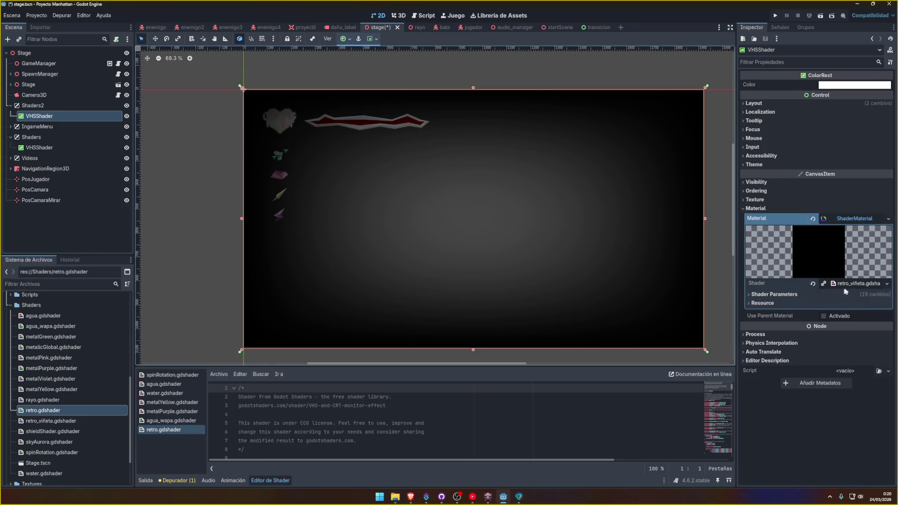
left_click(788, 294)
scroll(787, 300, "down", 5)
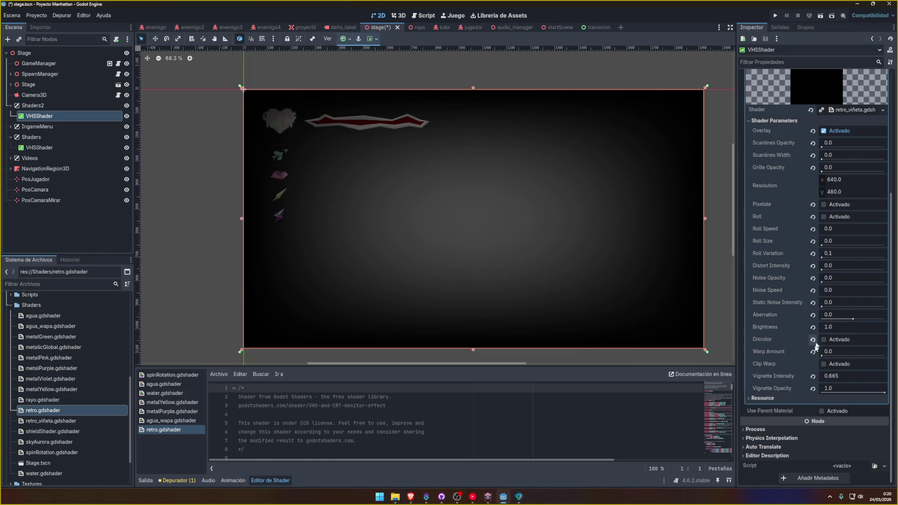
left_click(813, 377)
left_click(812, 388)
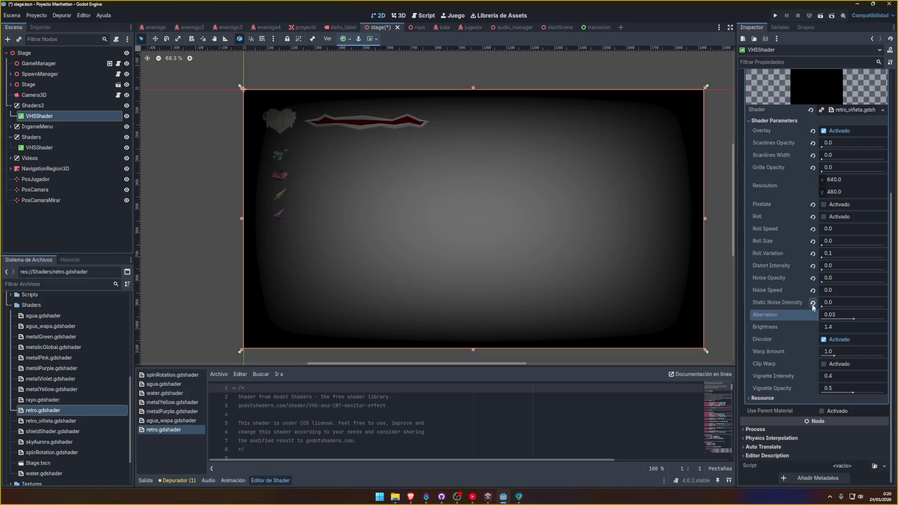
Reset the noise, distortion, roll, grille, scanline and Overlay parameters to their defaults.
left_click(812, 277)
left_click(813, 265)
left_click(812, 253)
left_click(813, 241)
left_click(813, 229)
left_click(812, 217)
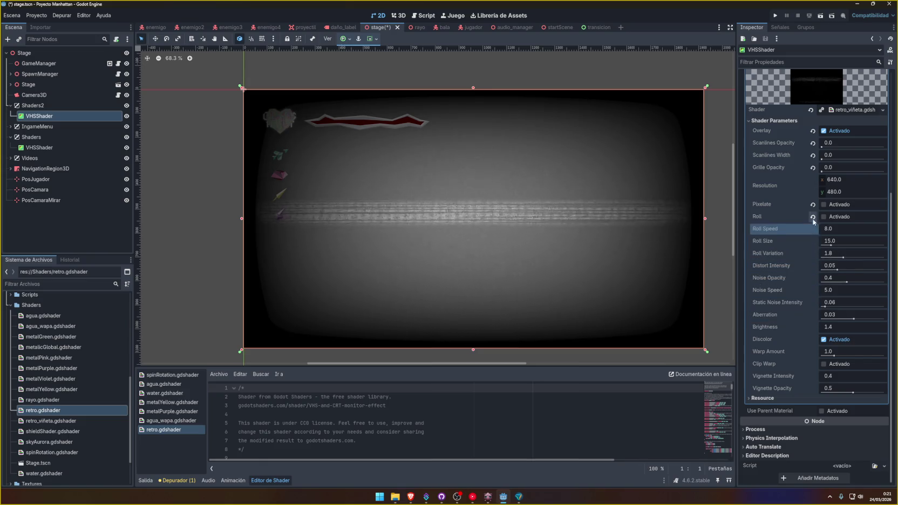
left_click(813, 204)
left_click(812, 168)
left_click(813, 155)
left_click(813, 142)
left_click(813, 131)
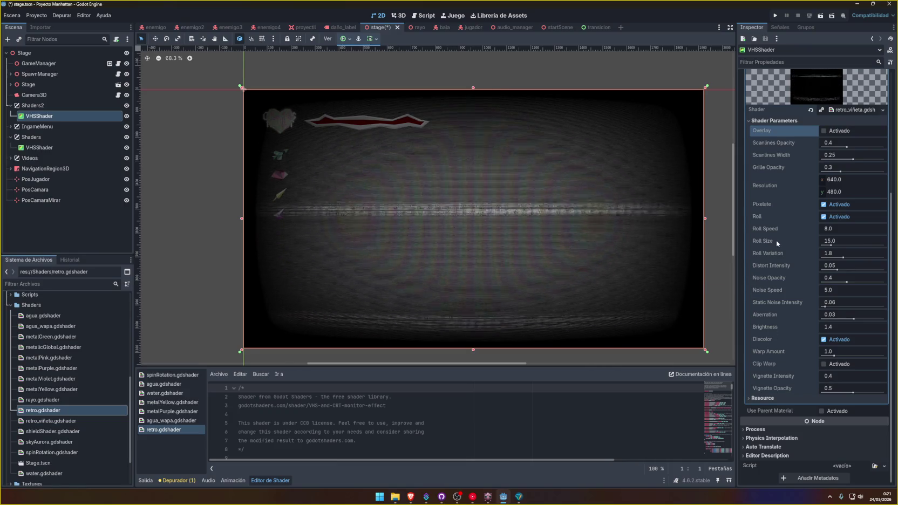
Undo back to retro.gdshader and its values, redoing once to restore the Shaders2 layer.
key("ctrl+z")
key("ctrl+z")
key("ctrl+z")
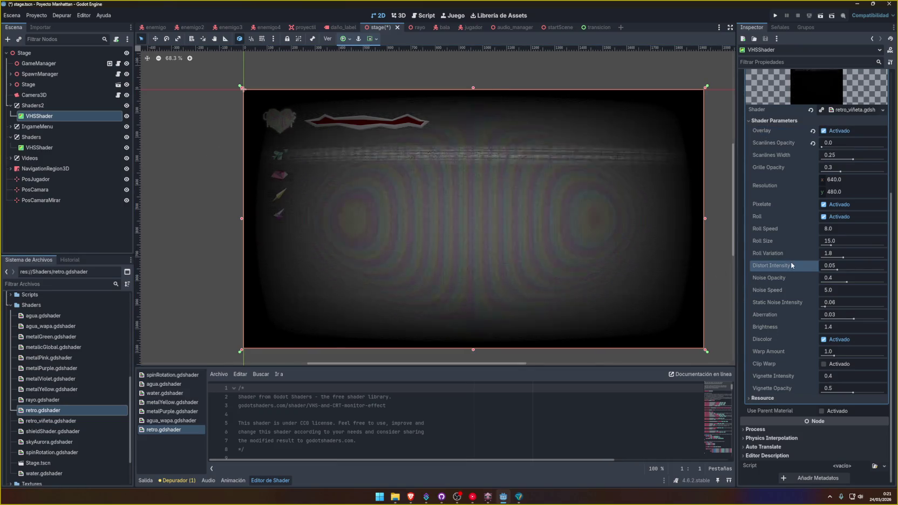
key("ctrl+z")
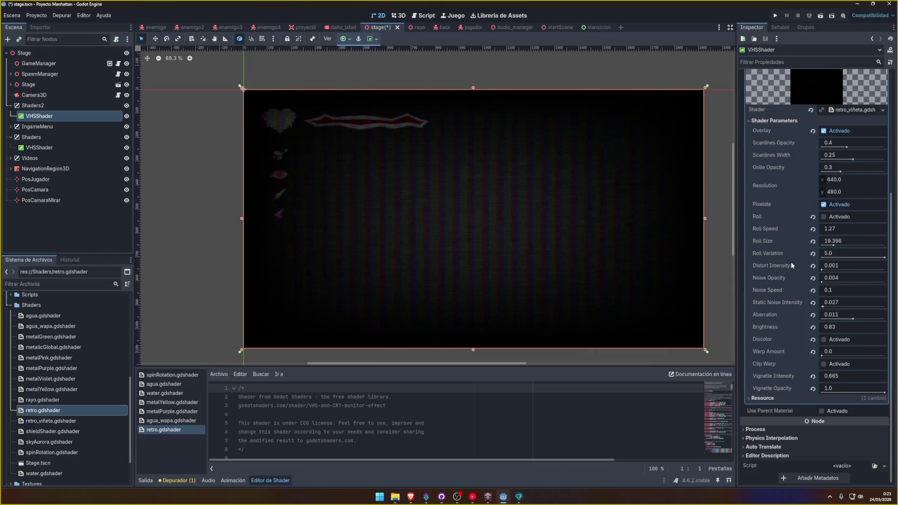
key("ctrl+z")
key("ctrl+z")
key("ctrl+z")
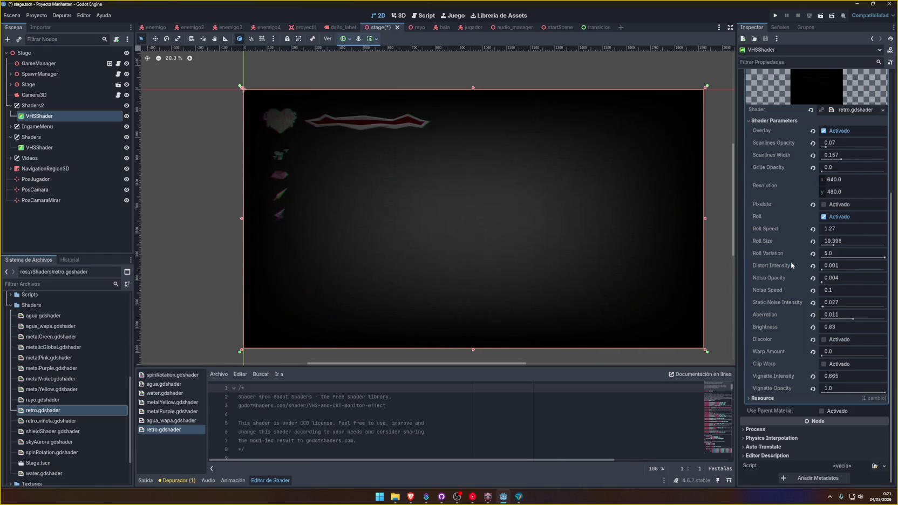
key("ctrl+z")
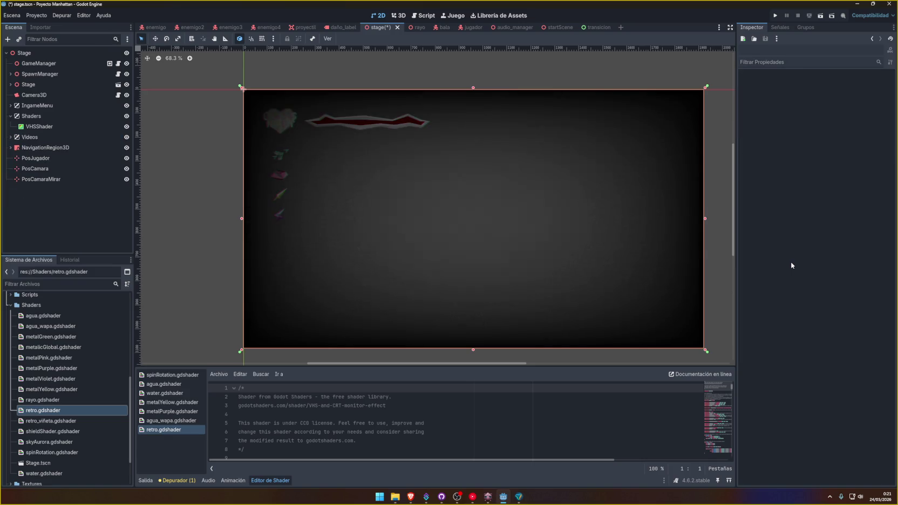
key("ctrl+shift+z")
key("ctrl+shift+z")
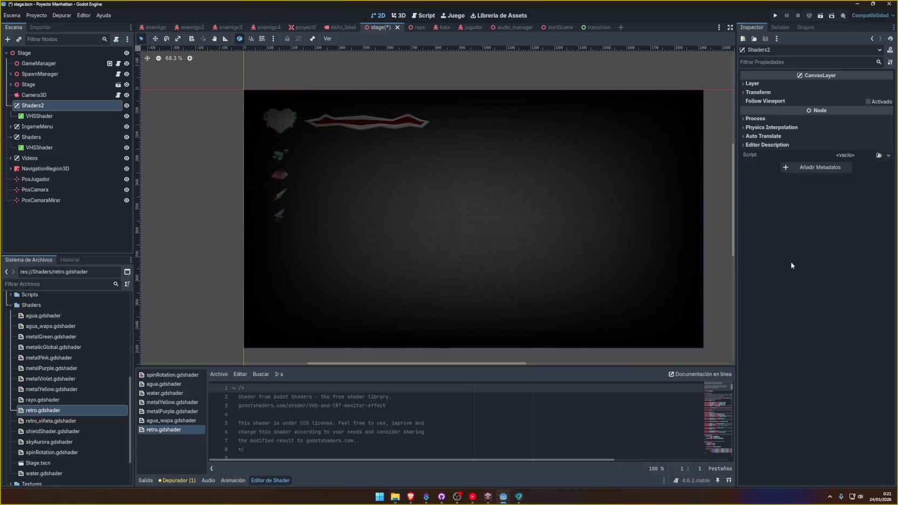
Select Shaders2's VHSShader and make its shader material unique.
left_click(65, 116)
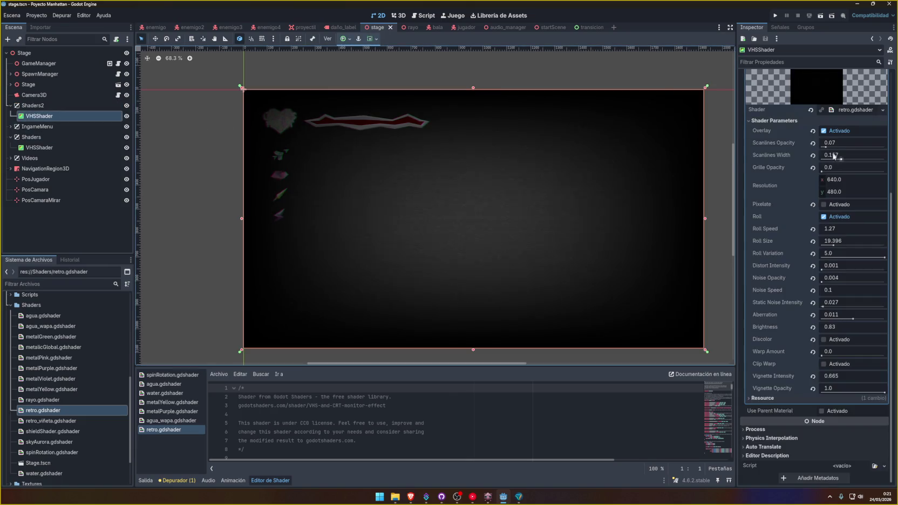
scroll(815, 269, "up", 5)
right_click(847, 222)
left_click(846, 219)
right_click(846, 218)
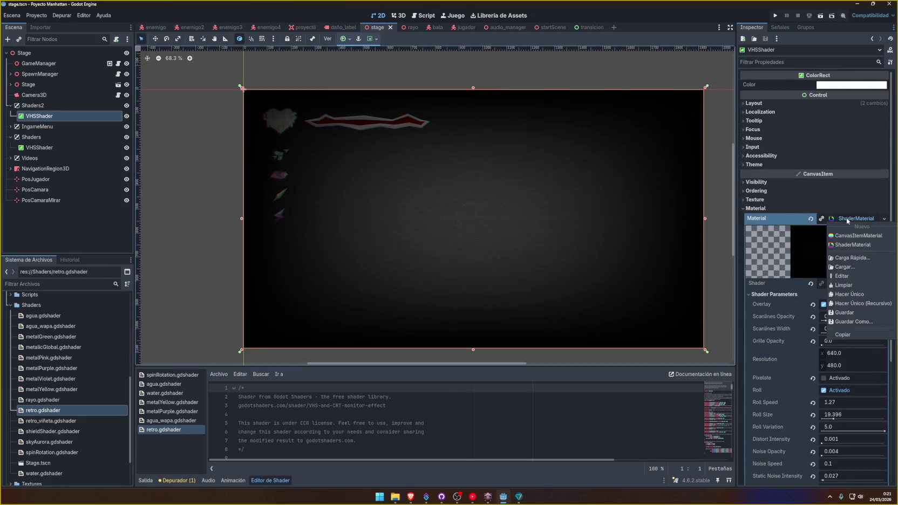
left_click(850, 290)
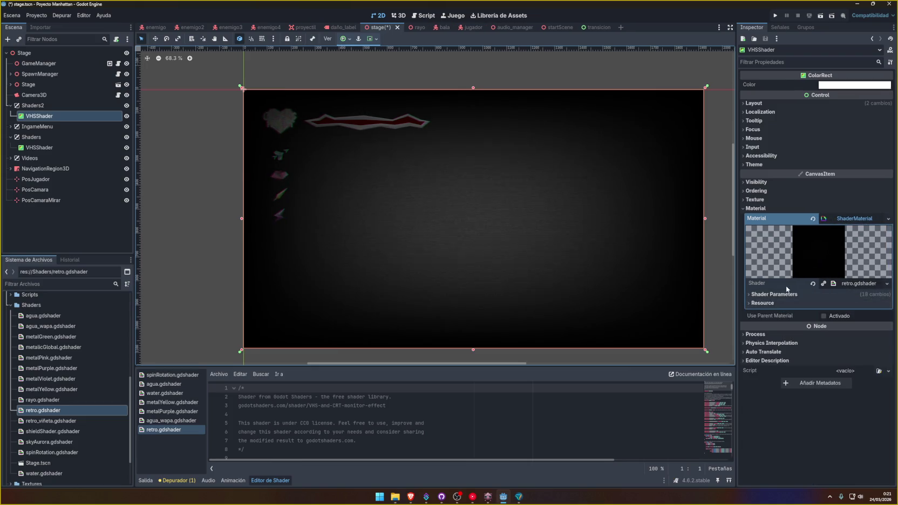
Set its Vignette Intensity and Vignette Opacity to 0.
left_click(787, 293)
scroll(798, 324, "down", 3)
left_click(813, 377)
left_click(812, 388)
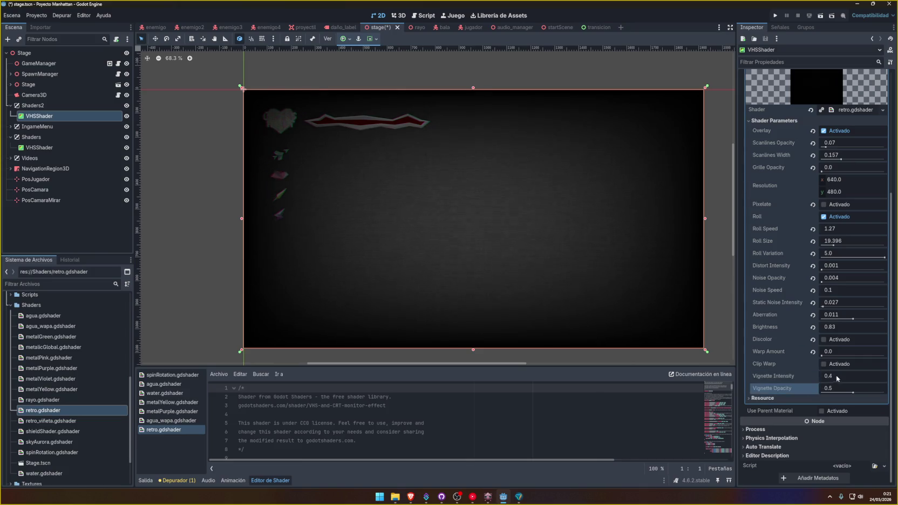
left_click(836, 375)
key("Return")
left_click(850, 390)
type("0")
key("Return")
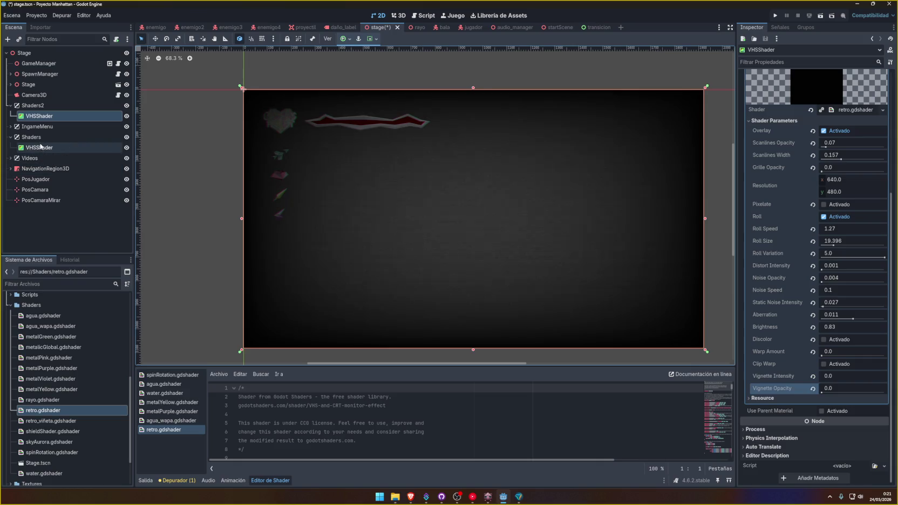
Switch to the VHSShader under Shaders and set its Aberration to 0.
left_click(41, 147)
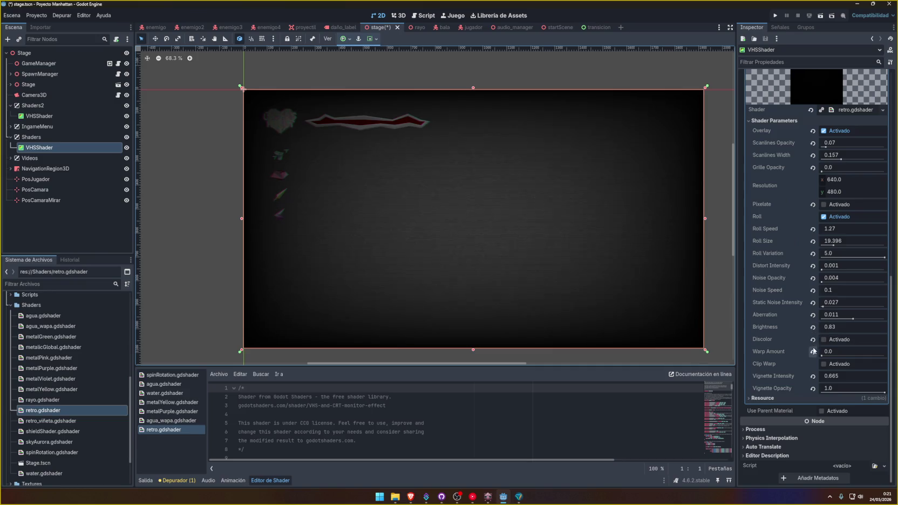
left_click(39, 116)
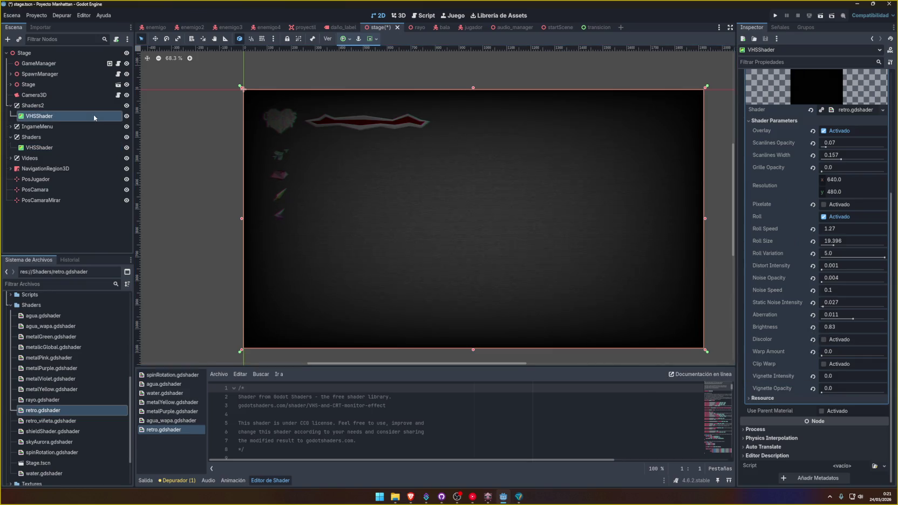
left_click(69, 147)
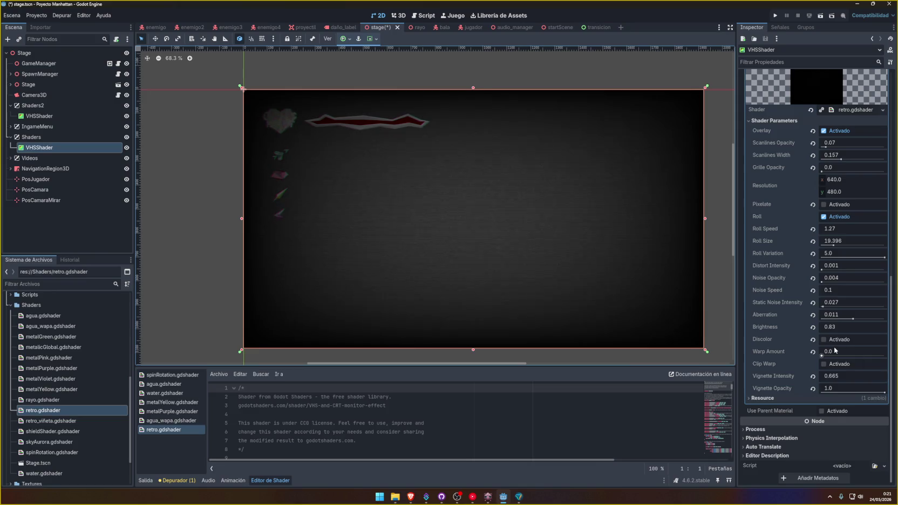
type("1")
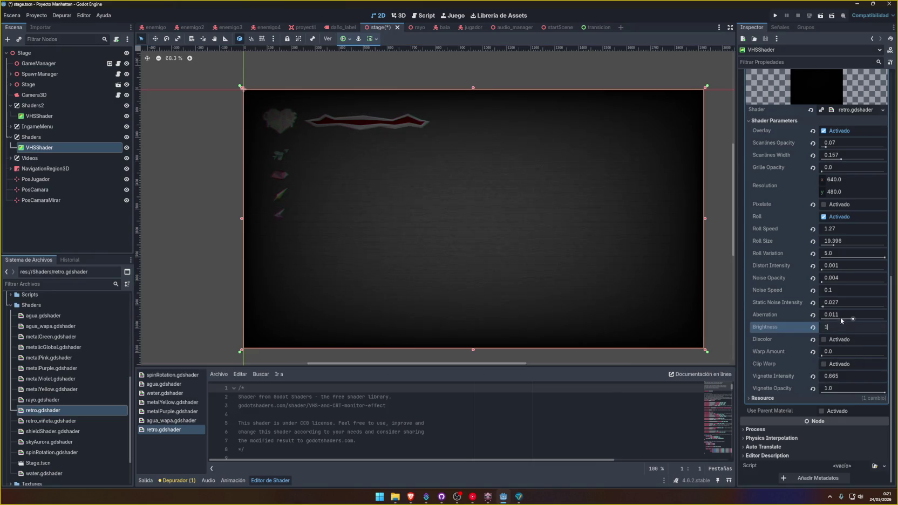
left_click(842, 315)
key("Return")
Zero its noise, distortion, roll and scanline opacity and width, keeping Roll Variation at 0.1.
mouse_move(839, 302)
left_mouse_down()
mouse_move(823, 302)
mouse_move(823, 265)
left_mouse_up()
left_click_drag(835, 253, 822, 244)
left_click(835, 229)
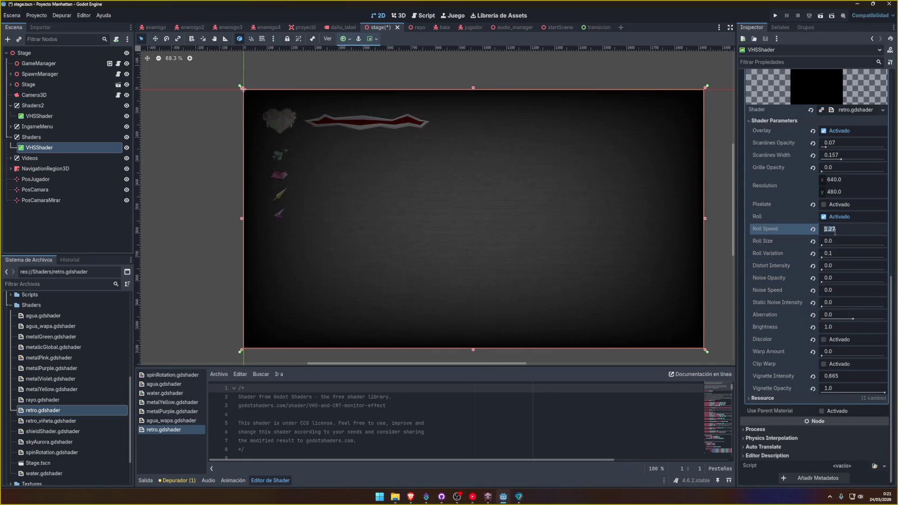
left_click(823, 217)
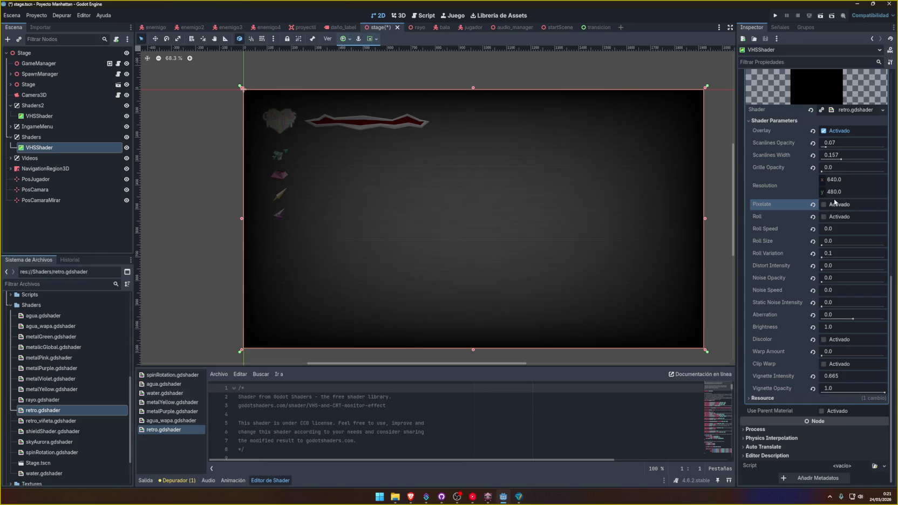
mouse_move(836, 156)
left_mouse_down()
mouse_move(821, 155)
mouse_move(821, 142)
left_mouse_up()
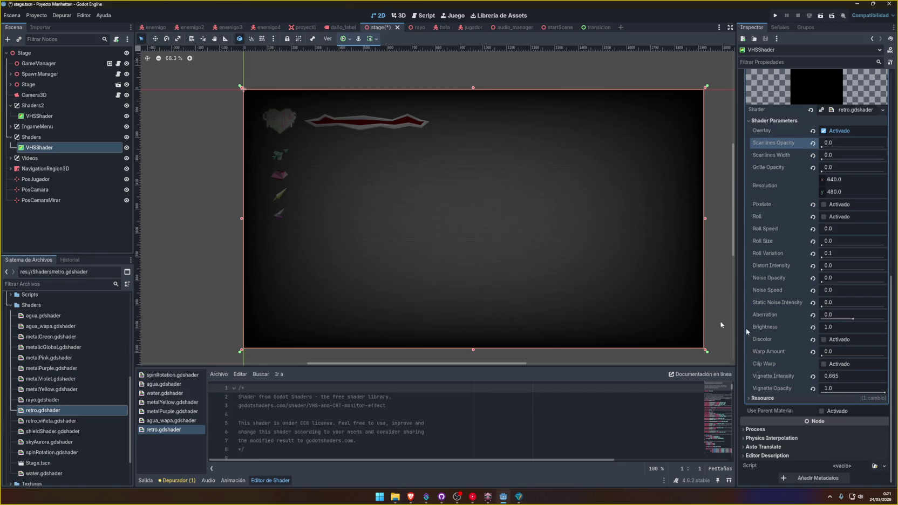
left_click(36, 126)
left_click(41, 117)
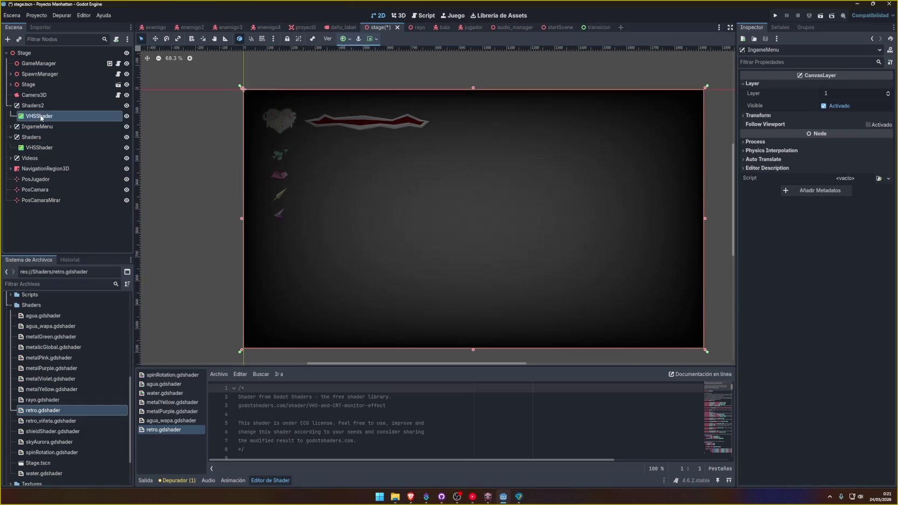
Toggle the Shaders2 and Shaders layers' visibility to compare their effects.
left_click(126, 107)
left_click(126, 107)
left_click(126, 137)
left_click(127, 137)
left_click(32, 137)
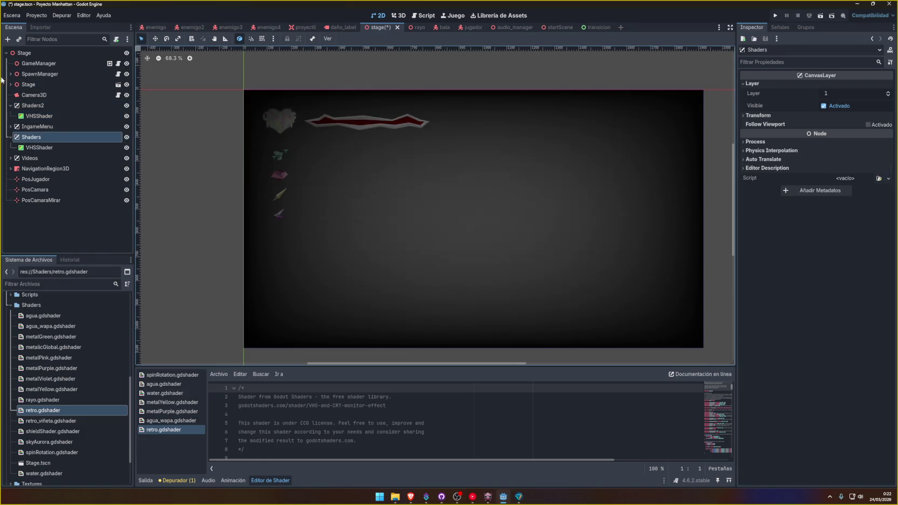
Inspect the IngameMenu, Videos, Shaders and VHSShader nodes, ending on Shaders2.
left_click(54, 128)
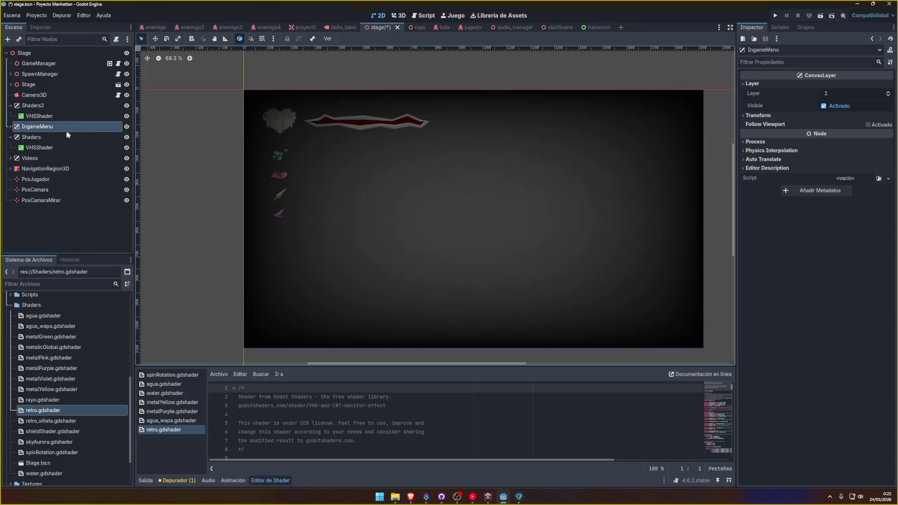
left_click(57, 157)
left_click(54, 137)
left_click(54, 158)
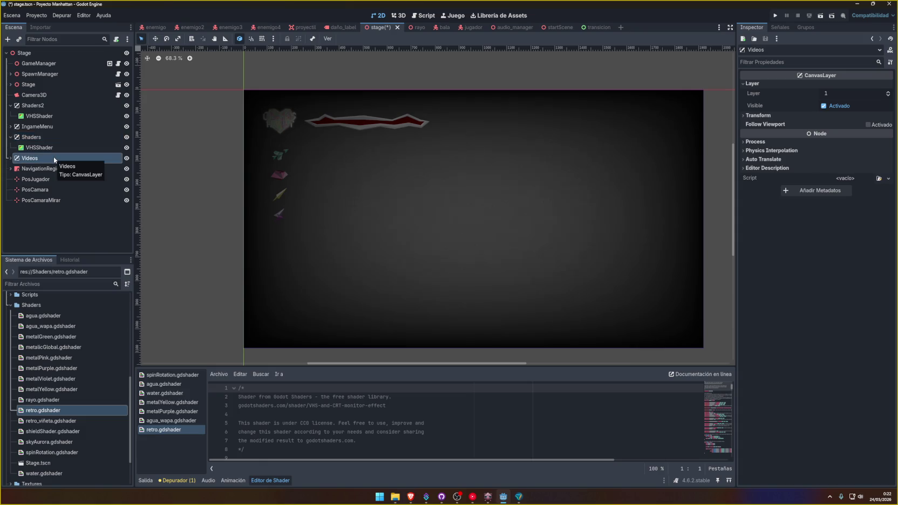
left_click(46, 138)
left_click(45, 147)
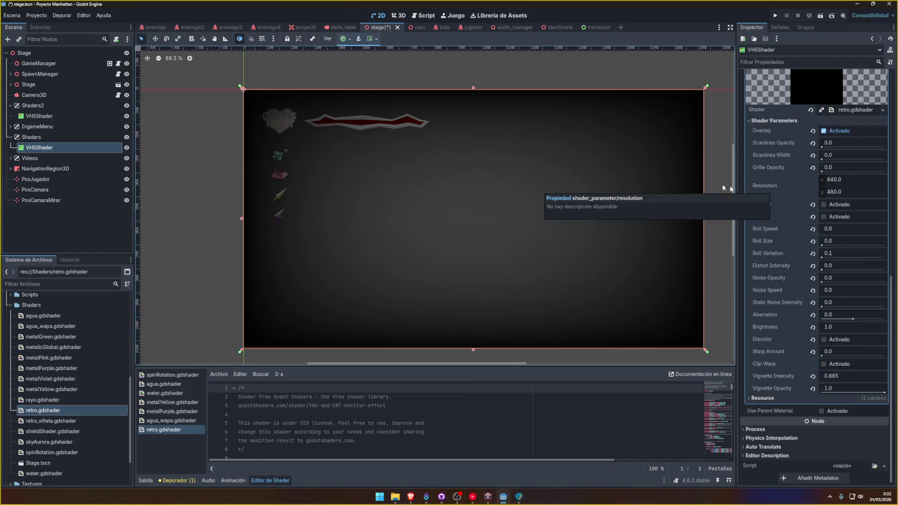
left_click(41, 127)
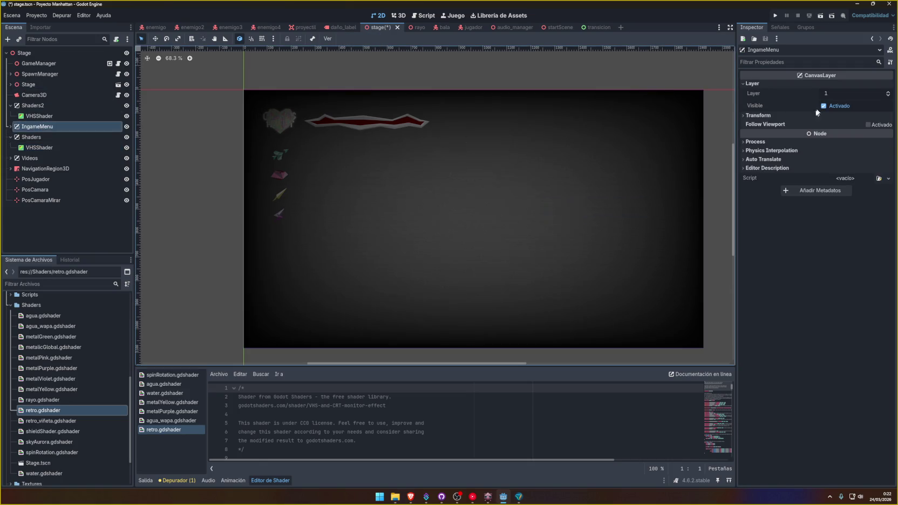
left_click(31, 106)
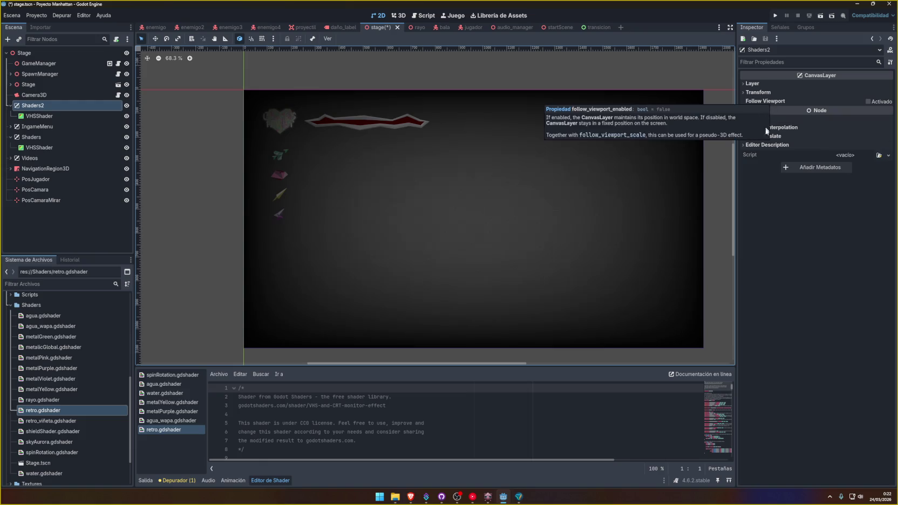
Enable Clip Warp on Shaders2's VHSShader, save, then hide IngameMenu and run the game.
key("Down")
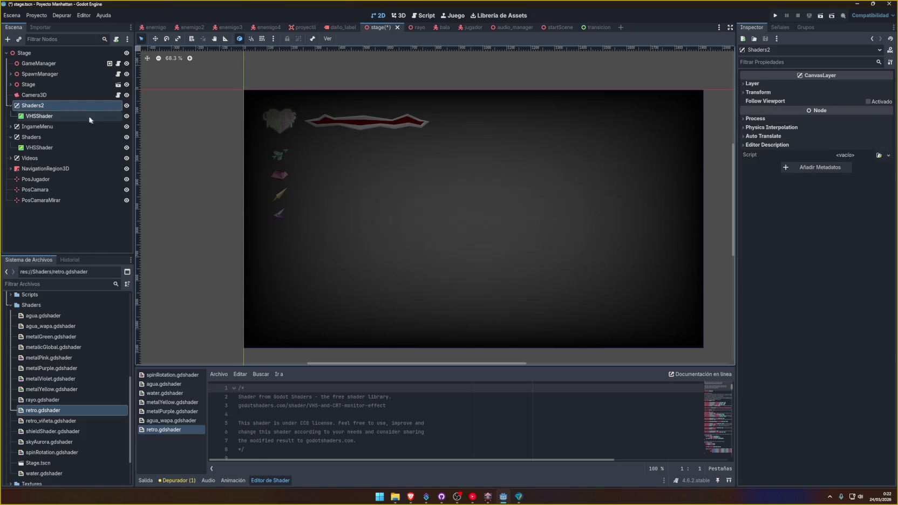
key("Up")
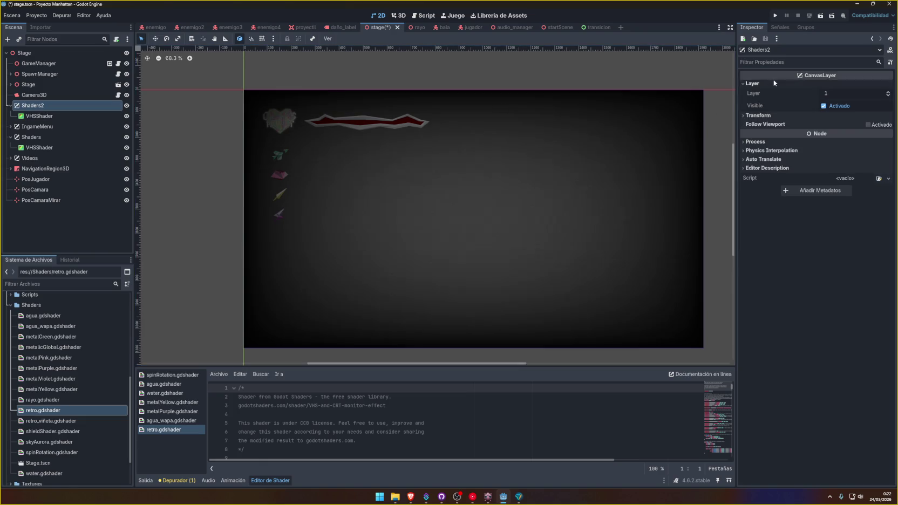
key("Down")
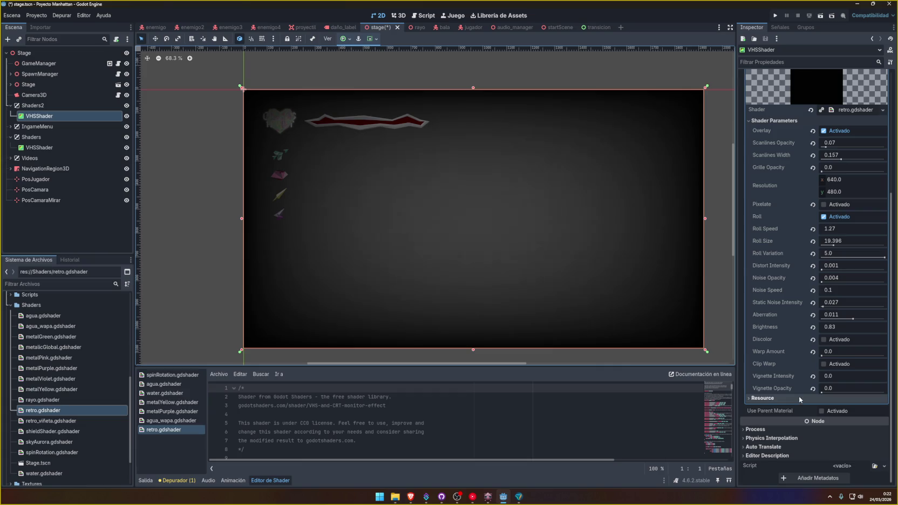
left_click(823, 364)
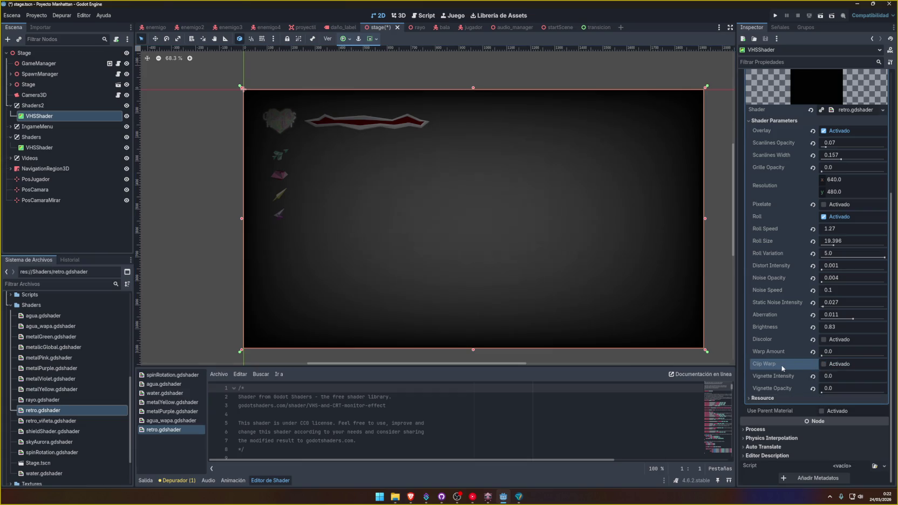
key("ctrl+s")
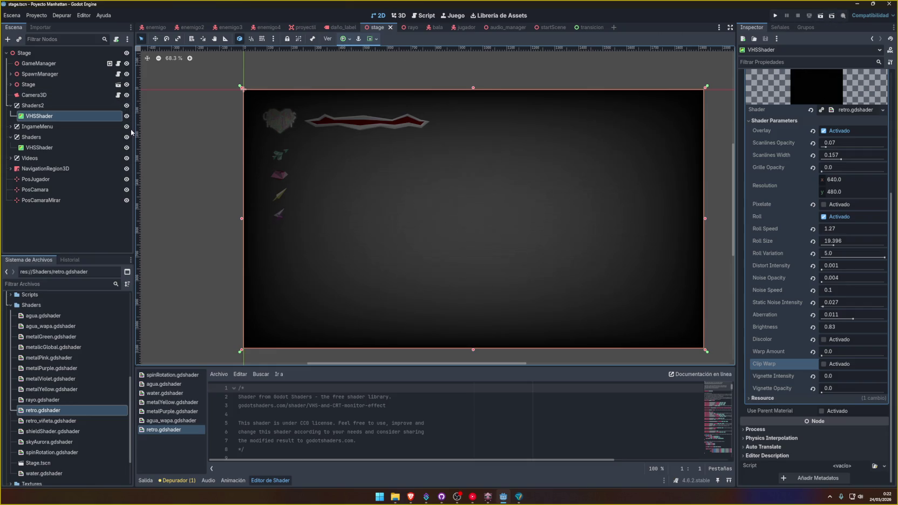
left_click(126, 126)
left_click(775, 15)
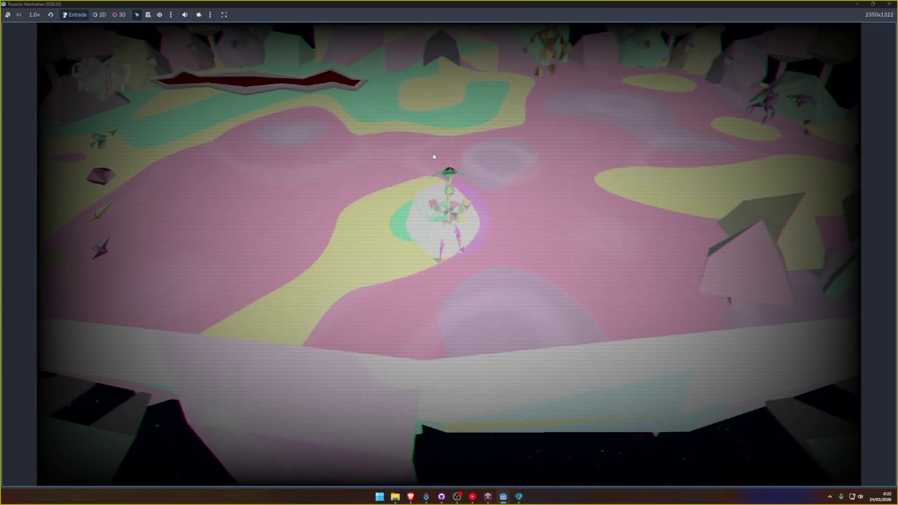
key("F8")
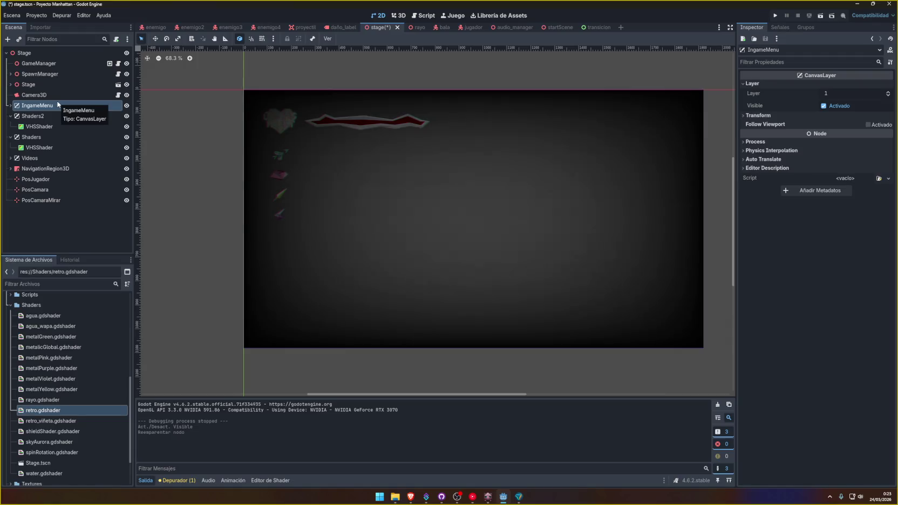
Move IngameMenu below Shaders2 in the Scene tree and save the scene.
mouse_move(50, 107)
left_mouse_down()
mouse_move(69, 134)
mouse_move(42, 136)
mouse_move(43, 105)
mouse_move(55, 157)
left_mouse_up()
left_click(75, 221)
key("ctrl+s")
Rename the shader layer to Viñeta, save, and toggle its visibility to compare.
double_click(62, 139)
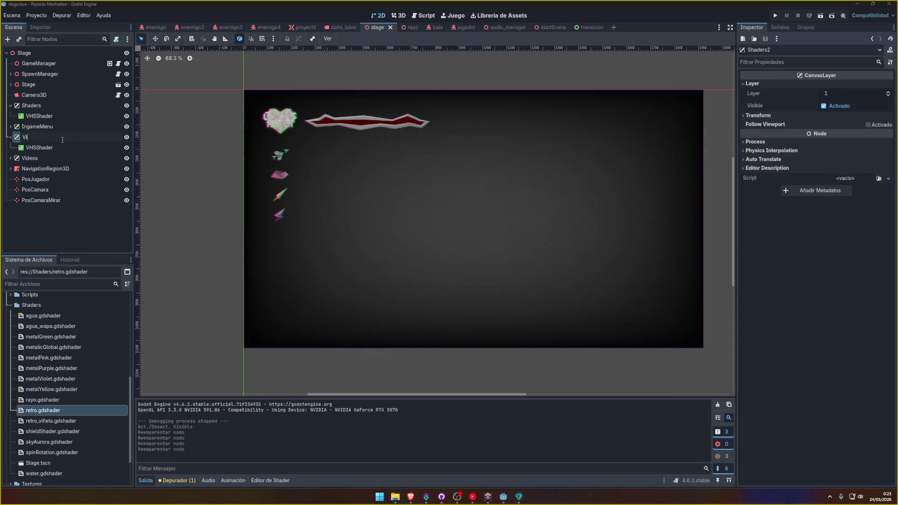
type("ñeta")
key("Return")
key("ctrl+s")
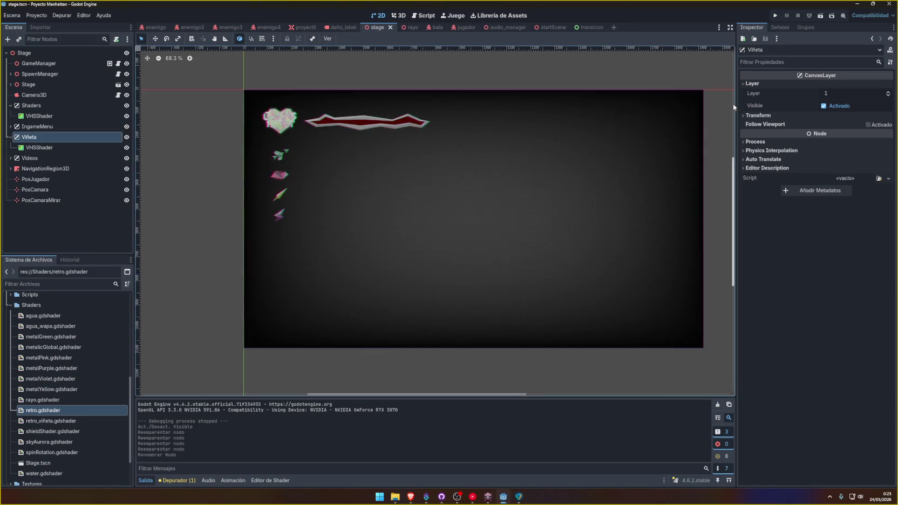
left_click(126, 137)
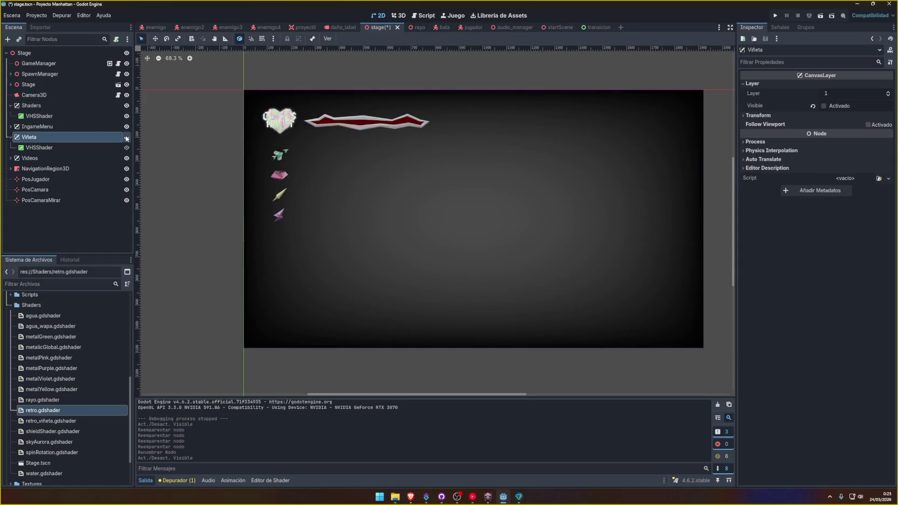
left_click(127, 137)
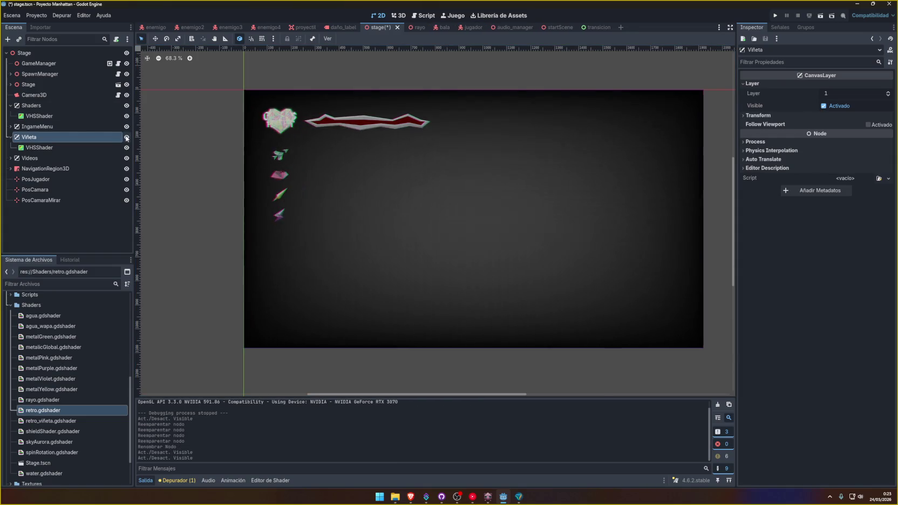
Rename the layers so the upper is Shaders2 and the original Shaders becomes Viñeta, then save.
left_click(41, 137)
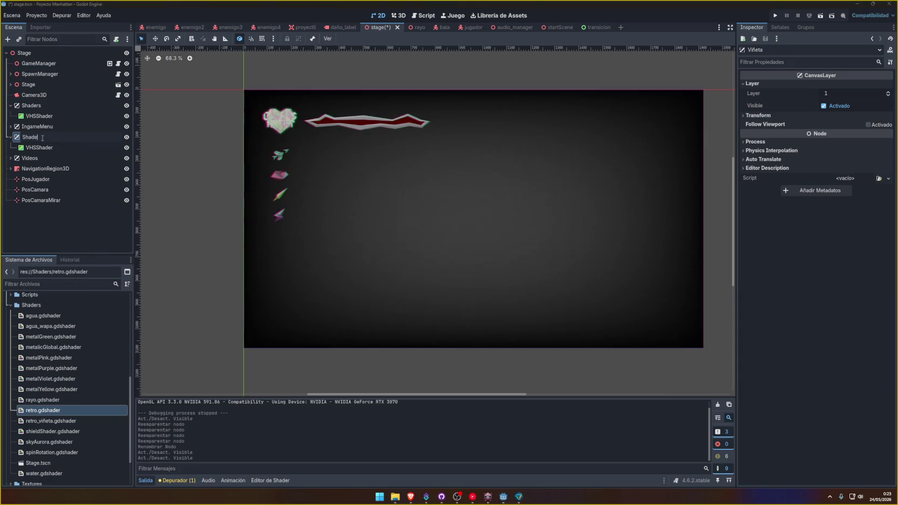
type("Shaders")
left_click(56, 103)
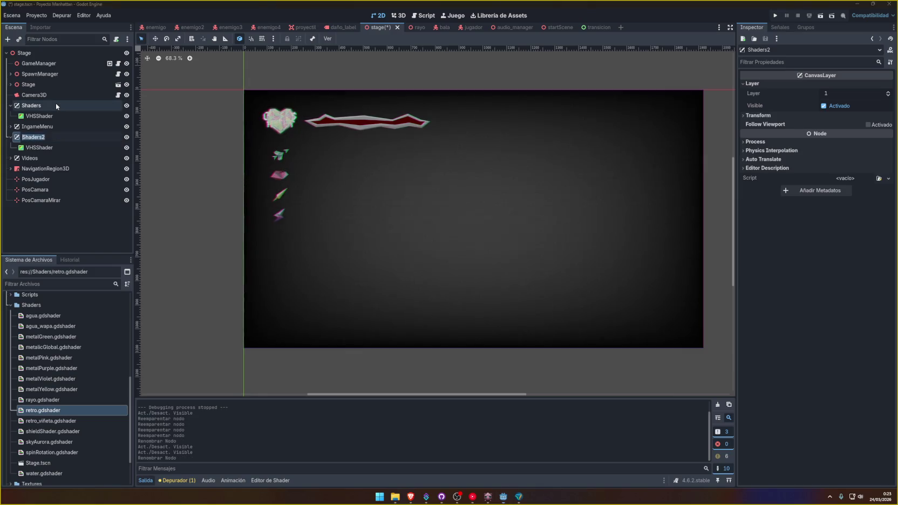
left_click(55, 105)
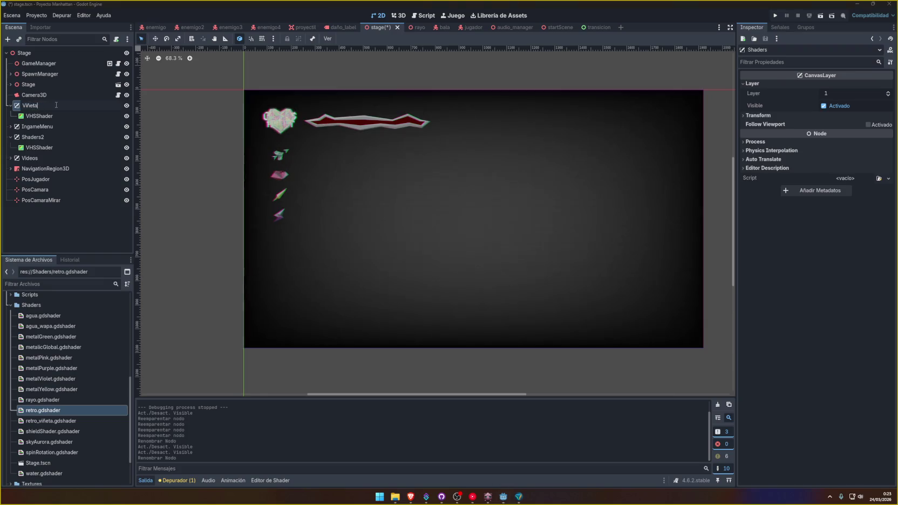
key("Return")
key("ctrl+s")
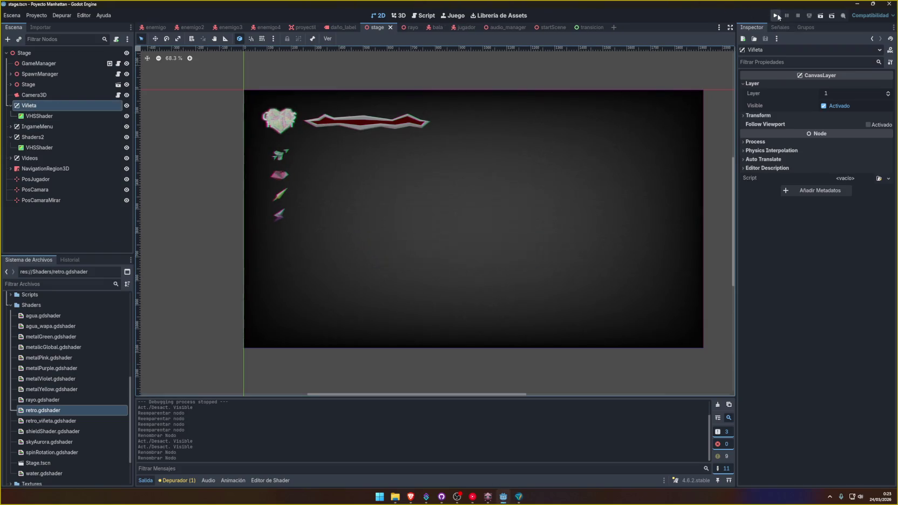
left_click(775, 15)
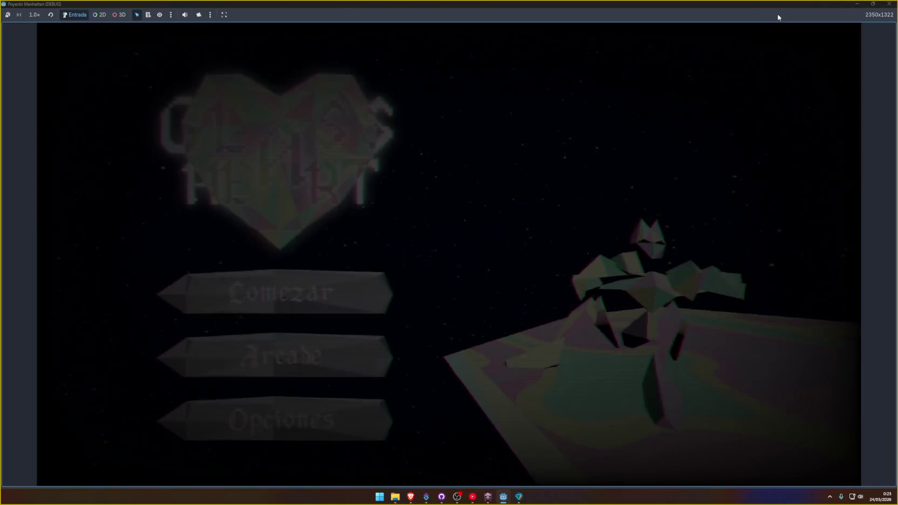
left_click(890, 4)
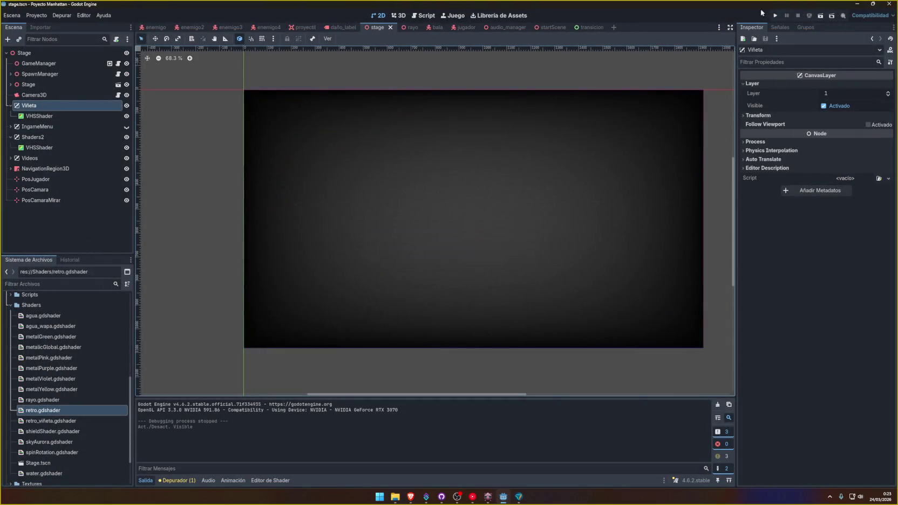
left_click(776, 15)
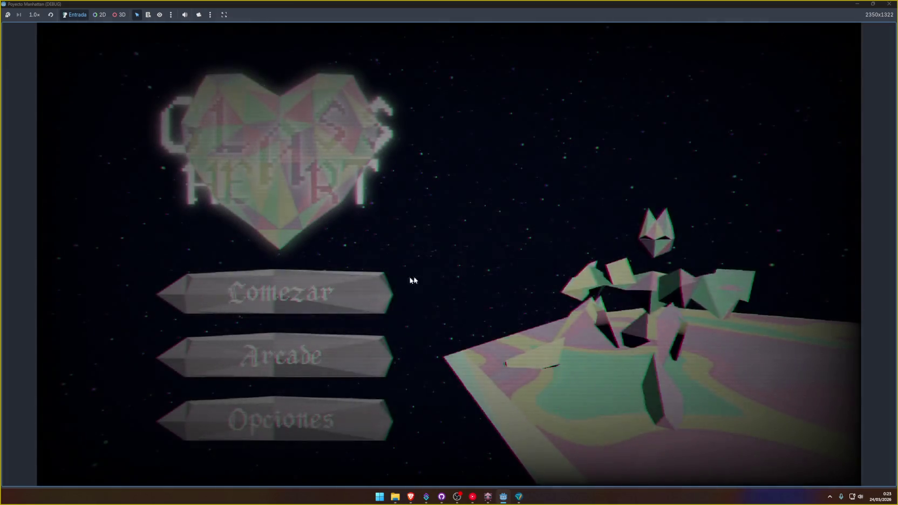
left_click(297, 306)
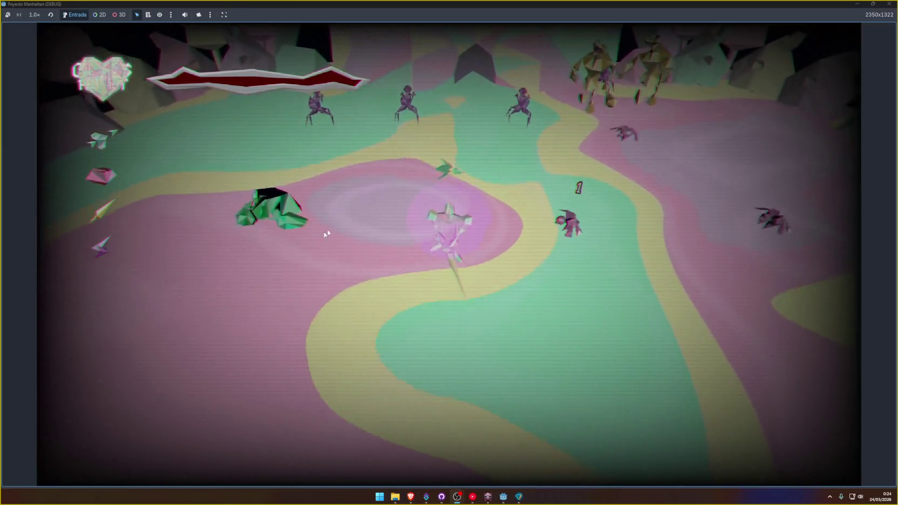
key("F8")
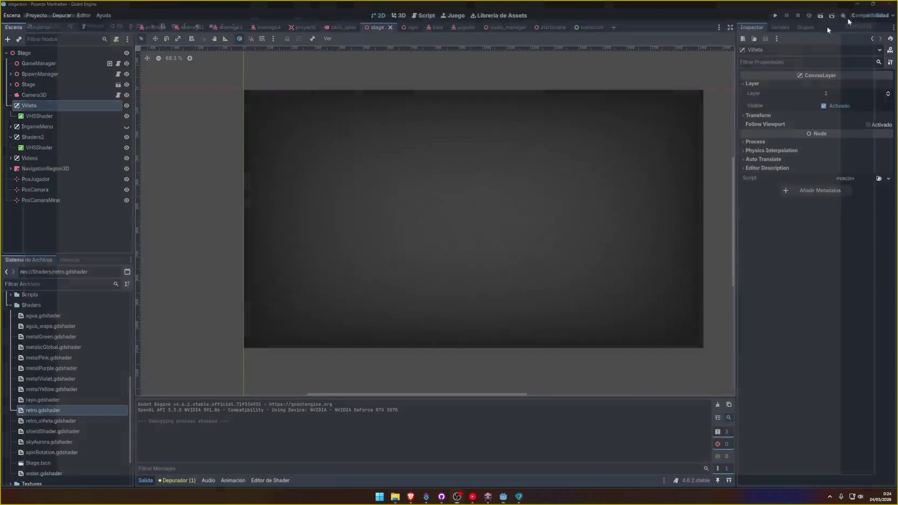
Select Shaders2's pixelated VHSShader and launch the game.
left_click(47, 148)
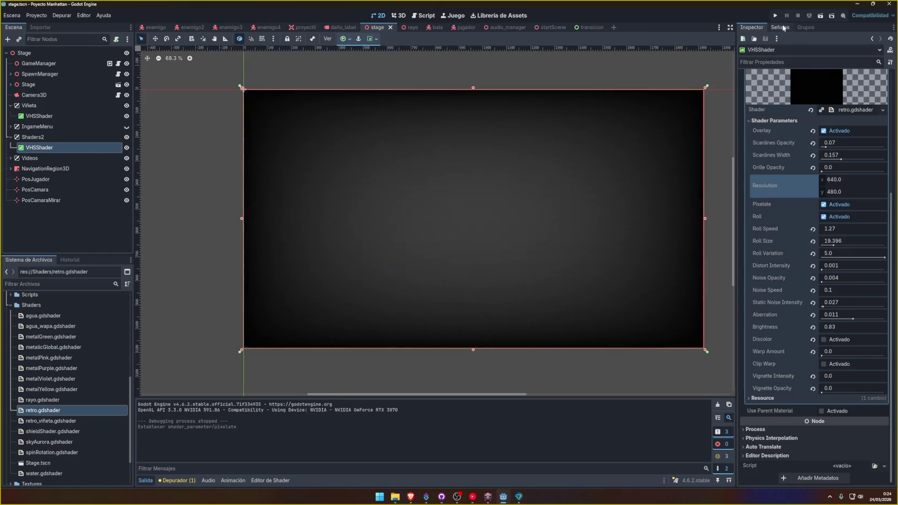
left_click(775, 15)
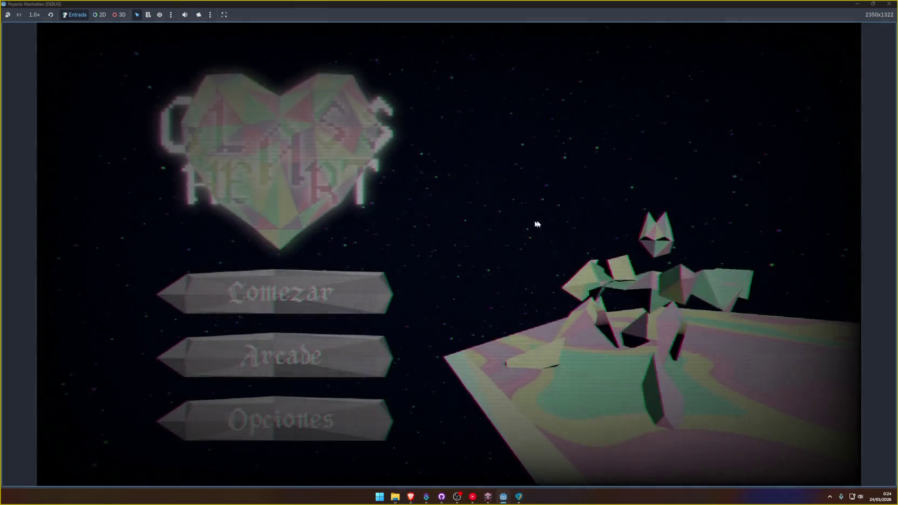
Start a game from the main menu and move the character around the arena with WASD.
left_click(359, 286)
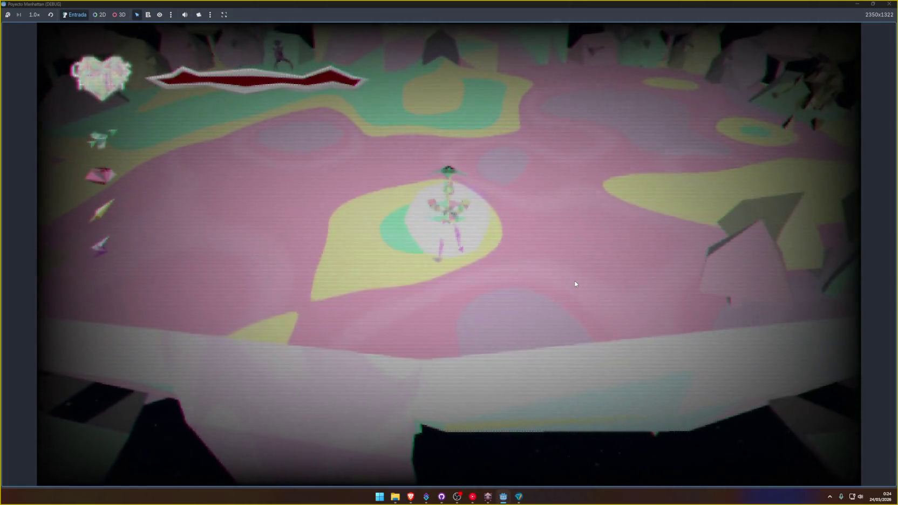
key("w")
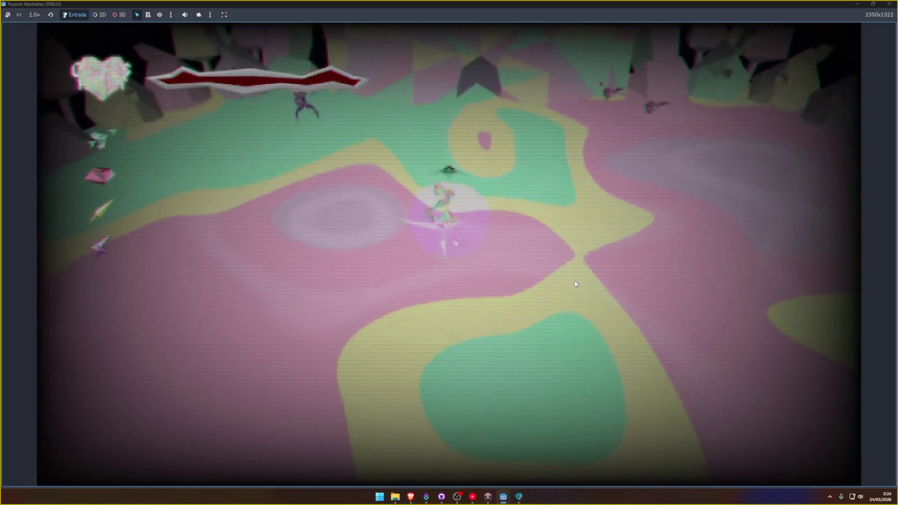
key("w")
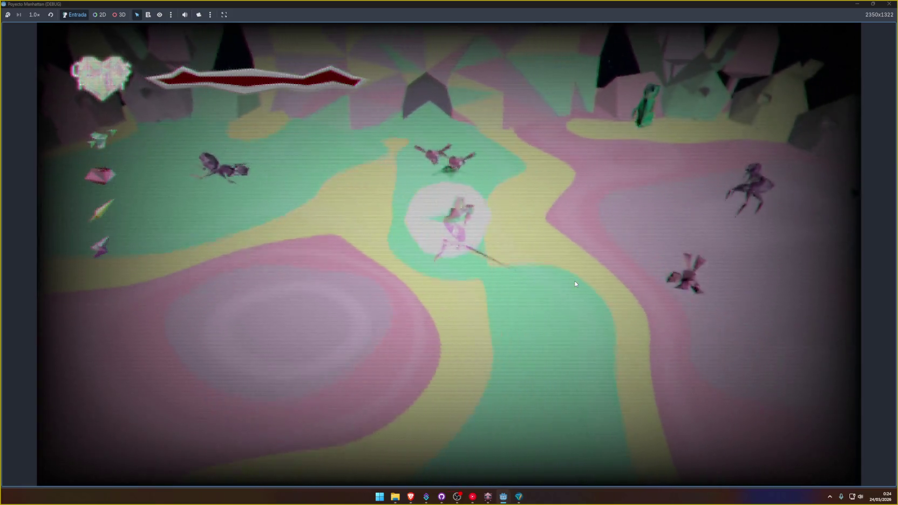
key("w")
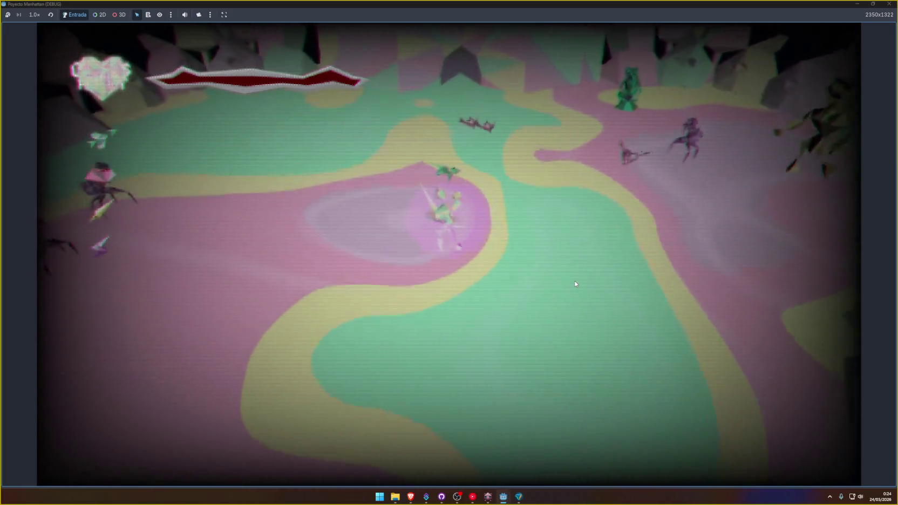
key("a")
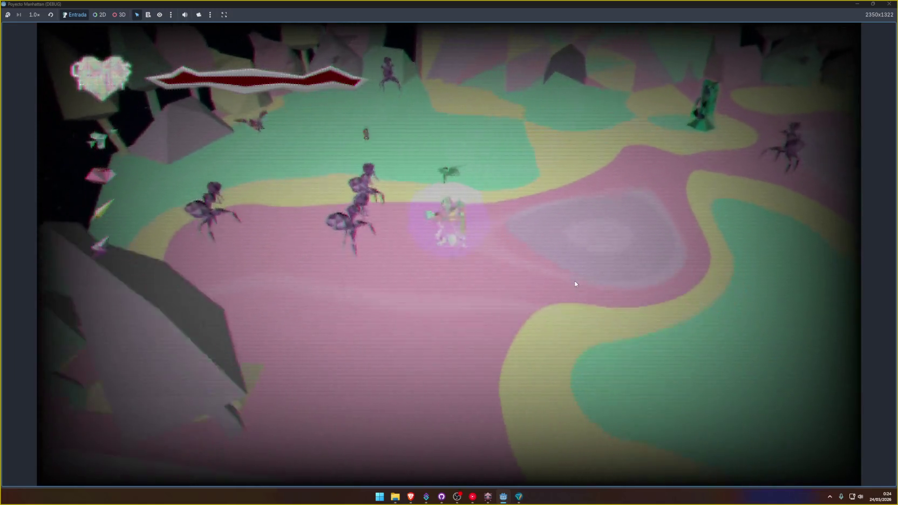
key("d")
key("w")
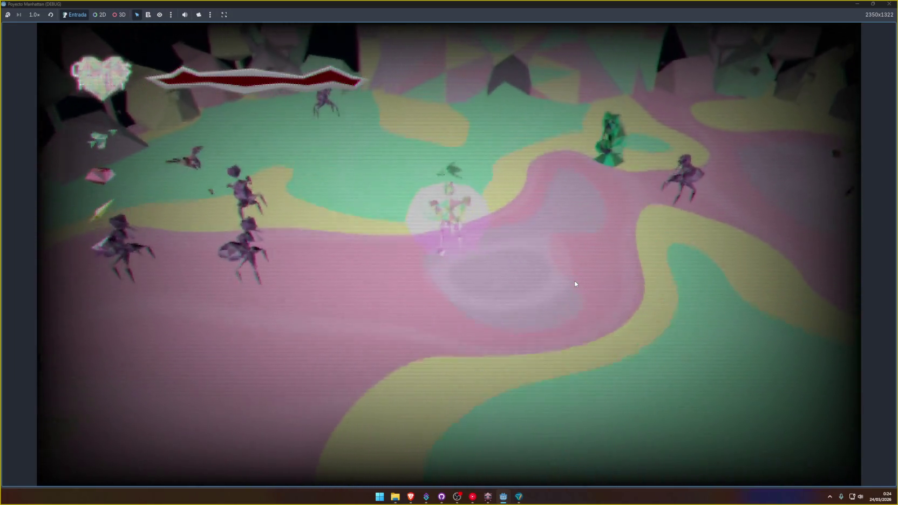
key("d")
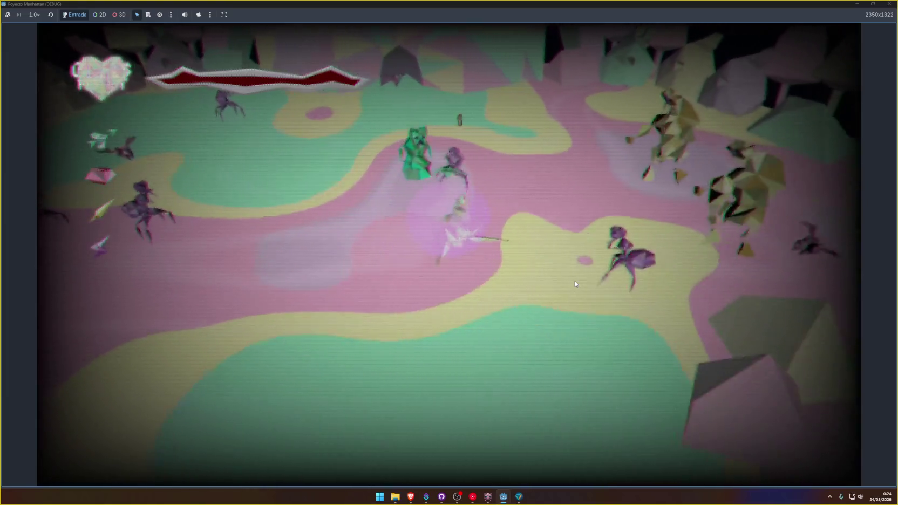
key("a")
Keep moving through the arena fighting enemies, then stop the game with F8.
key("w")
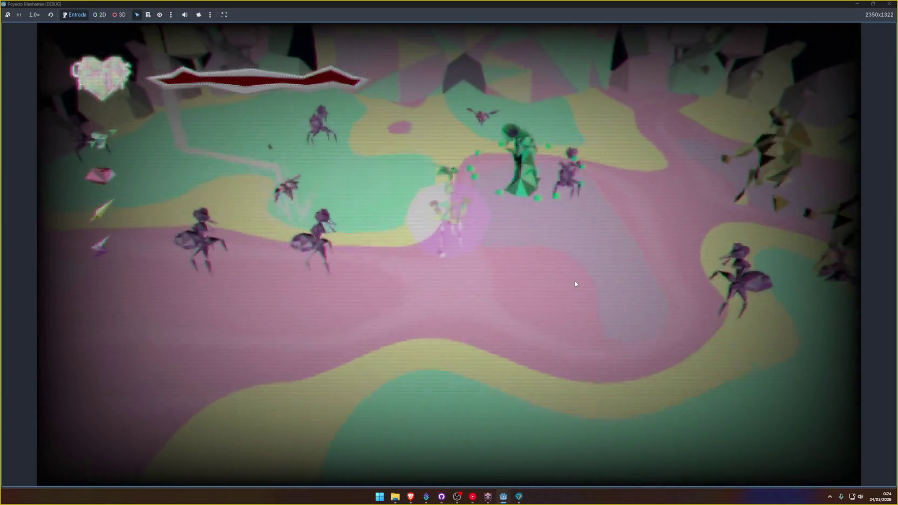
key("w")
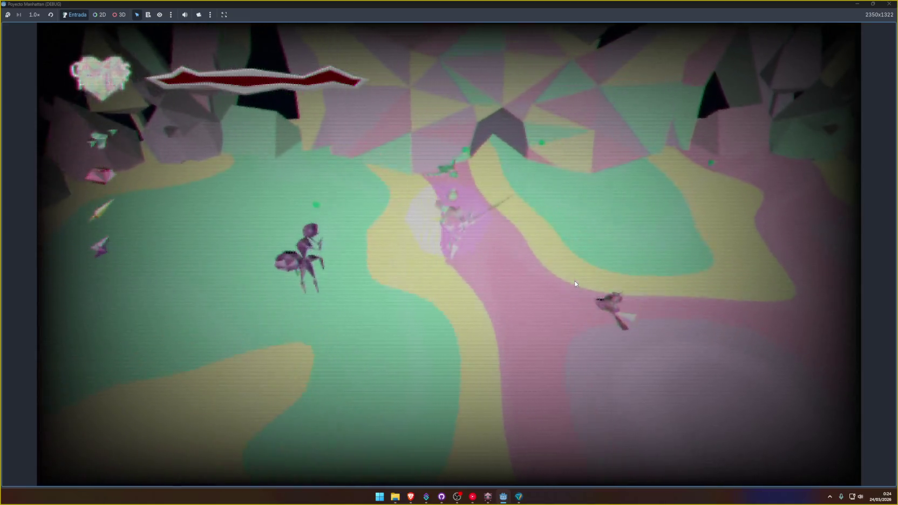
key("s")
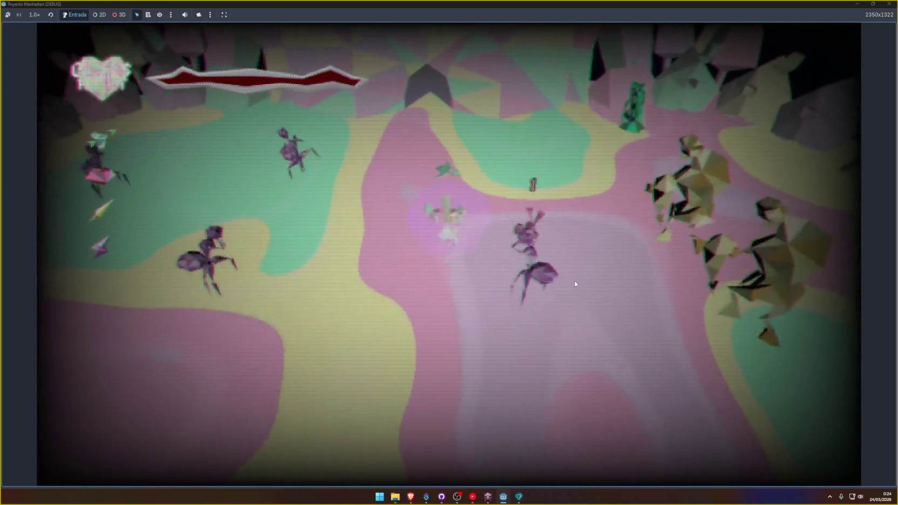
key("s")
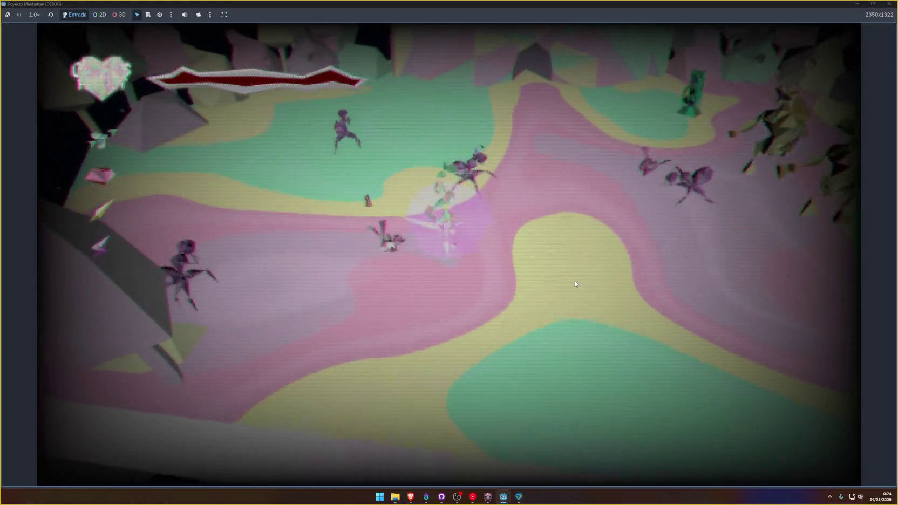
key("w")
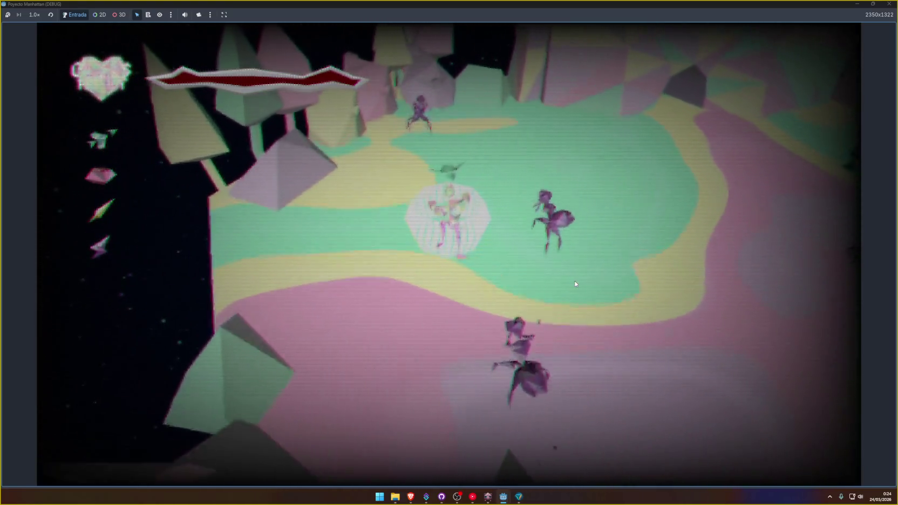
key("d")
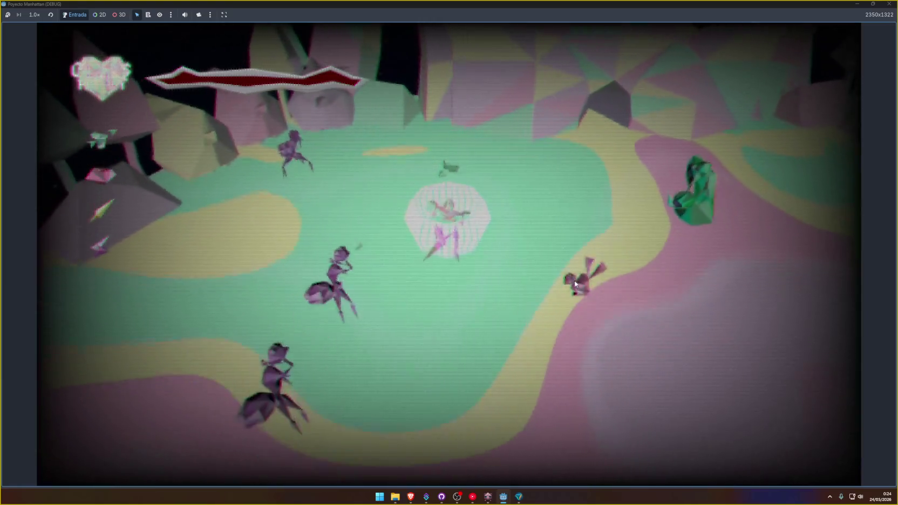
key("d")
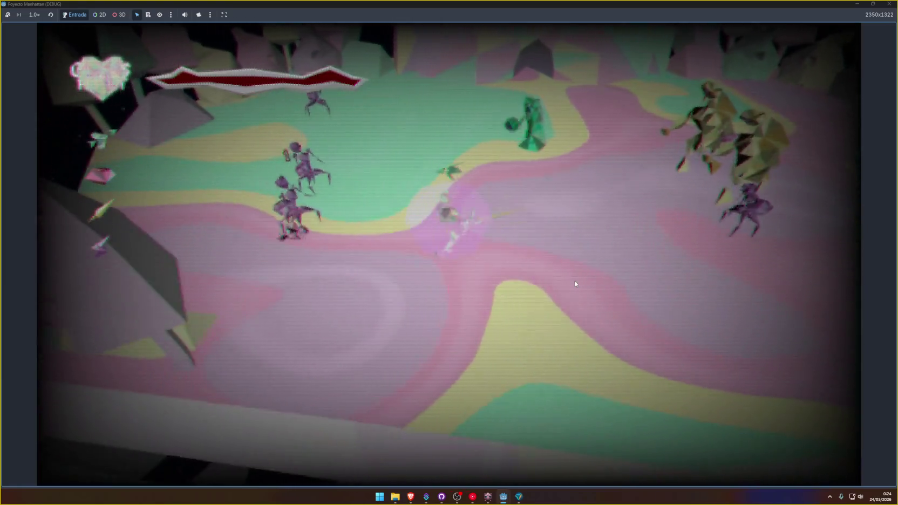
key("d")
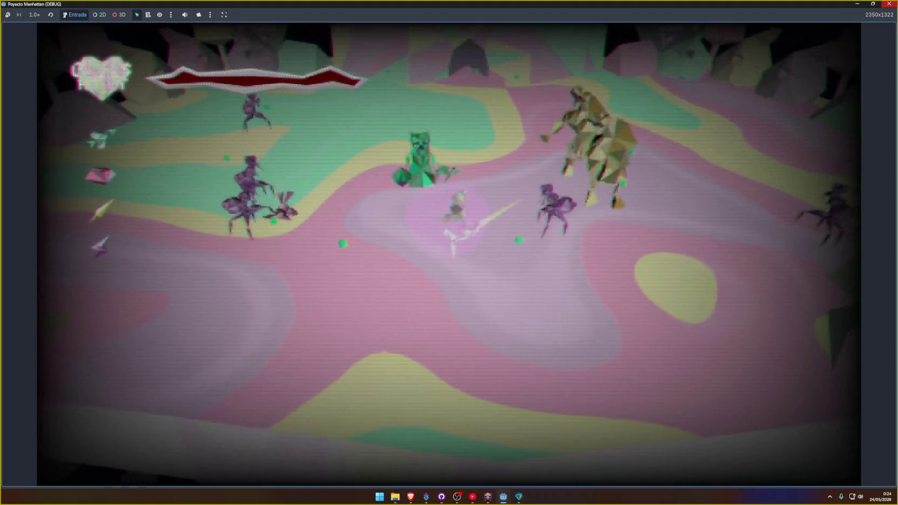
key("F8")
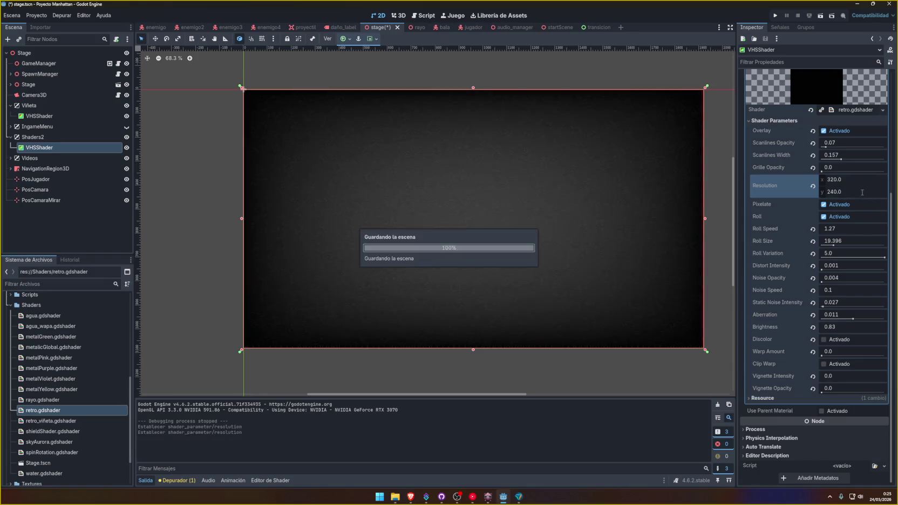
Launch the game, choose Comezar, and move the character around the arena at 320 × 240.
left_click(776, 16)
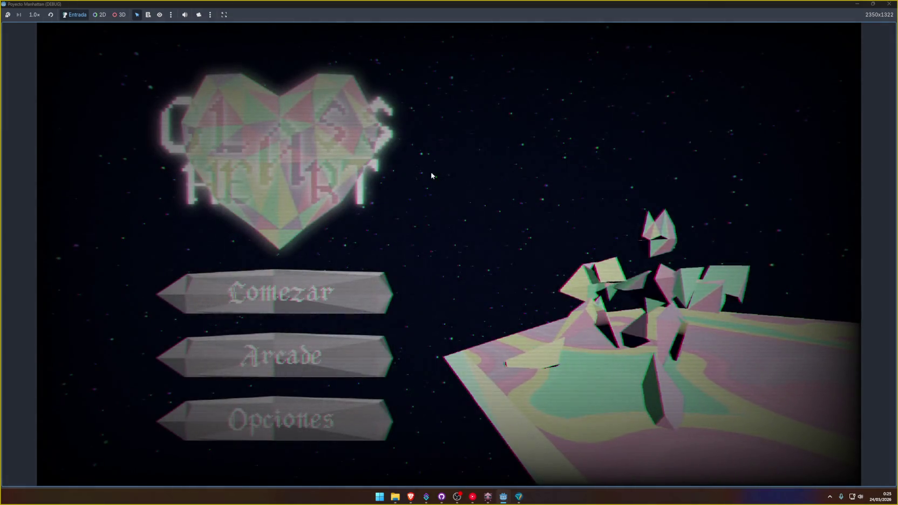
left_click(301, 297)
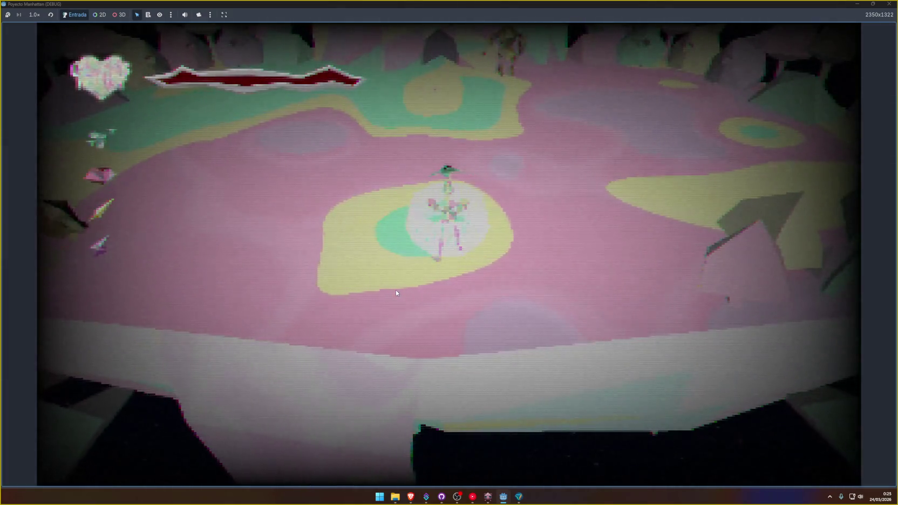
key("w")
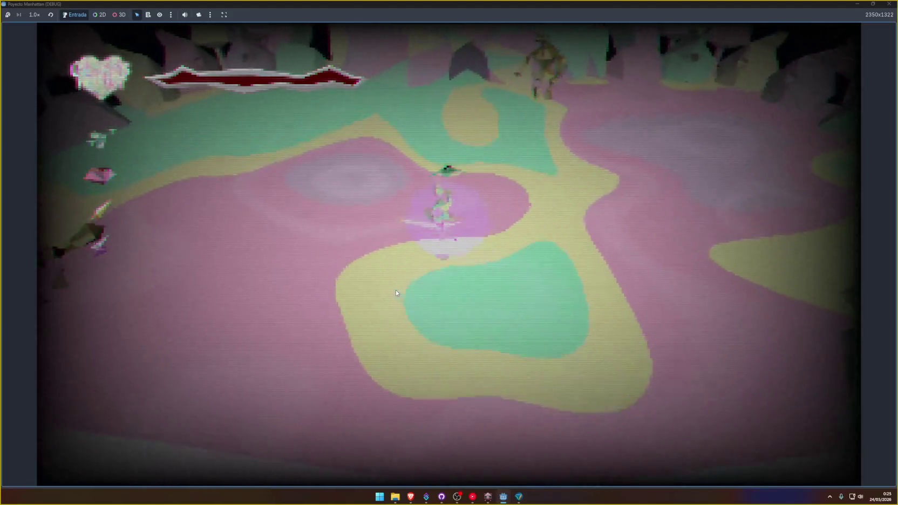
key("s")
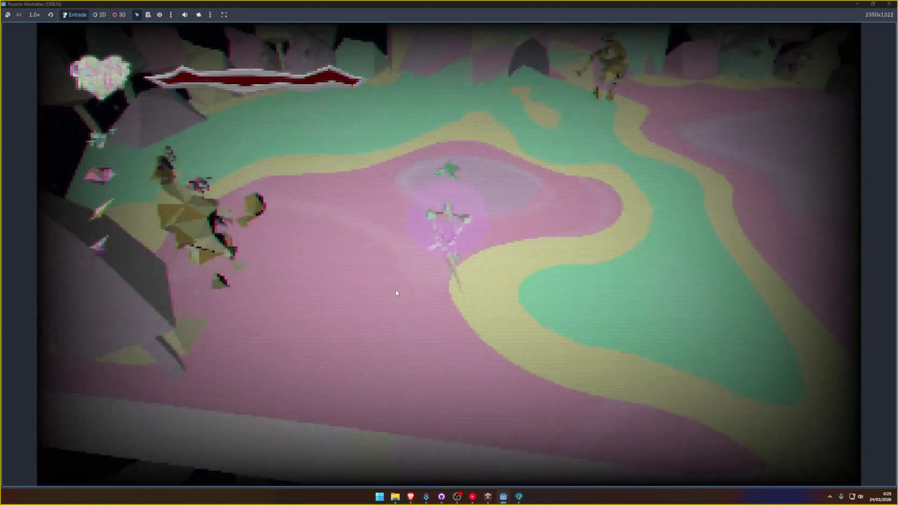
key("w")
key("a")
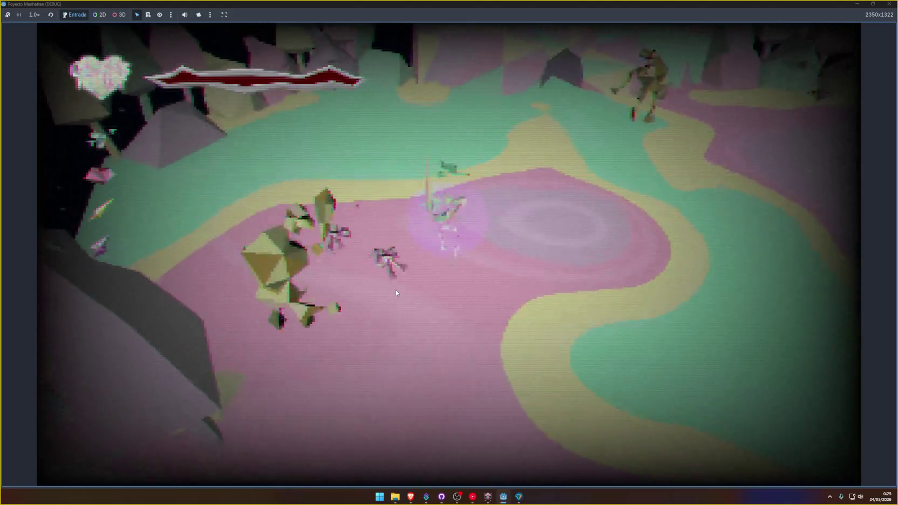
key("d")
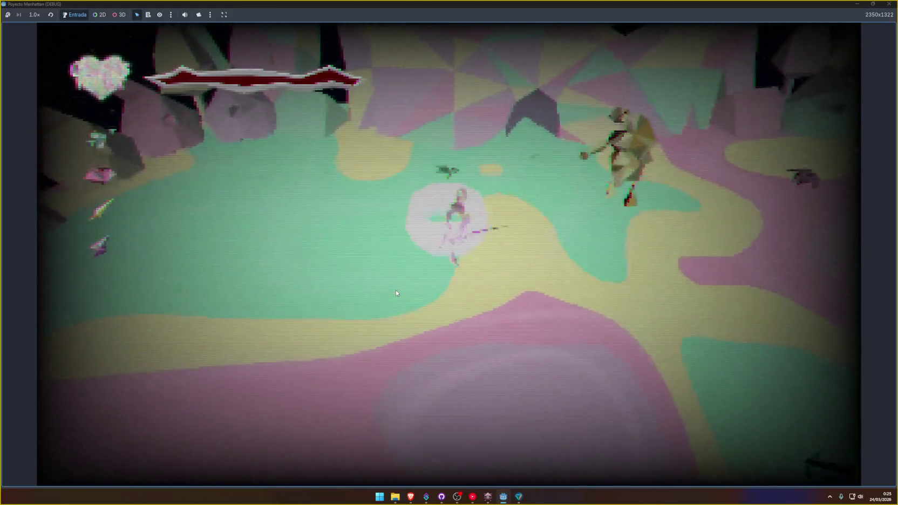
key("s")
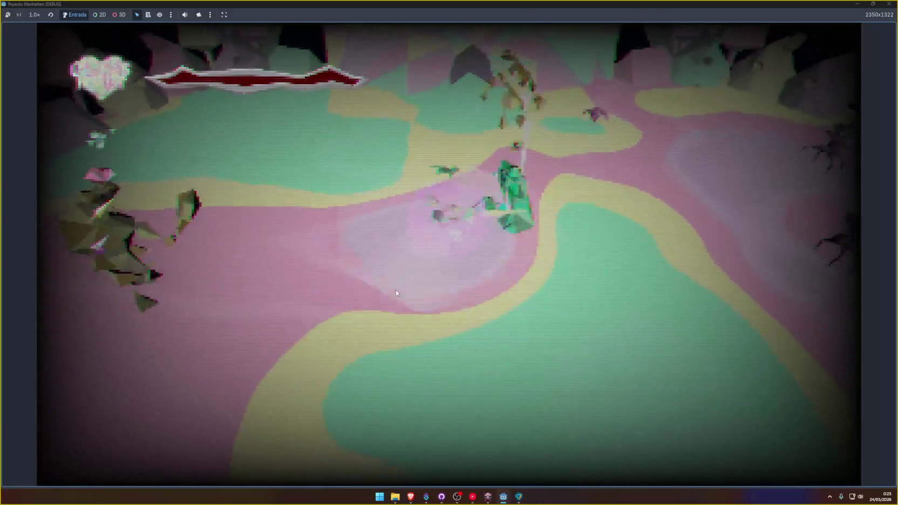
key("w")
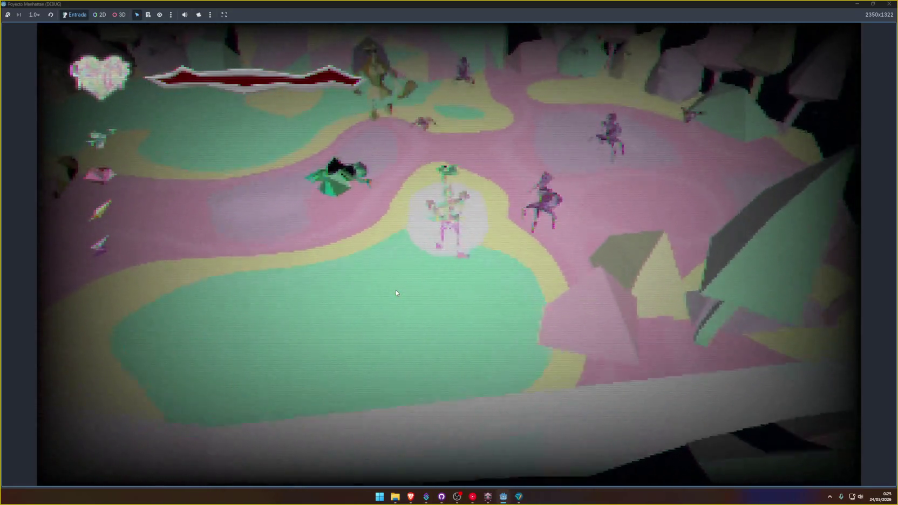
key("a")
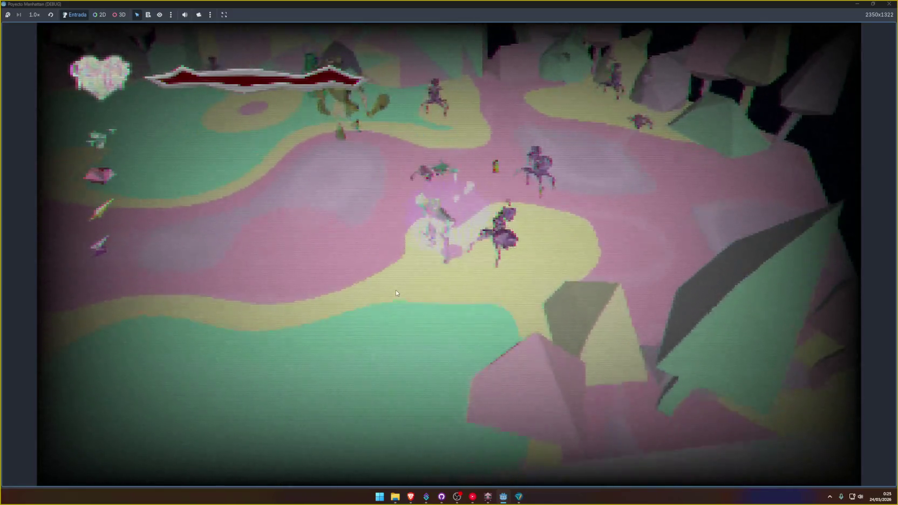
Keep exploring the arena with WASD, then stop the game with F8.
key("s")
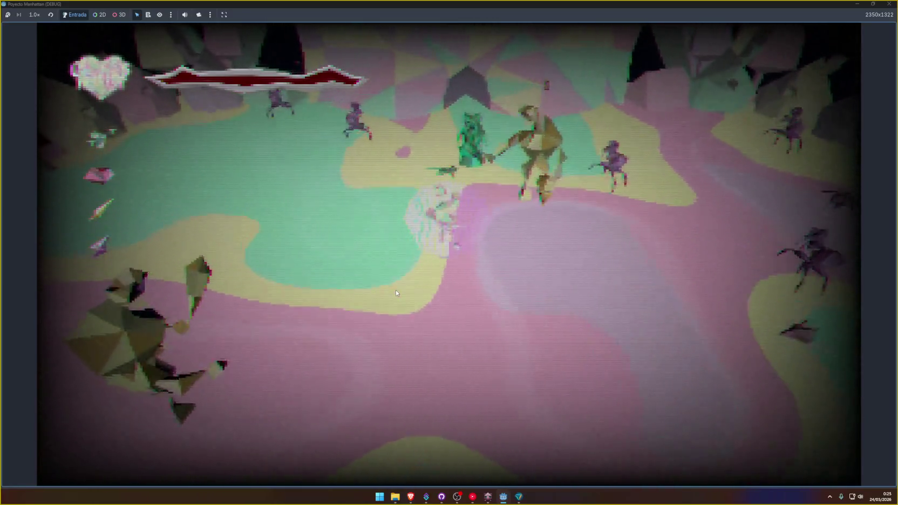
key("a")
key("w")
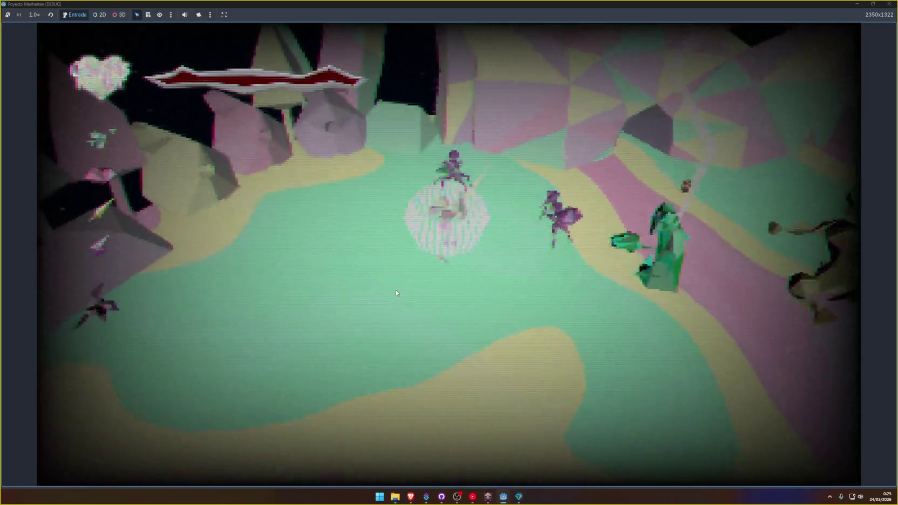
key("s")
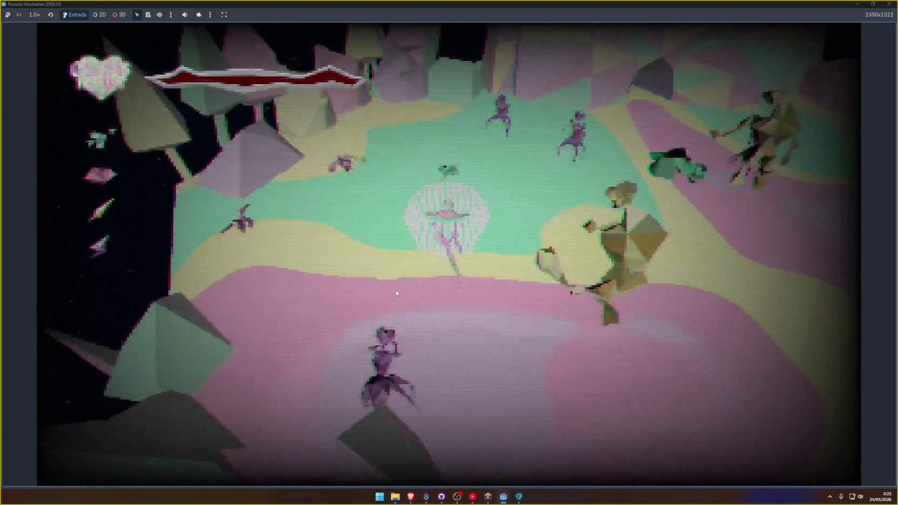
key("s")
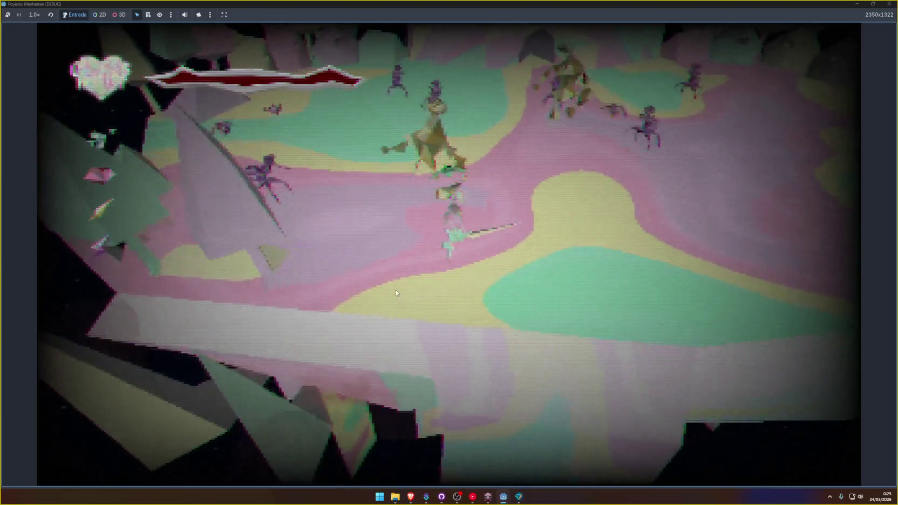
key("w")
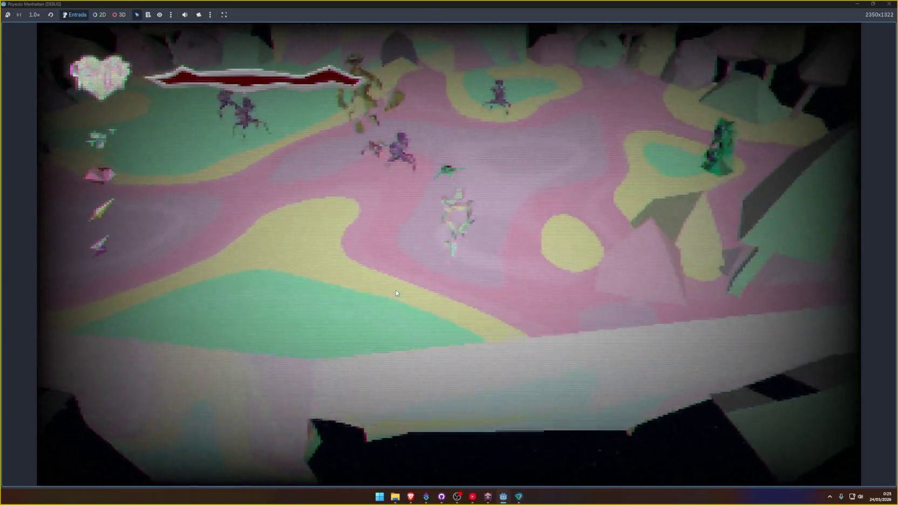
key("w")
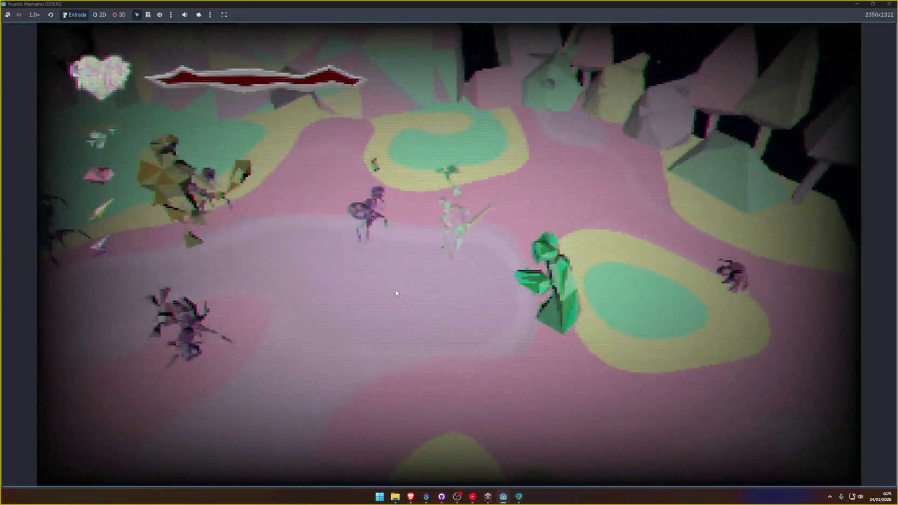
key("w")
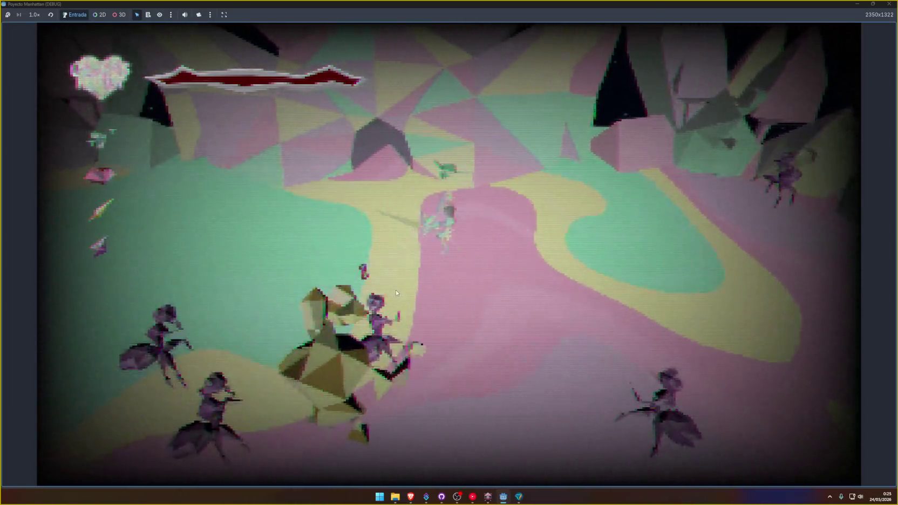
key("a")
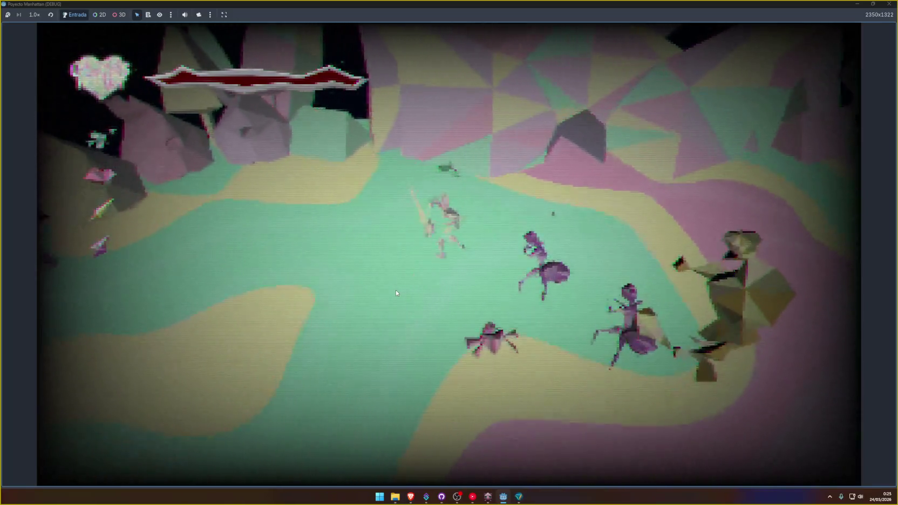
key("s")
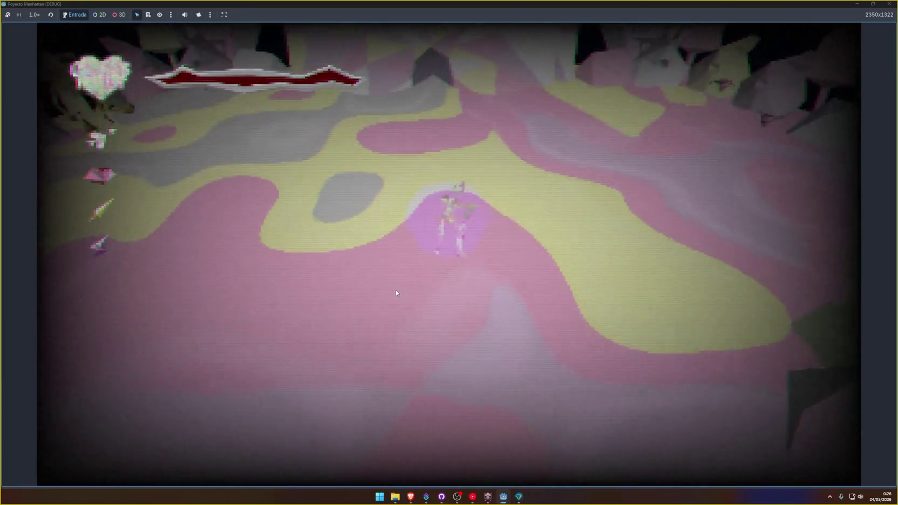
key("F8")
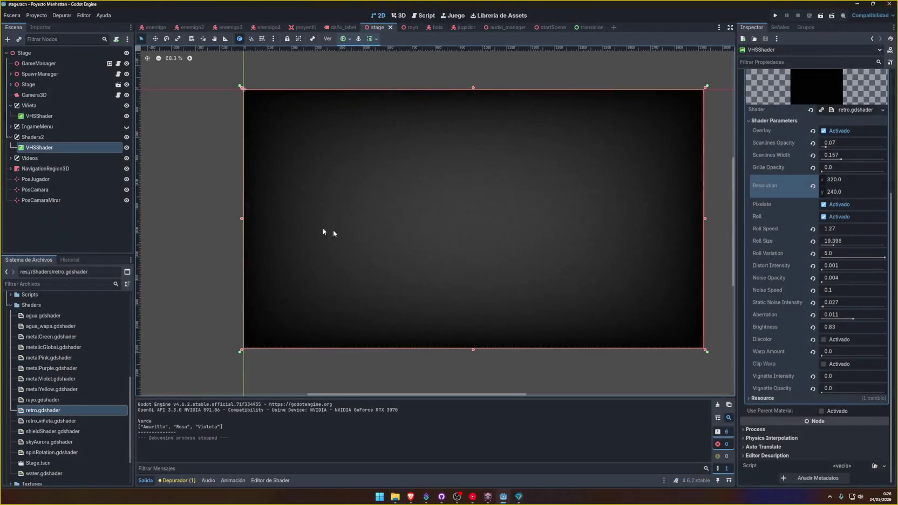
Test-run the game with the VHSShader at 426.667 × 320, stop it, and open startScene.
left_click(77, 147)
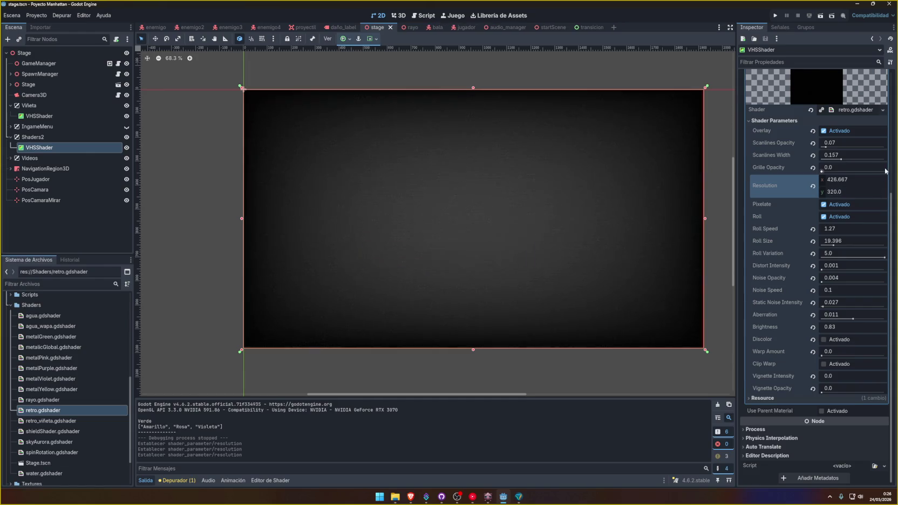
left_click(775, 15)
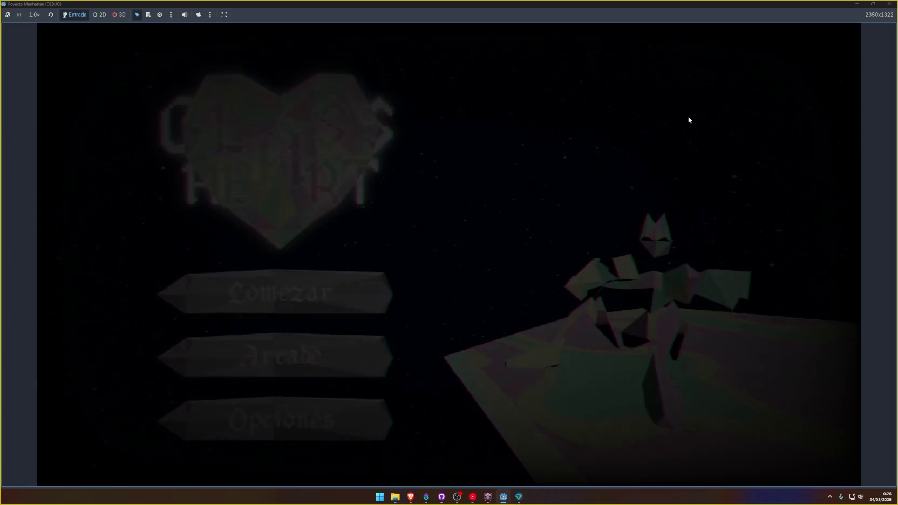
key("F8")
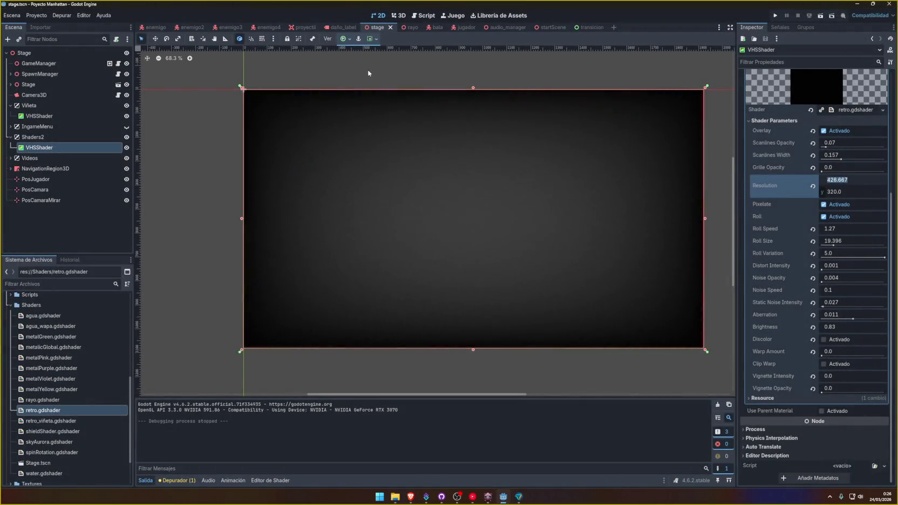
left_click(553, 28)
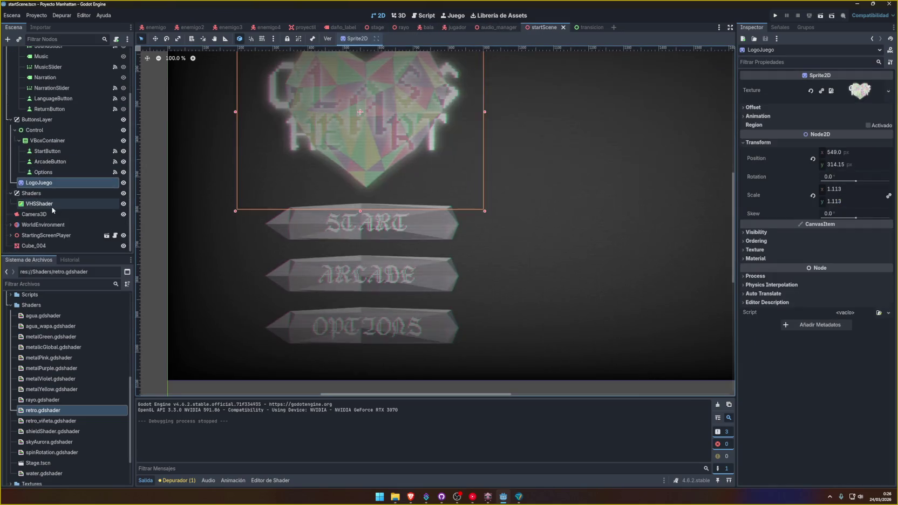
Enable pixelation on the VHSShader at 426.667 × 480 resolution and launch the game.
left_click(54, 202)
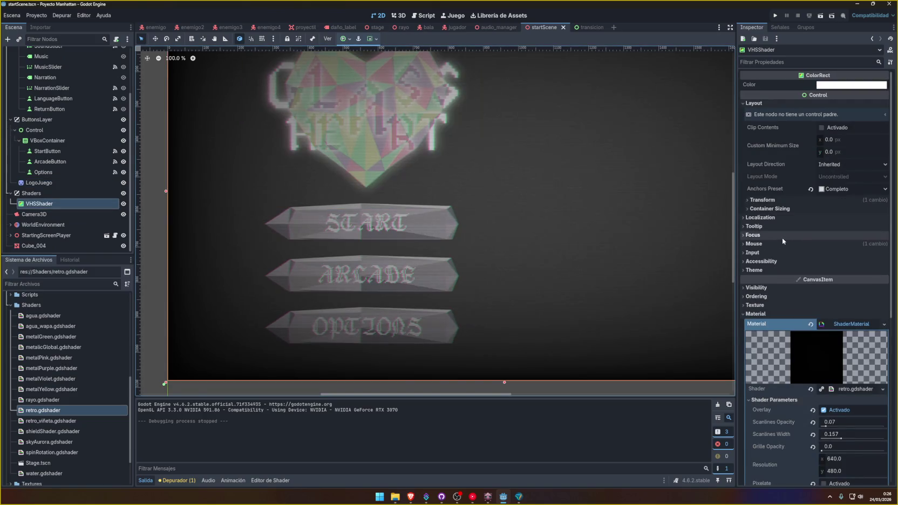
scroll(783, 241, "down", 5)
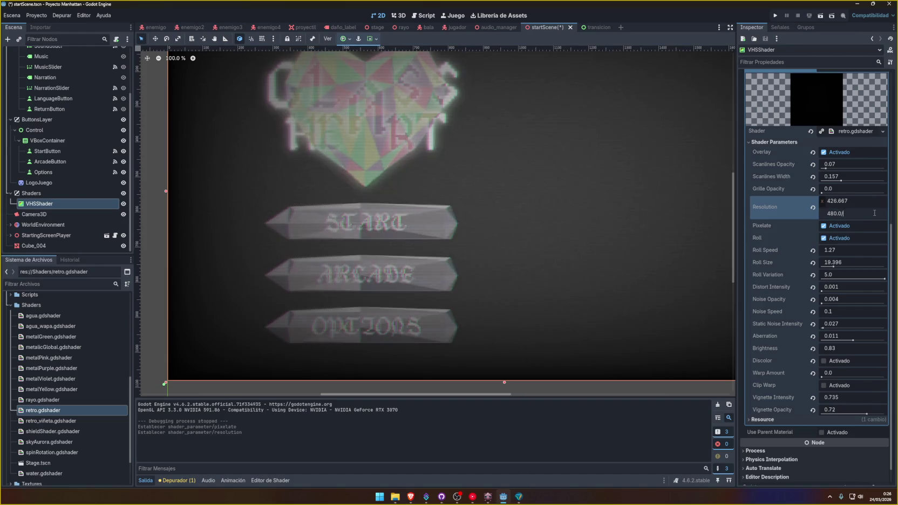
left_click(777, 15)
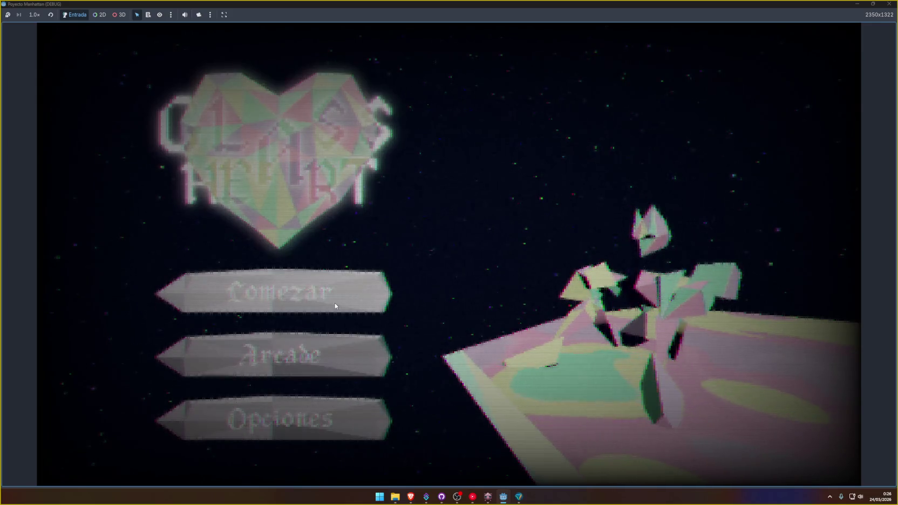
Switch between the main menu and Opciones screen in game using Opciones/Volver, then stop with F8.
left_click(337, 419)
left_click(350, 412)
left_click(318, 415)
left_click(348, 406)
left_click(333, 406)
left_click(318, 410)
left_click(324, 410)
left_click(329, 410)
left_click(333, 410)
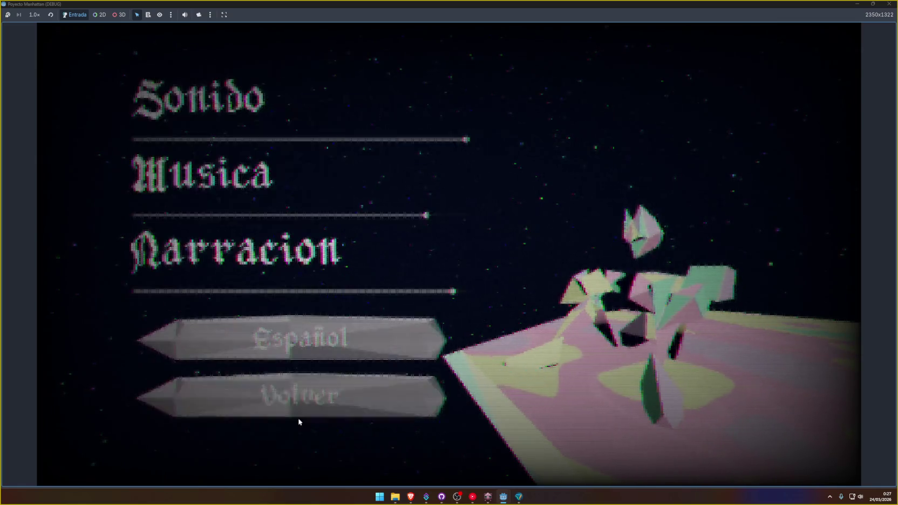
left_click(299, 421)
left_click(337, 400)
left_click(324, 410)
left_click(309, 420)
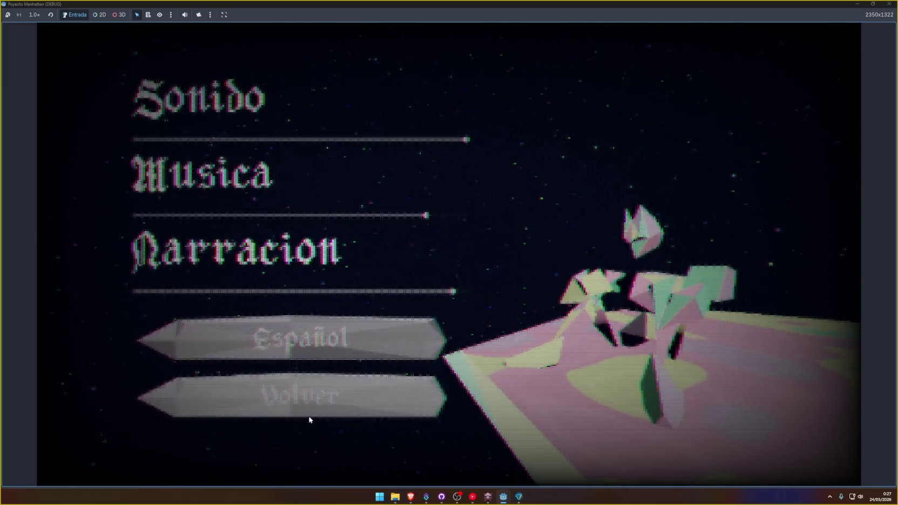
left_click(325, 406)
left_click(340, 402)
left_click(324, 403)
left_click(294, 421)
left_click(324, 409)
left_click(297, 431)
left_click(324, 404)
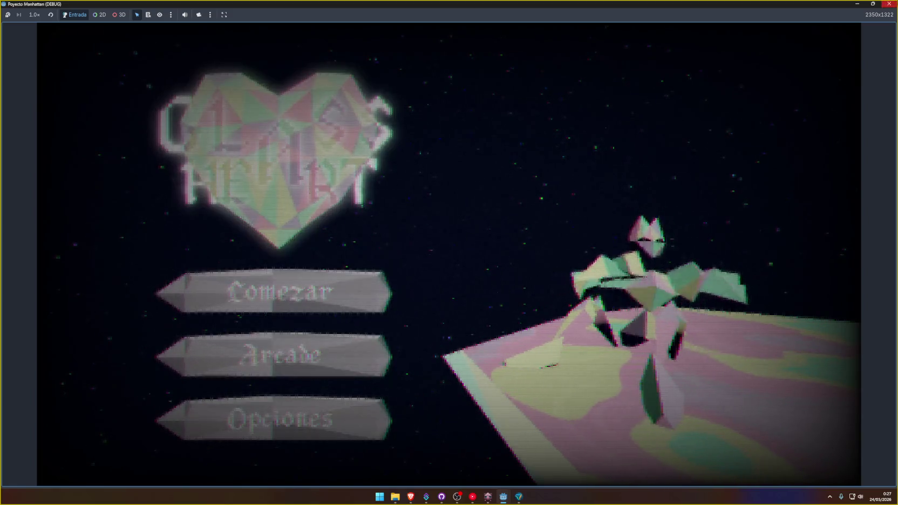
key("F8")
left_click(48, 173)
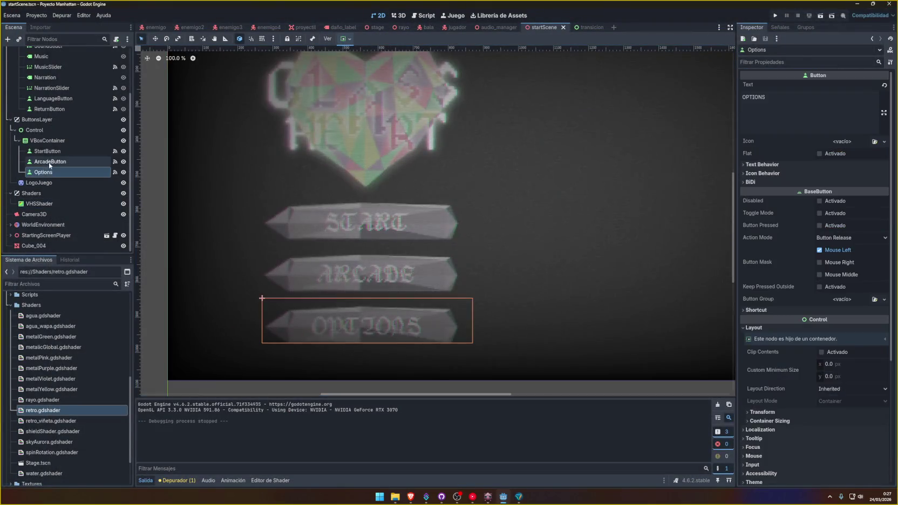
Select all five menu button nodes and browse their text settings.
left_click(61, 151, "shift")
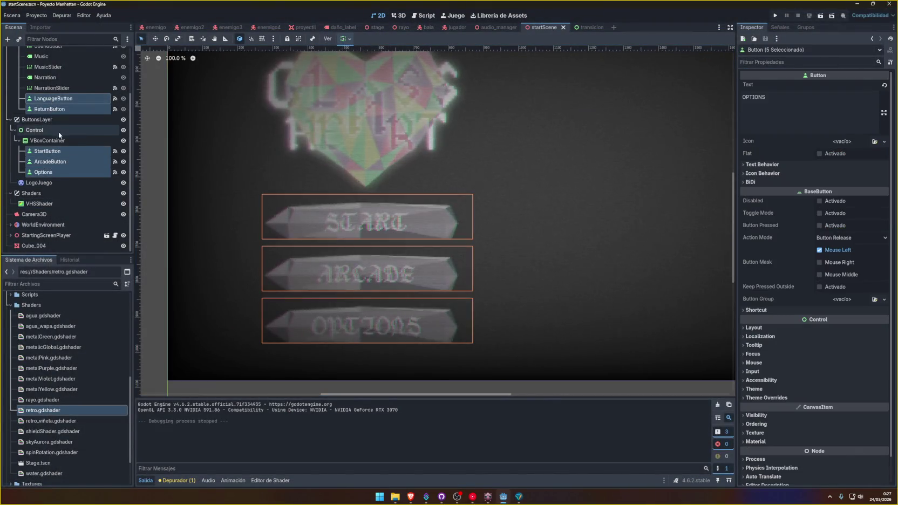
scroll(59, 135, "up", 2)
left_click(794, 167)
left_click(794, 168)
scroll(785, 303, "down", 1)
Set the five buttons' Theme Overrides Constants Outline Size to 20.
left_click(776, 370)
left_click(770, 380)
left_click(766, 380)
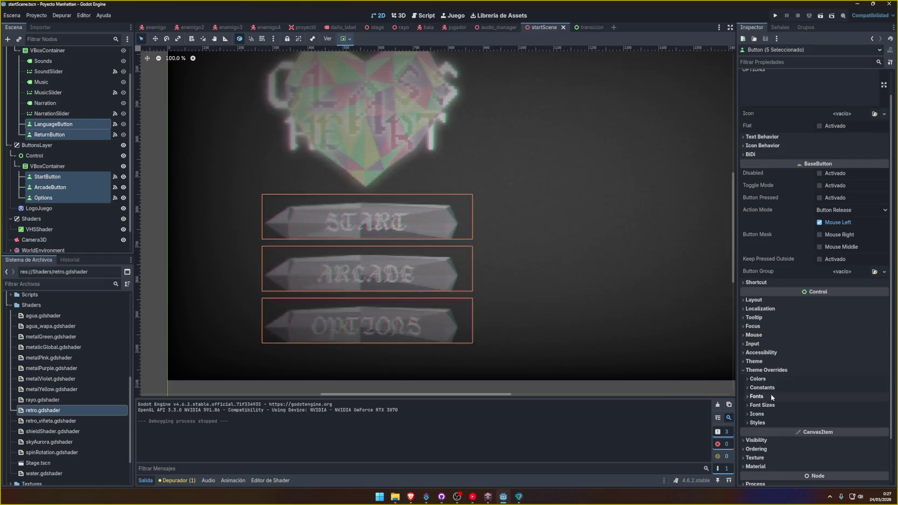
left_click(769, 396)
left_click(768, 395)
left_click(766, 379)
scroll(763, 388, "down", 3)
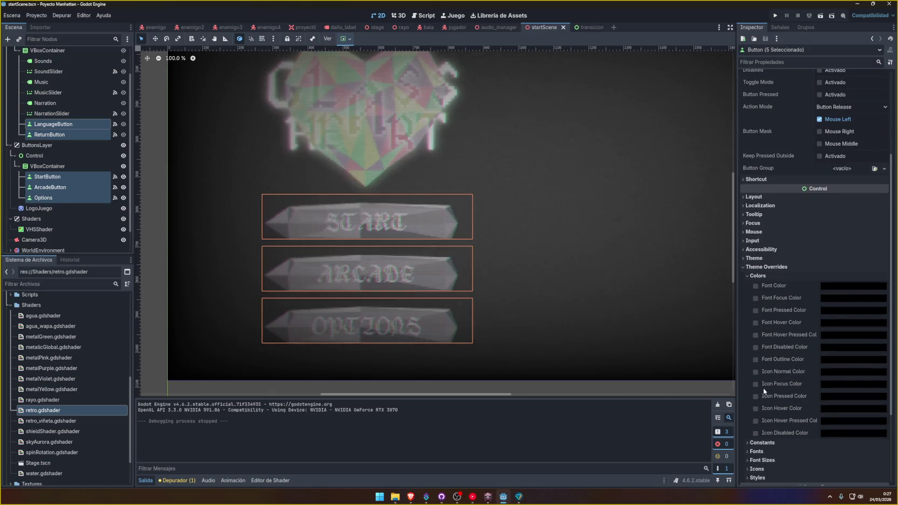
left_click(758, 296)
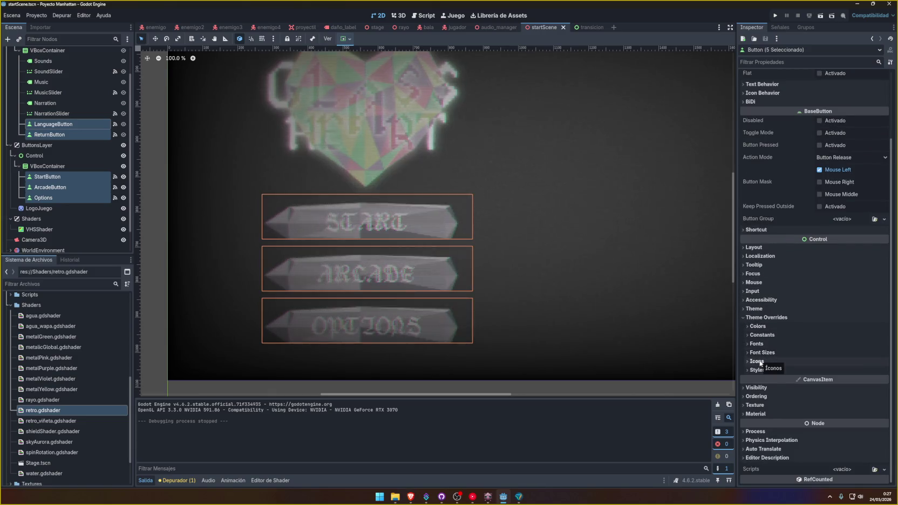
left_click(759, 352)
left_click(759, 353)
left_click(758, 335)
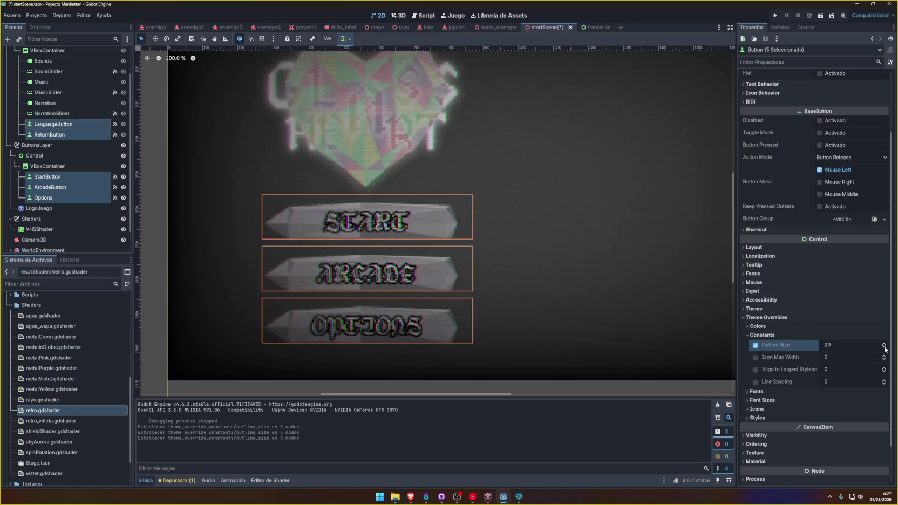
Review the buttons' colour, icon and style overrides.
left_click(748, 327)
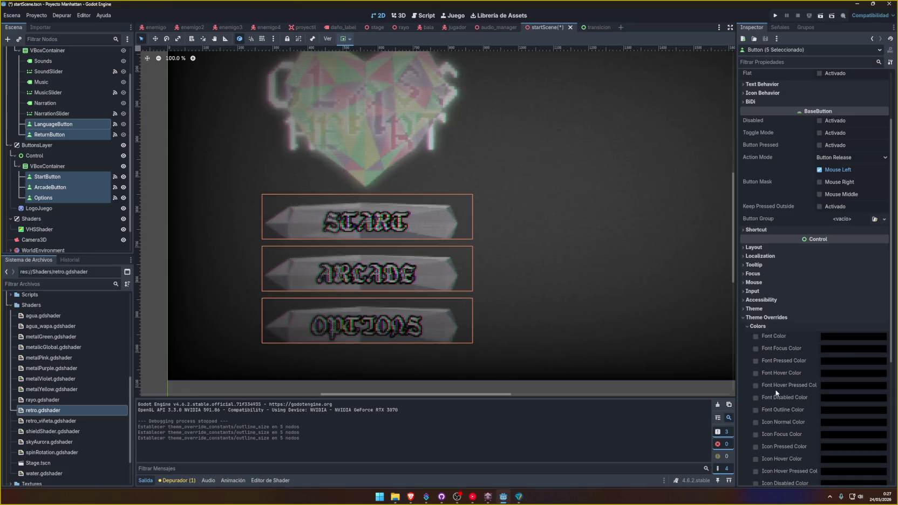
scroll(756, 386, "down", 2)
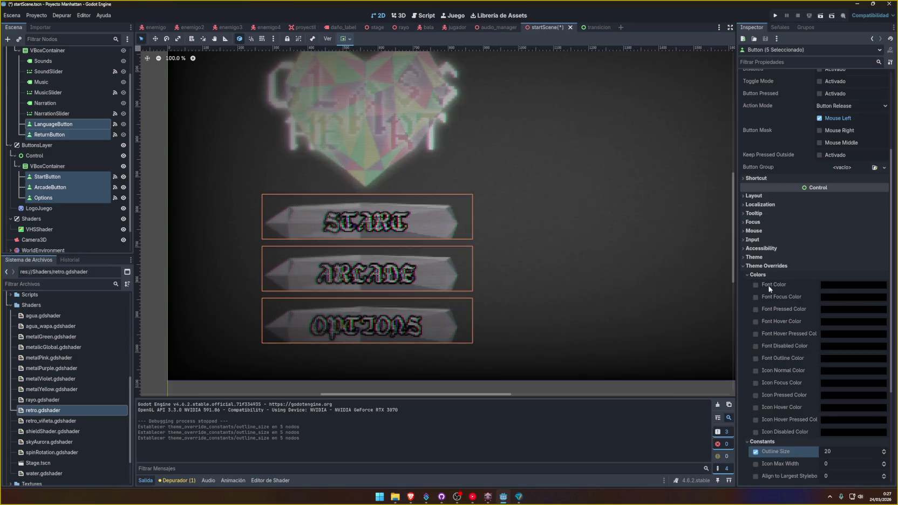
scroll(760, 286, "down", 6)
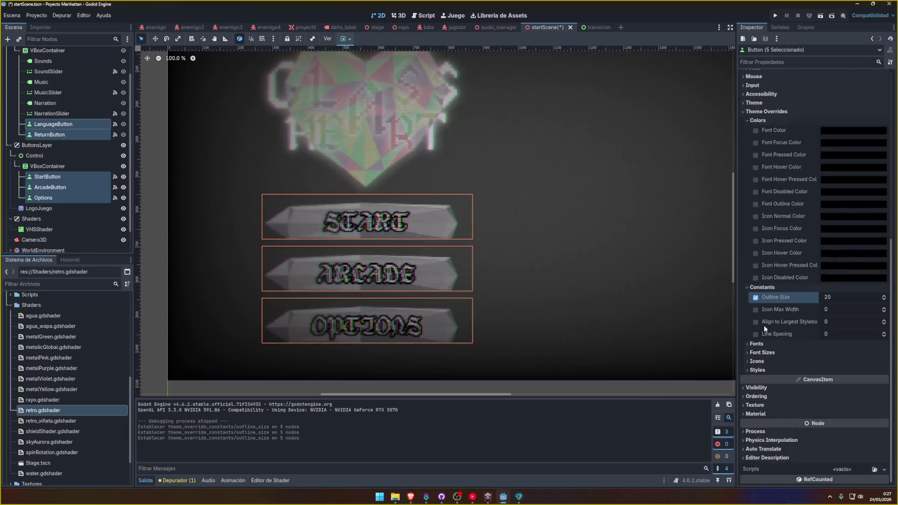
left_click(764, 362)
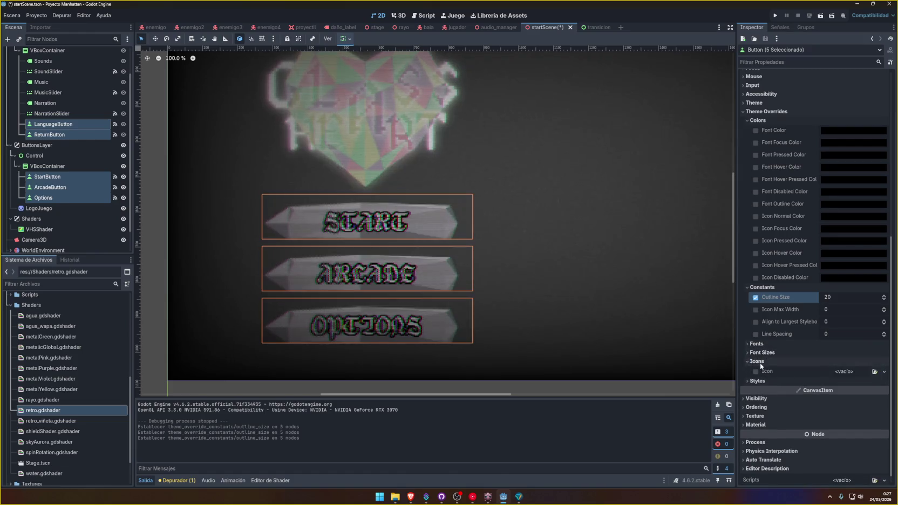
left_click(759, 361)
left_click(761, 371)
scroll(760, 376, "down", 4)
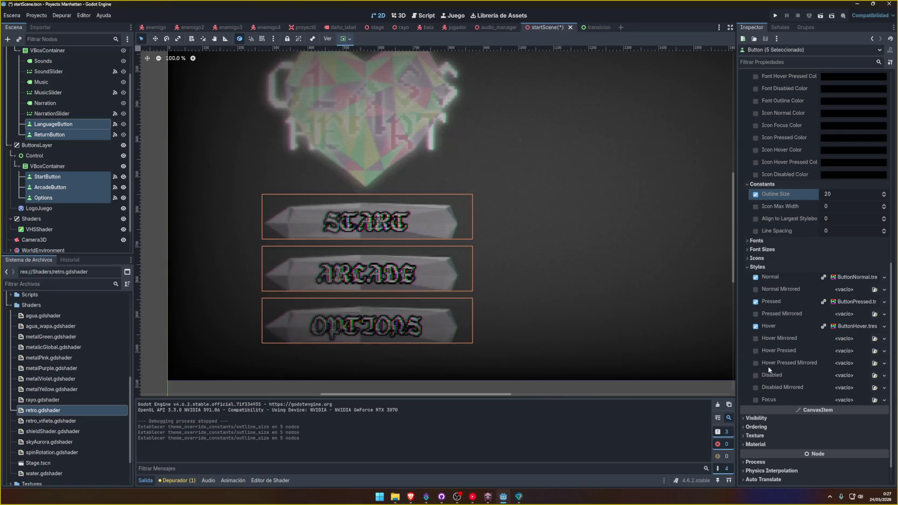
scroll(771, 360, "up", 4)
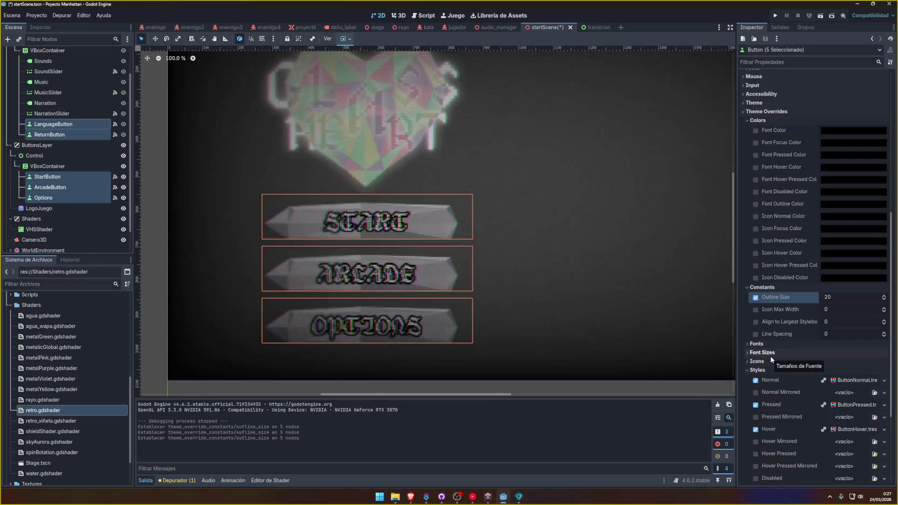
scroll(771, 360, "up", 4)
scroll(771, 358, "up", 4)
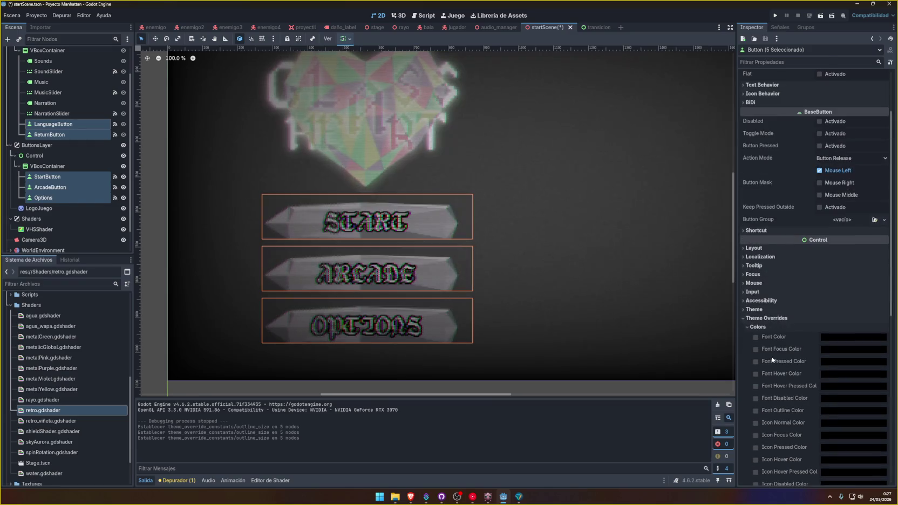
scroll(762, 322, "up", 3)
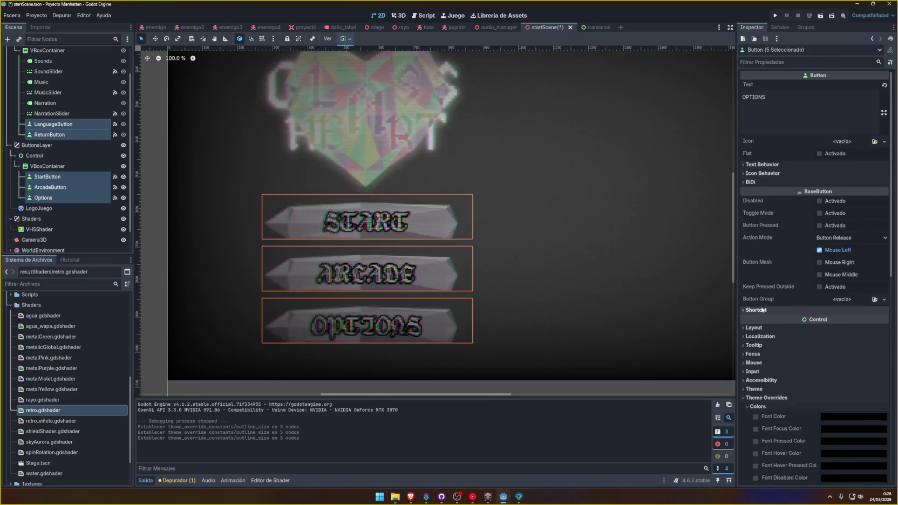
Expand the icon and text behaviour settings, then preview the outlined buttons in game.
left_click(793, 173)
left_click(787, 165)
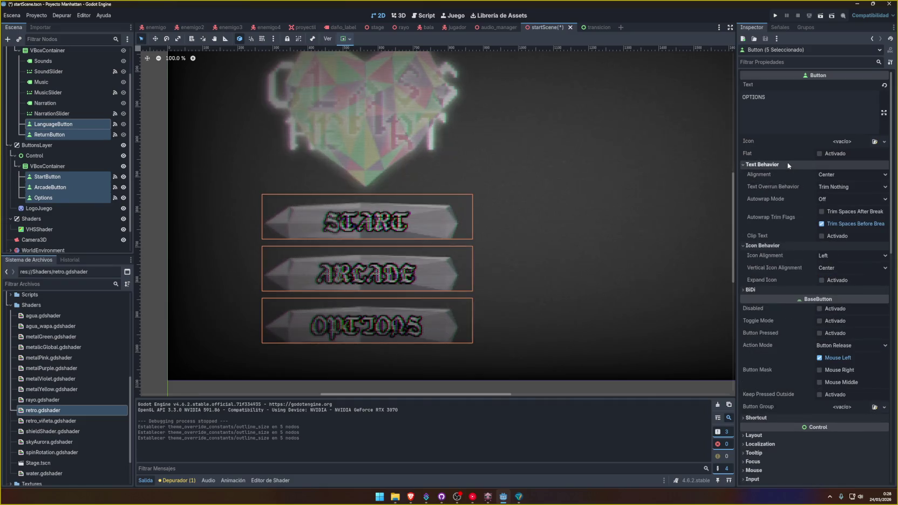
left_click(781, 290)
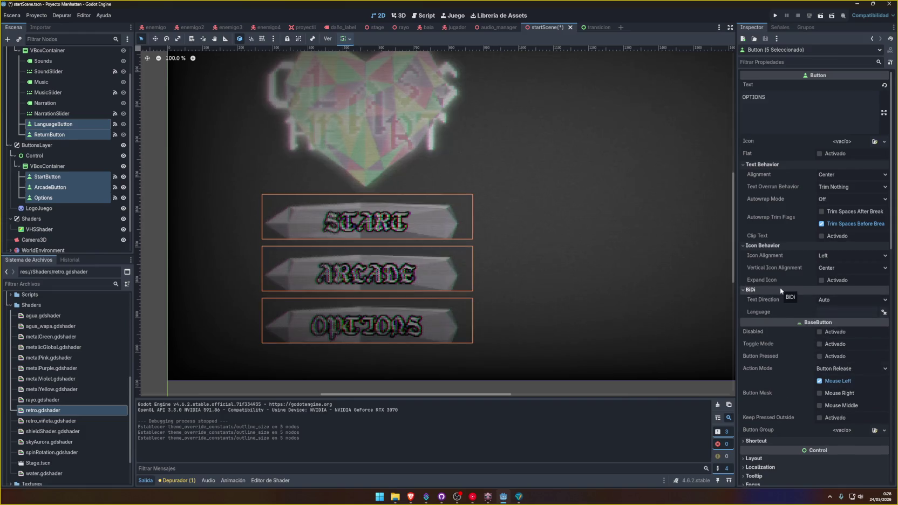
left_click(776, 16)
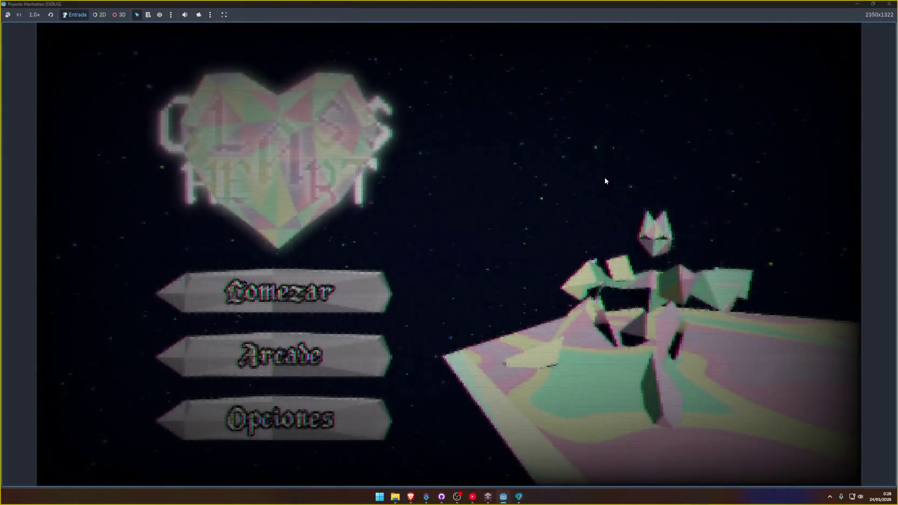
key("F8")
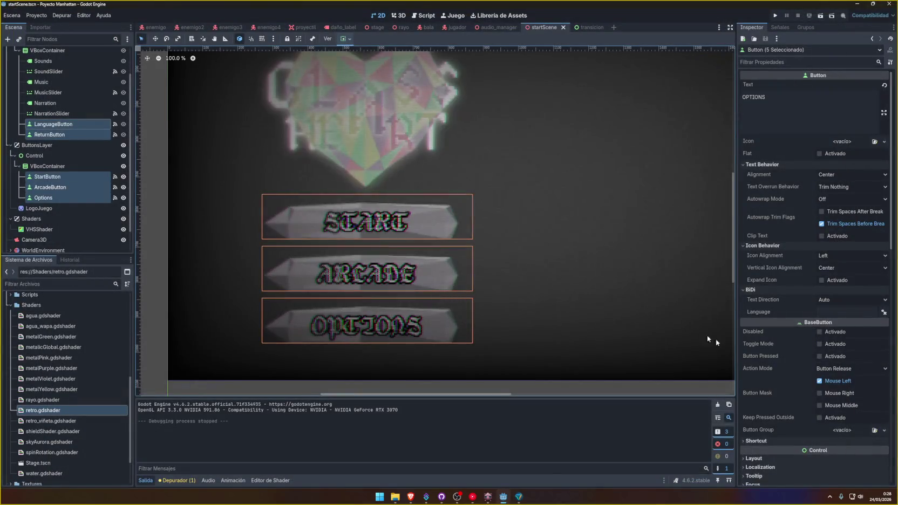
Lighten the buttons' Font Outline Color to grey and preview it in game.
scroll(769, 353, "down", 10)
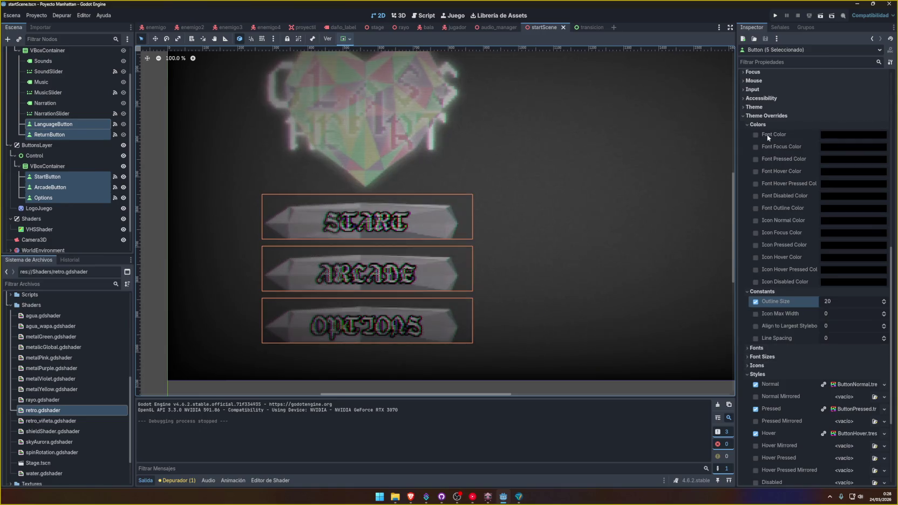
left_click(784, 171)
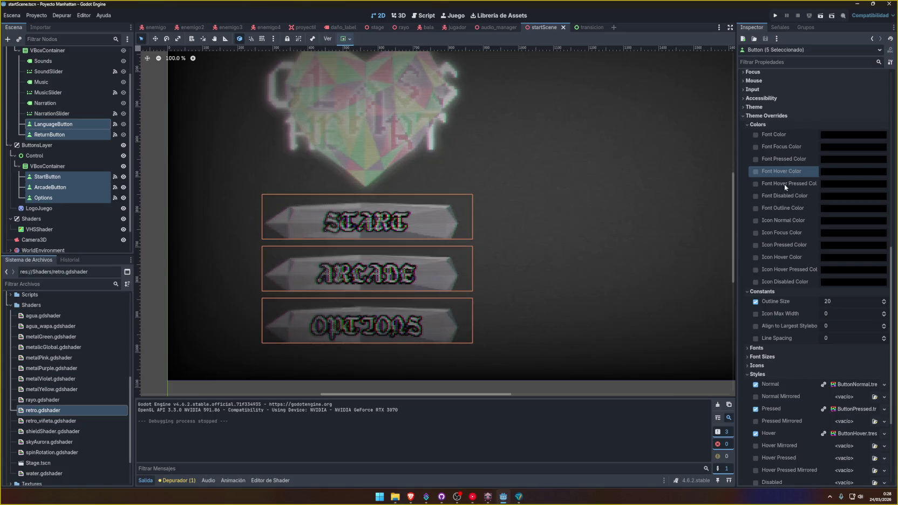
left_click(835, 210)
left_click_drag(889, 306, 886, 280)
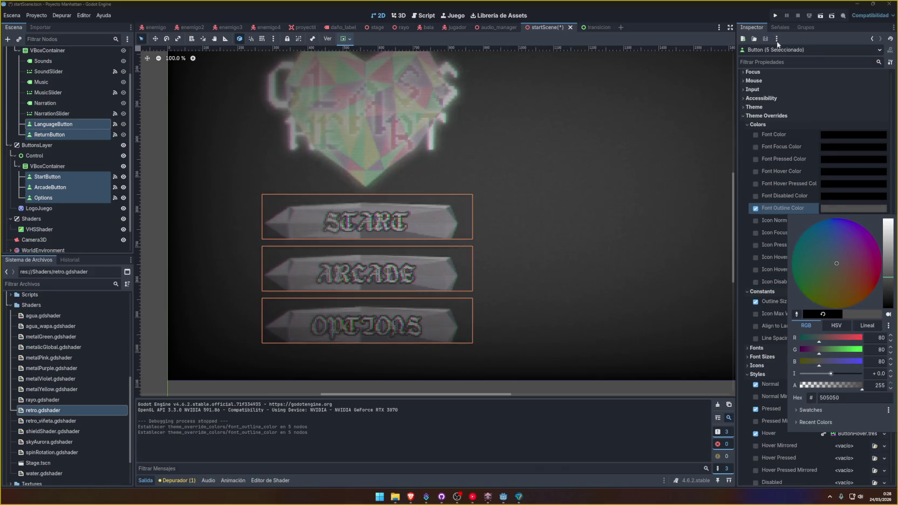
left_click(778, 14)
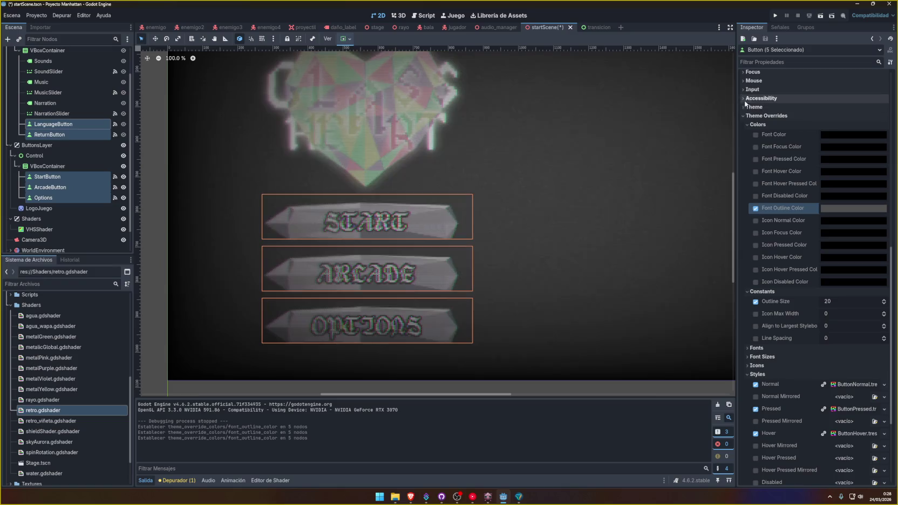
left_click(775, 17)
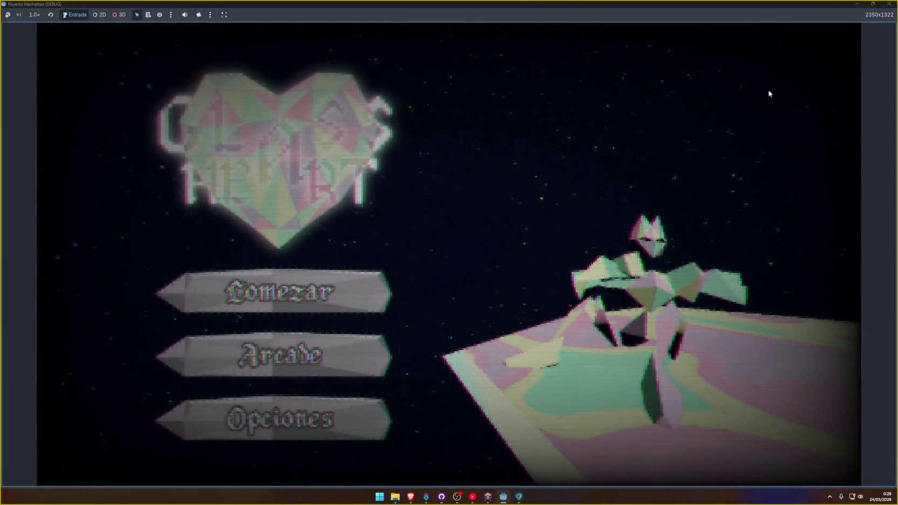
key("F8")
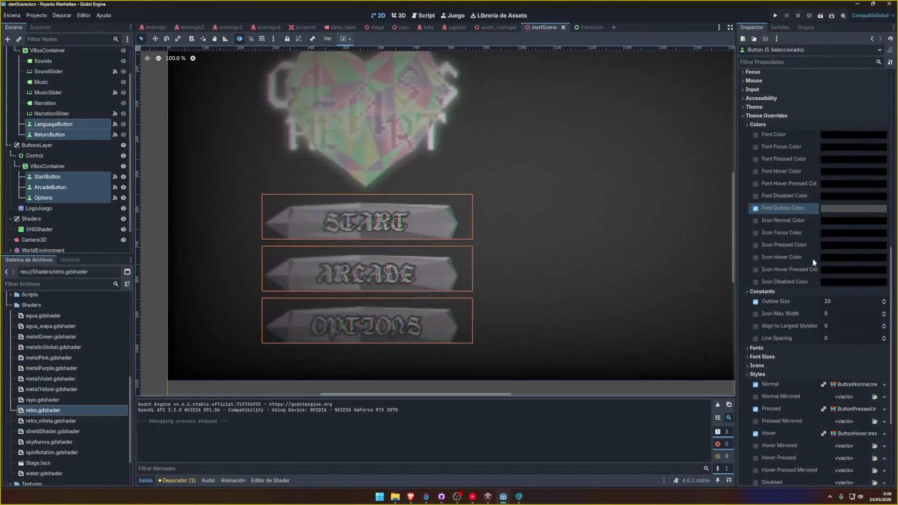
Raise the outline colour further to light grey #888888 and run the game again.
left_click(832, 212)
left_click_drag(887, 279, 887, 265)
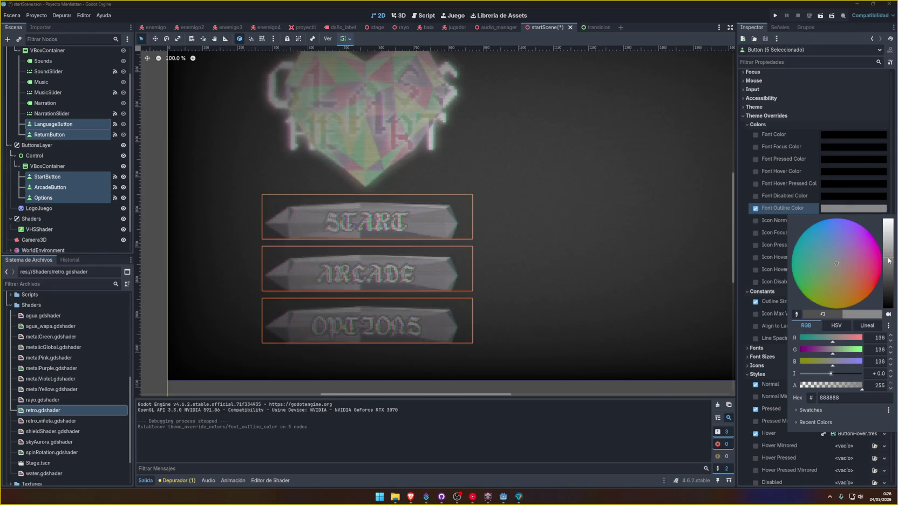
left_click(770, 344)
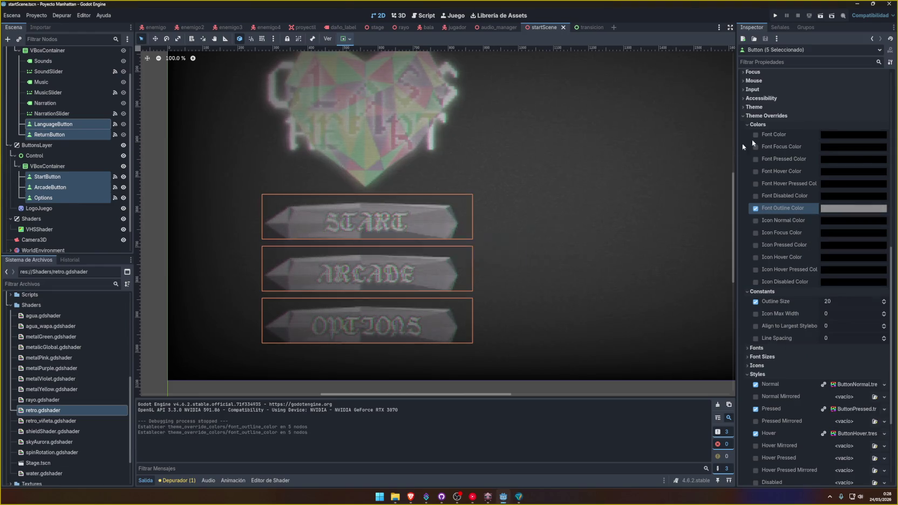
left_click(775, 16)
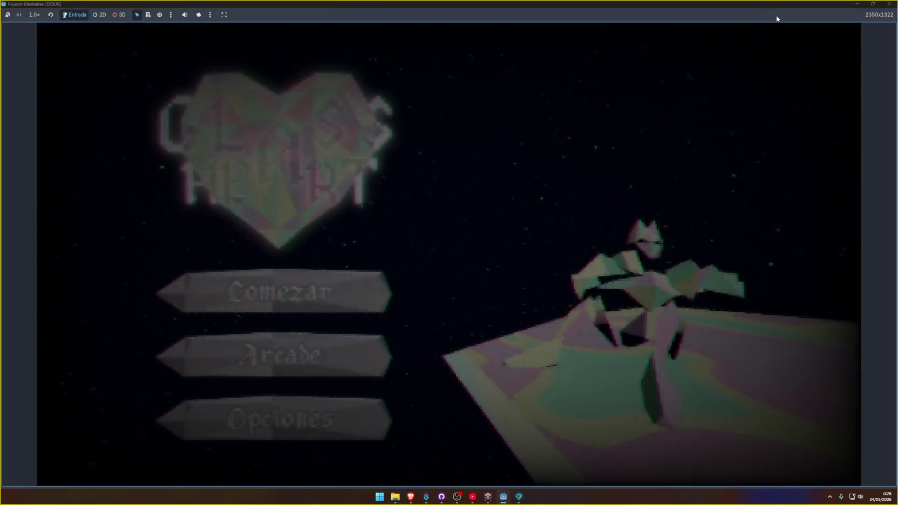
left_click(888, 4)
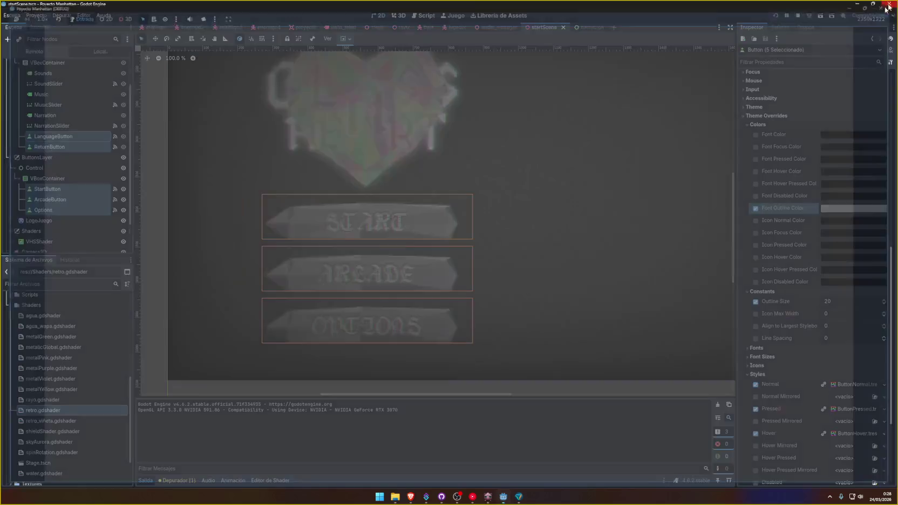
Select the VHSShader node under Shaders and launch the game with F5.
left_click(33, 228)
left_click(32, 219)
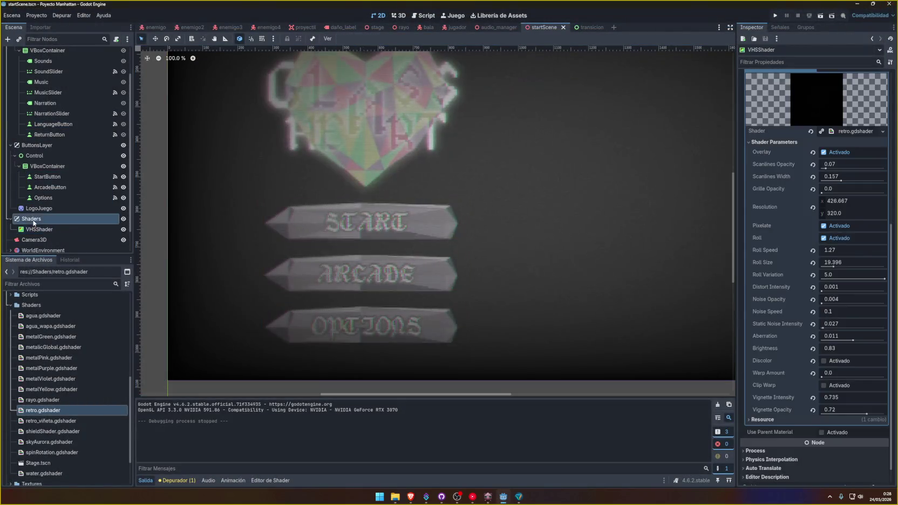
left_click(54, 229)
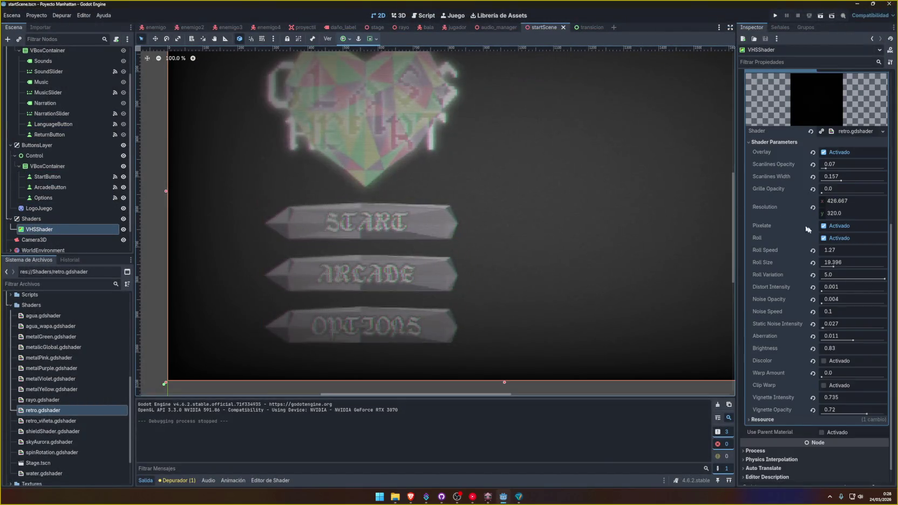
key("F5")
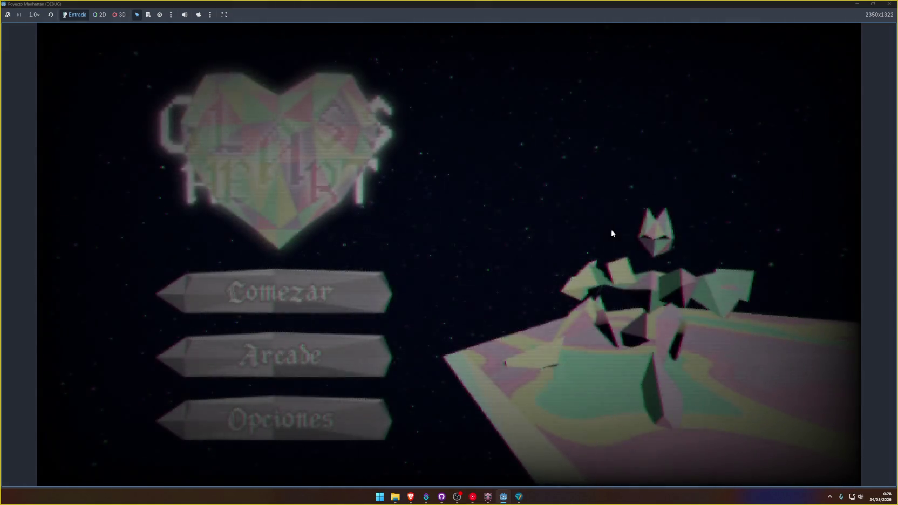
Toggle the language in Opciones, return, start with Comezar, then stop the game.
left_click(292, 416)
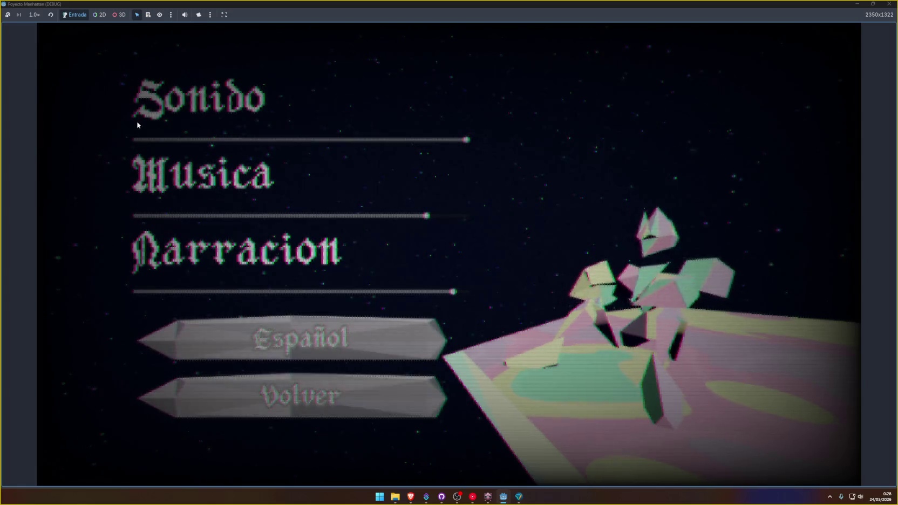
left_click(278, 338)
left_click(279, 338)
left_click(286, 395)
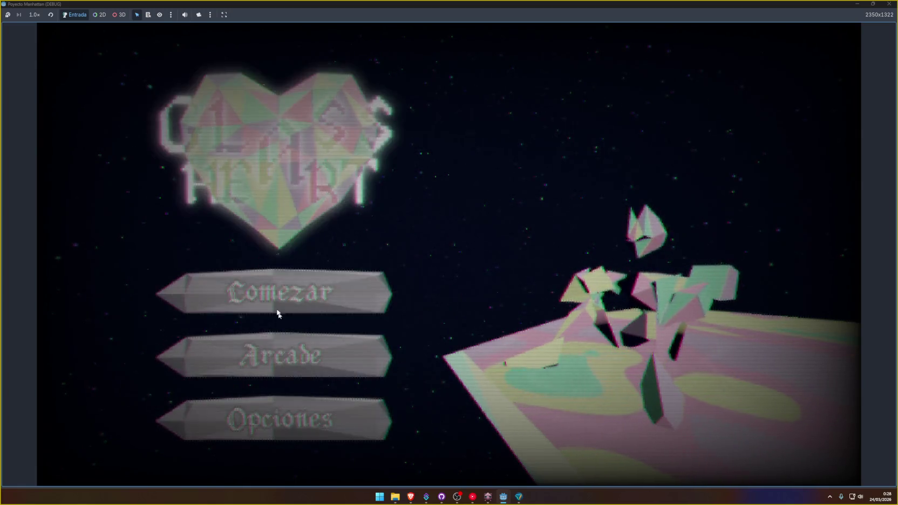
left_click(283, 306)
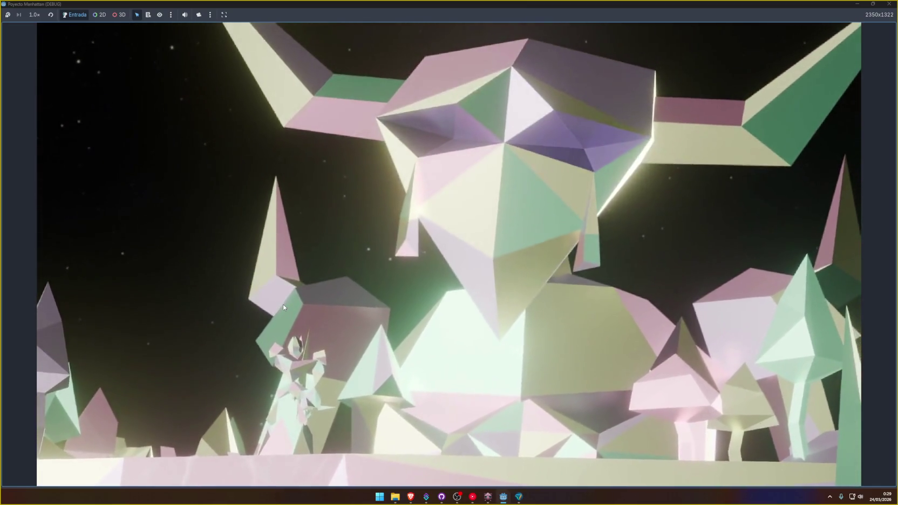
key("F8")
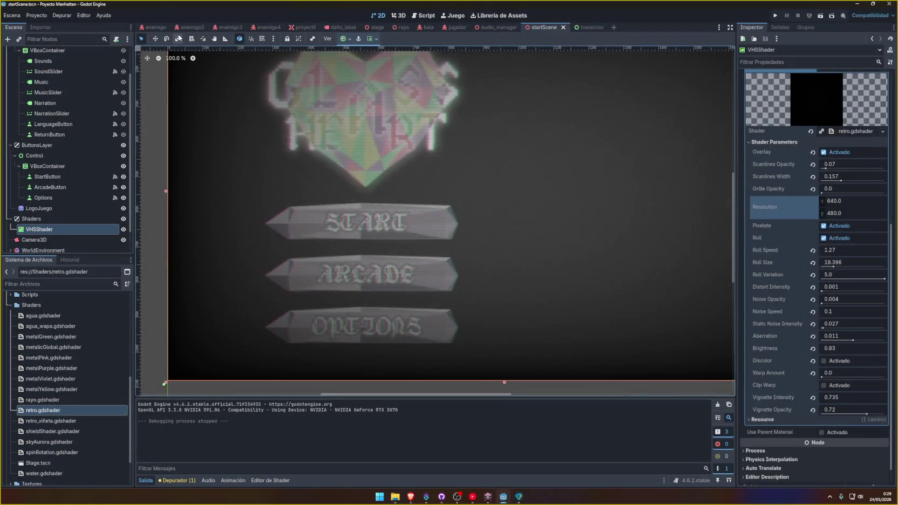
Switch to the stage scene, select the Videos layer, and start a new game.
left_click(374, 28)
left_click(29, 158)
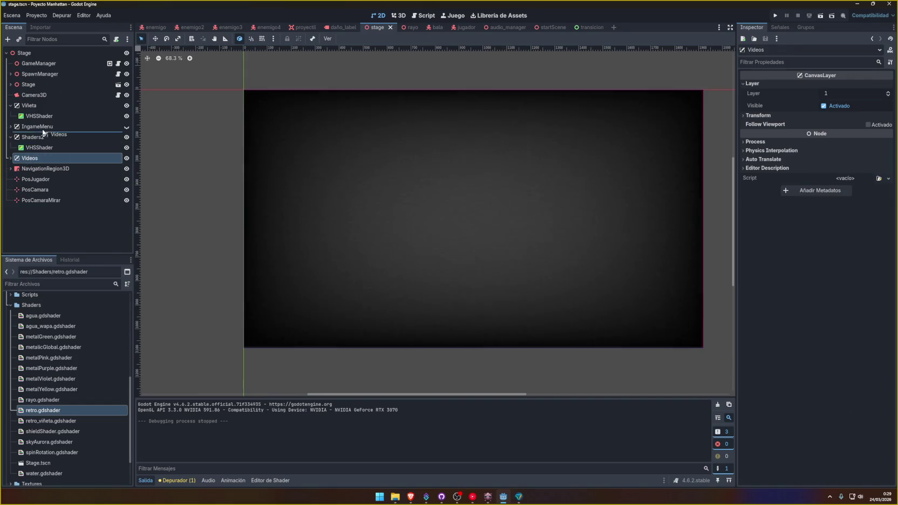
left_click(775, 15)
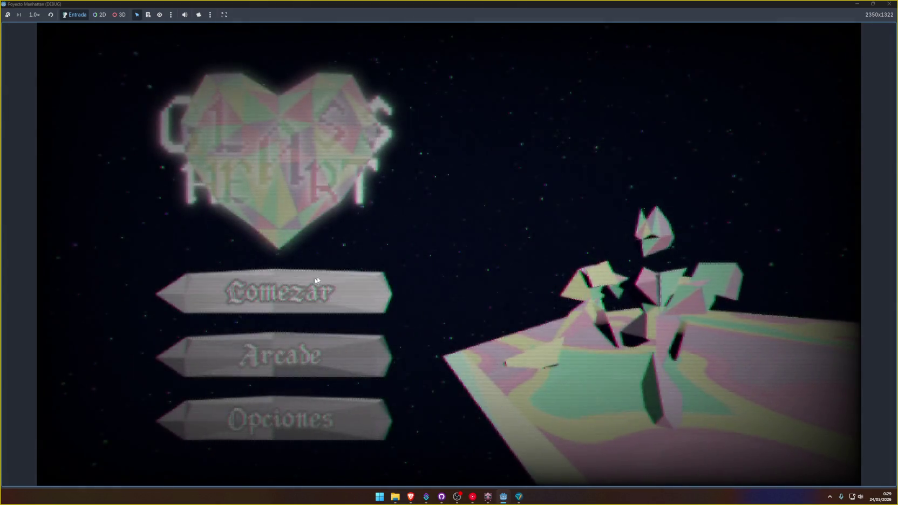
left_click(317, 280)
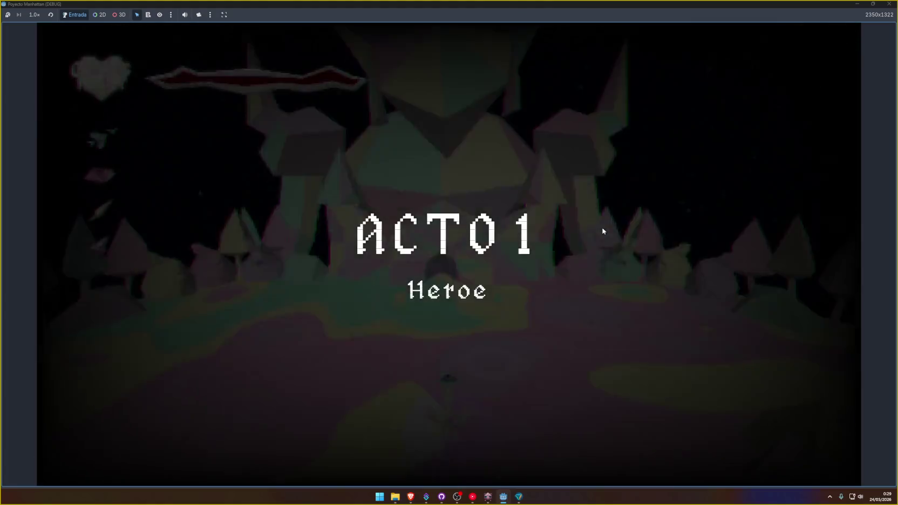
Walk the player through the arena with WASD until the ACTO 1 card, then stop with F8.
key("w")
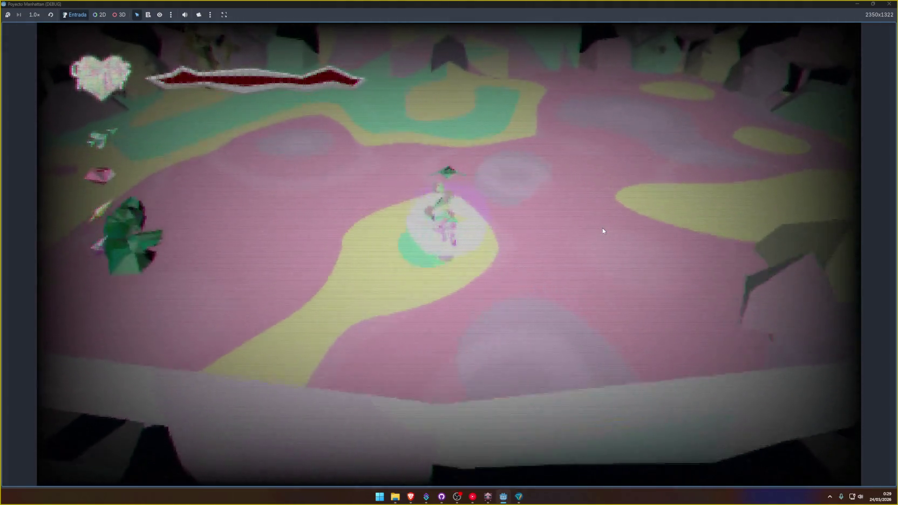
key("w")
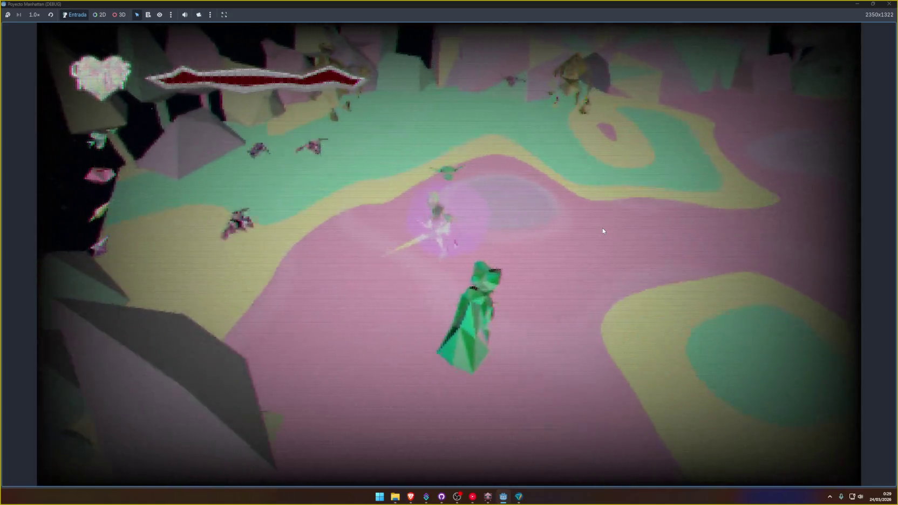
key("w")
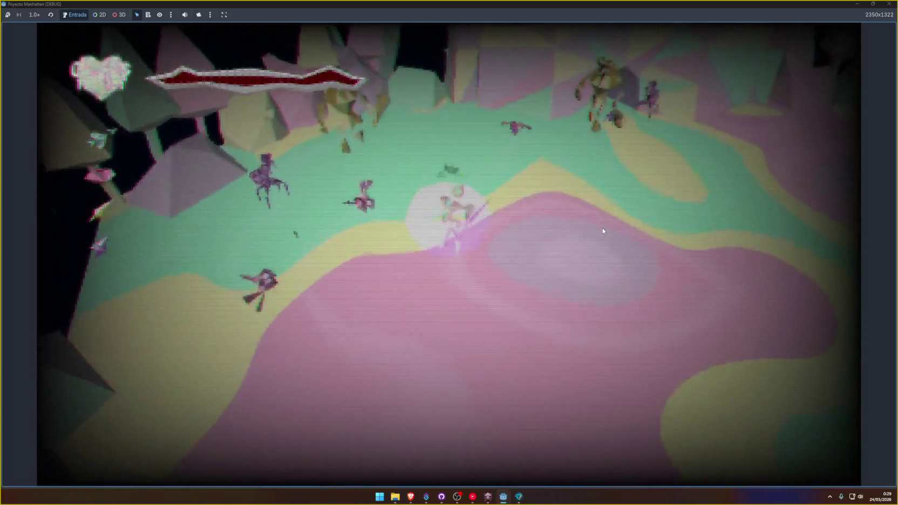
key("d")
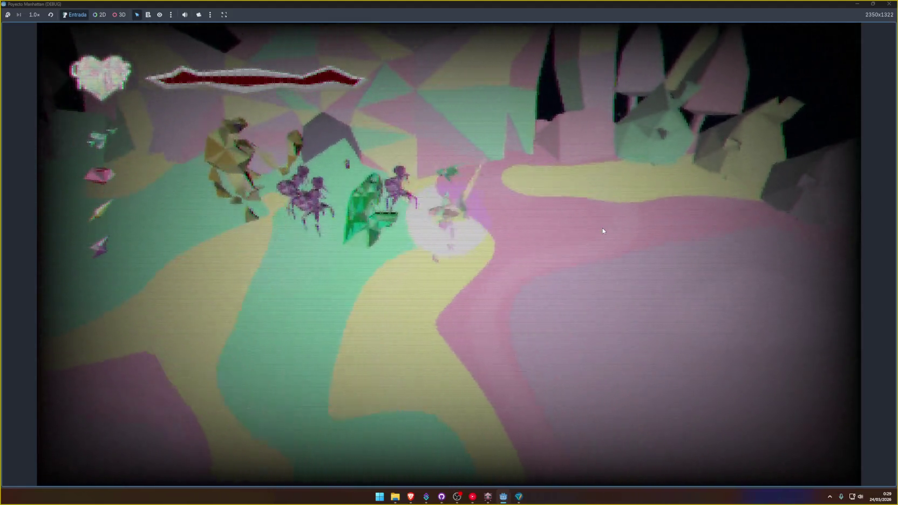
key("s")
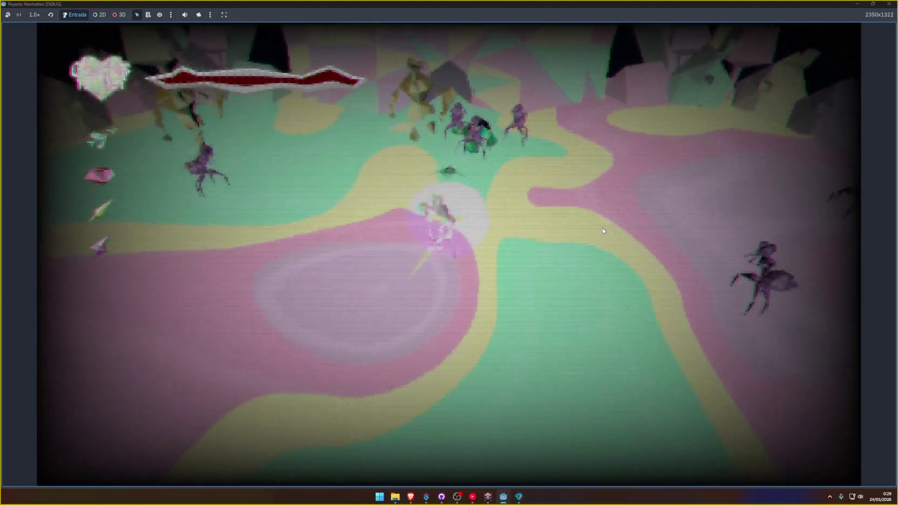
key("a")
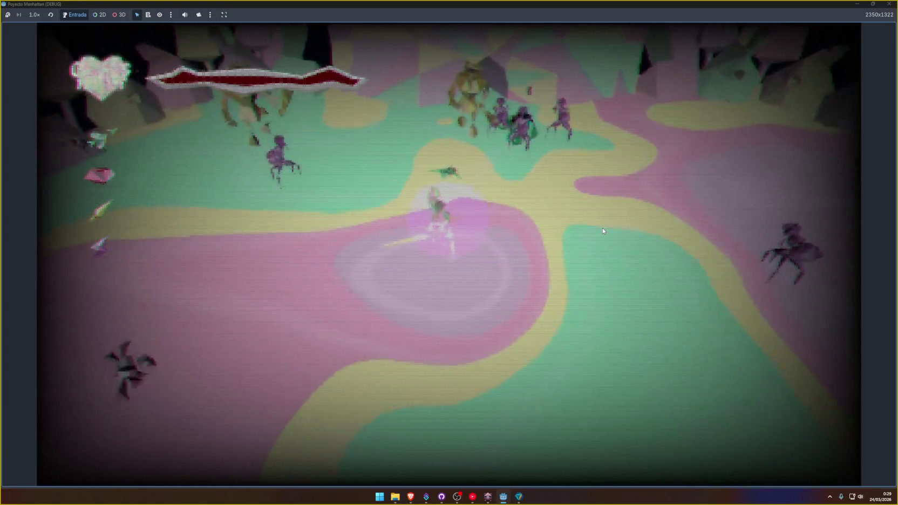
key("w")
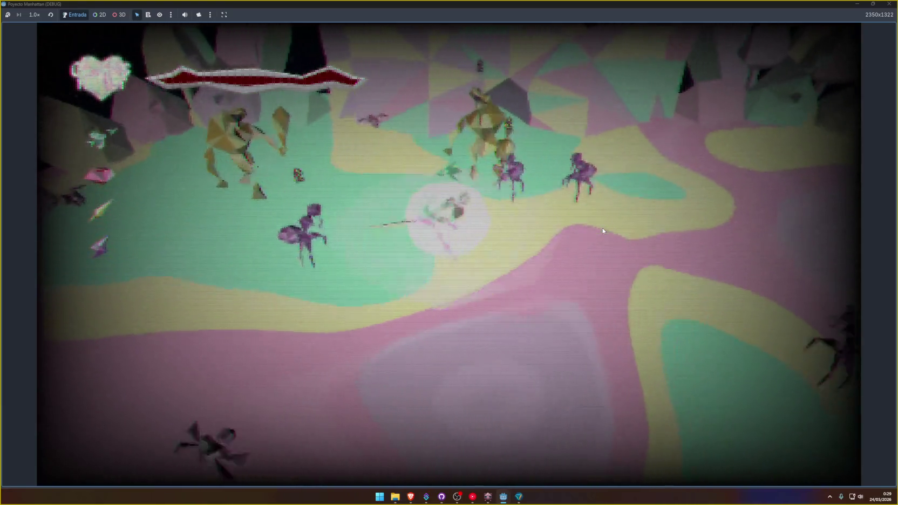
key("s")
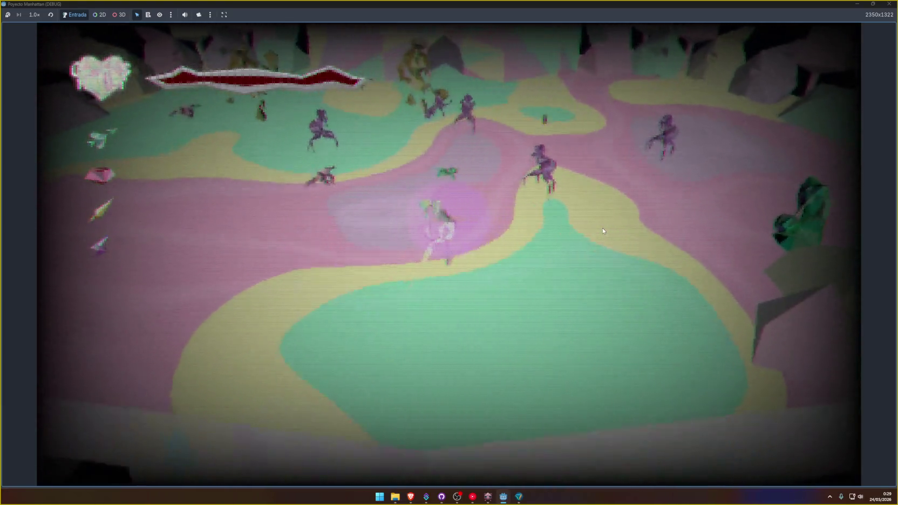
key("s")
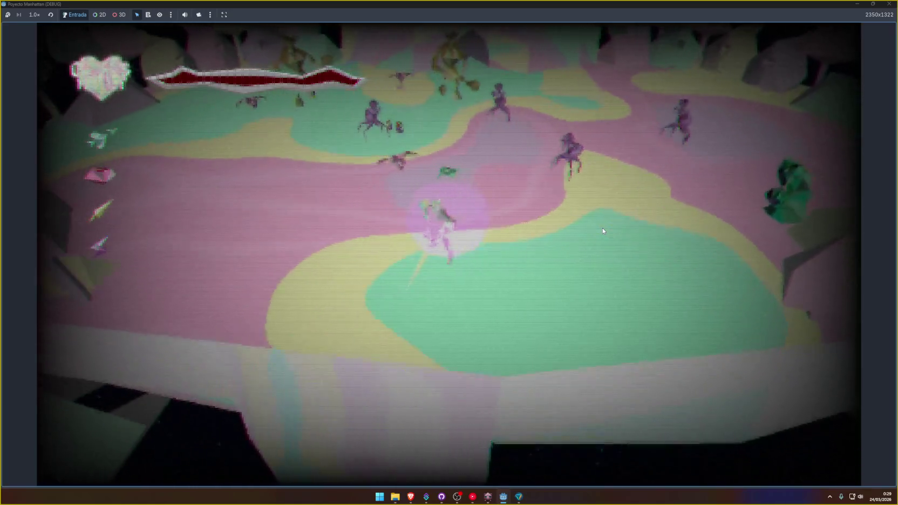
key("a")
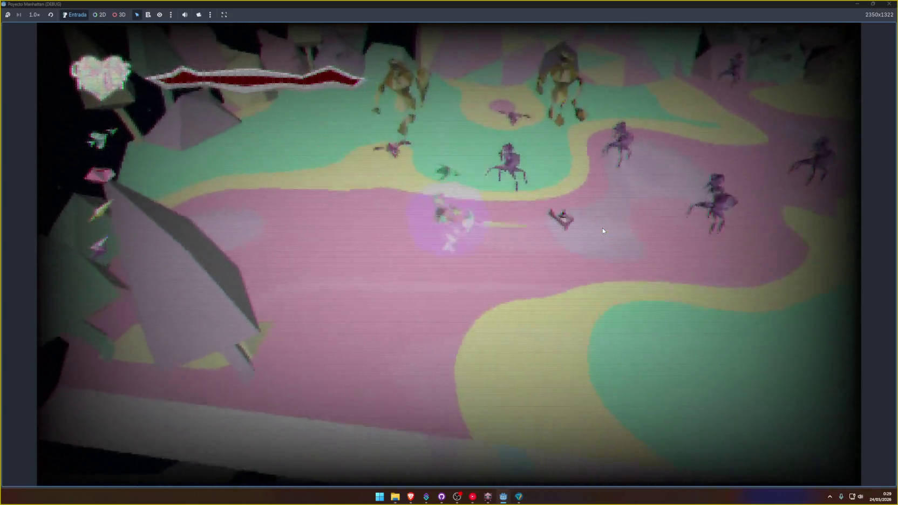
key("w")
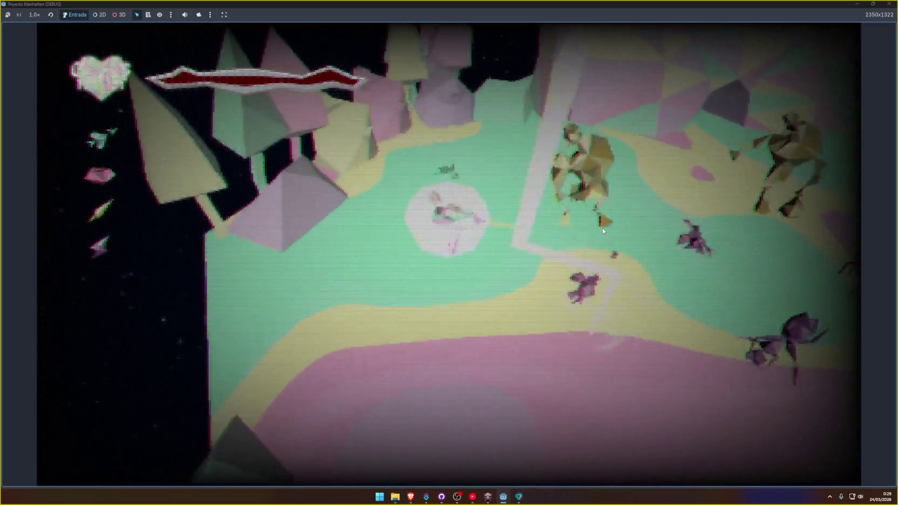
key("w")
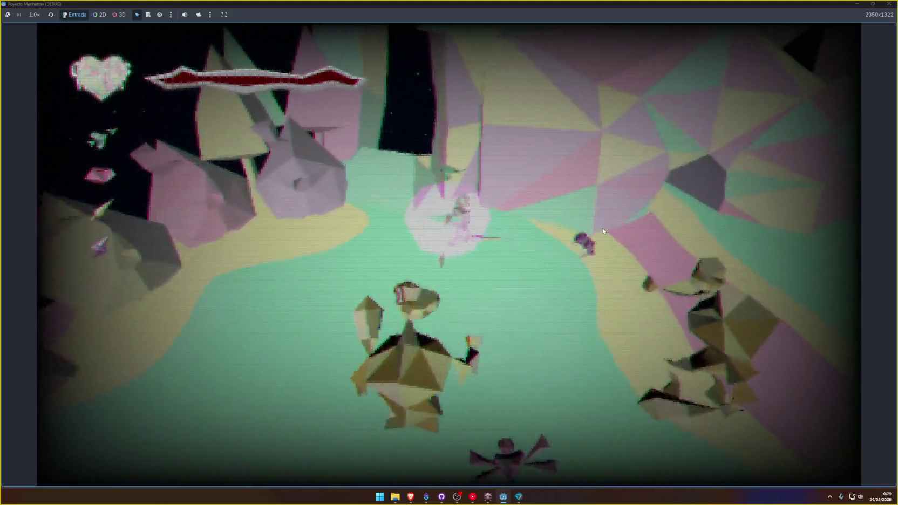
key("w")
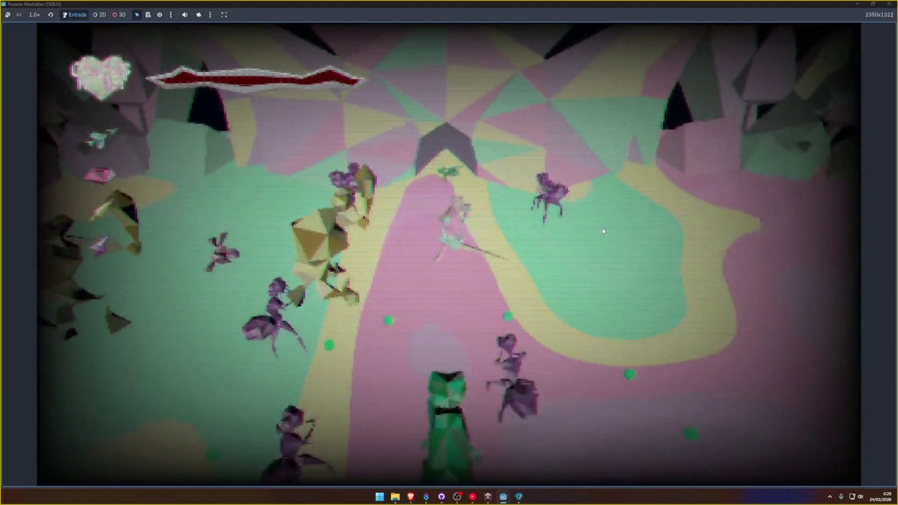
key("w")
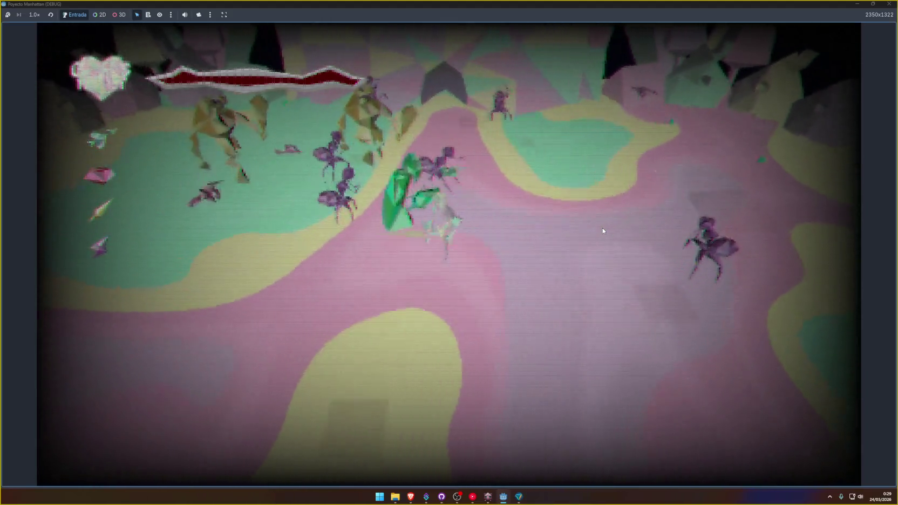
key("s")
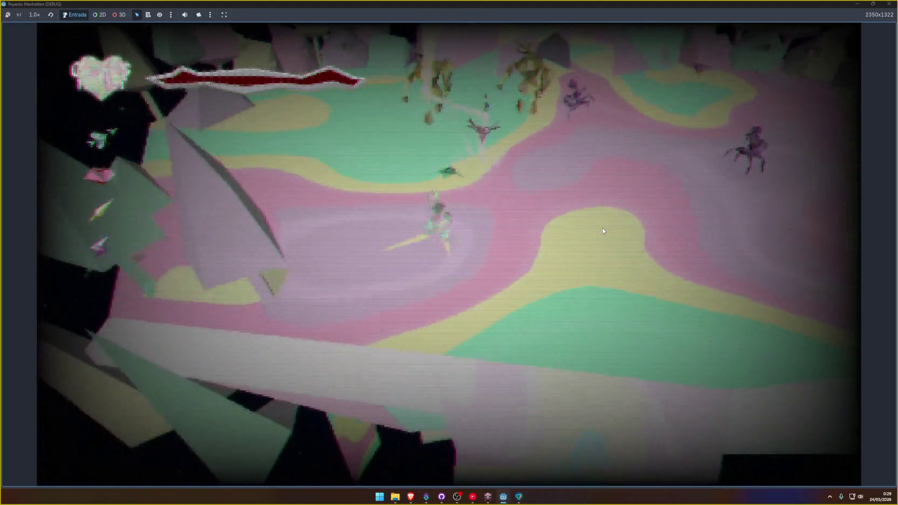
key("w")
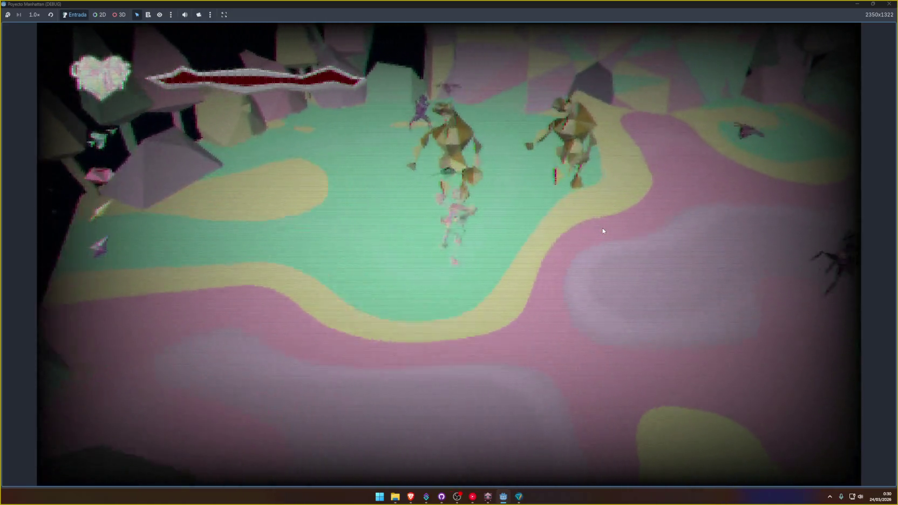
key("w")
key("d")
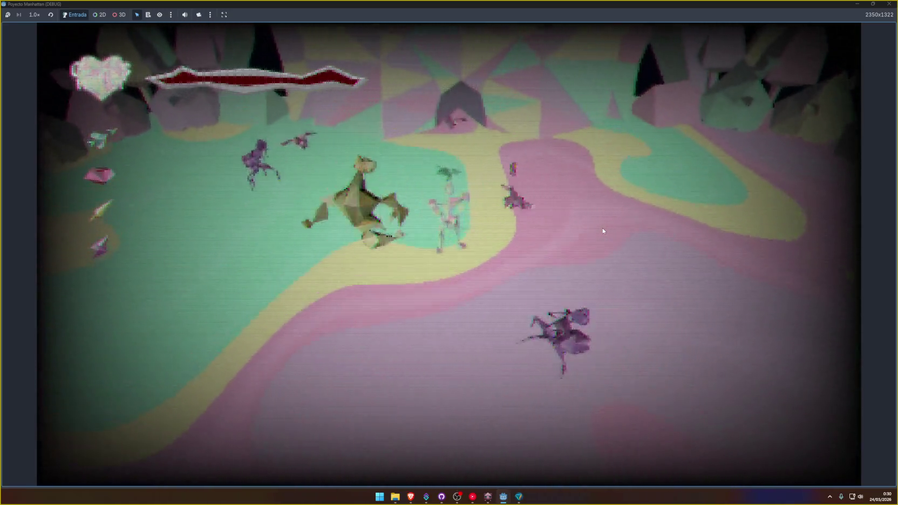
key("w")
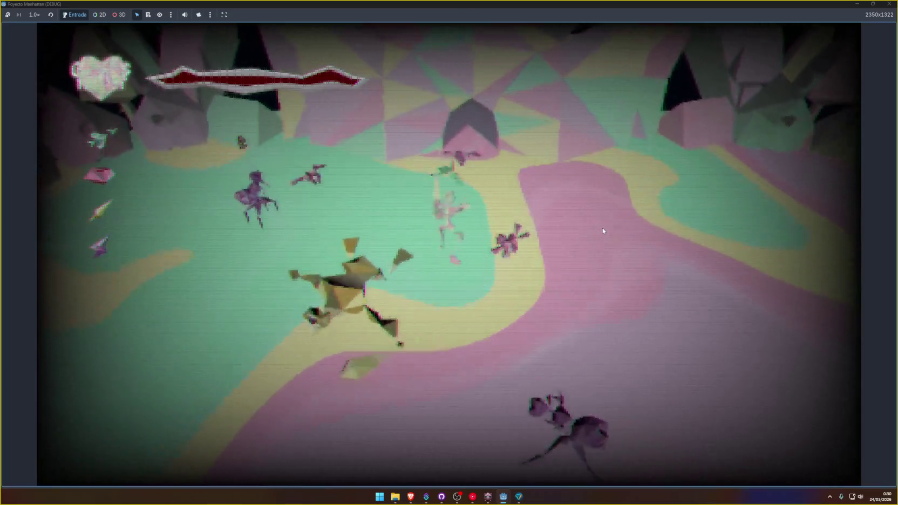
key("a")
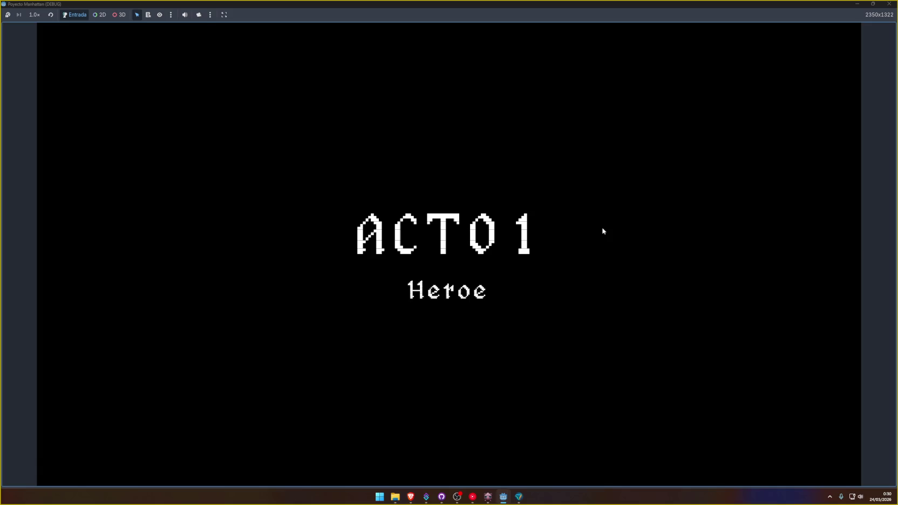
key("F8")
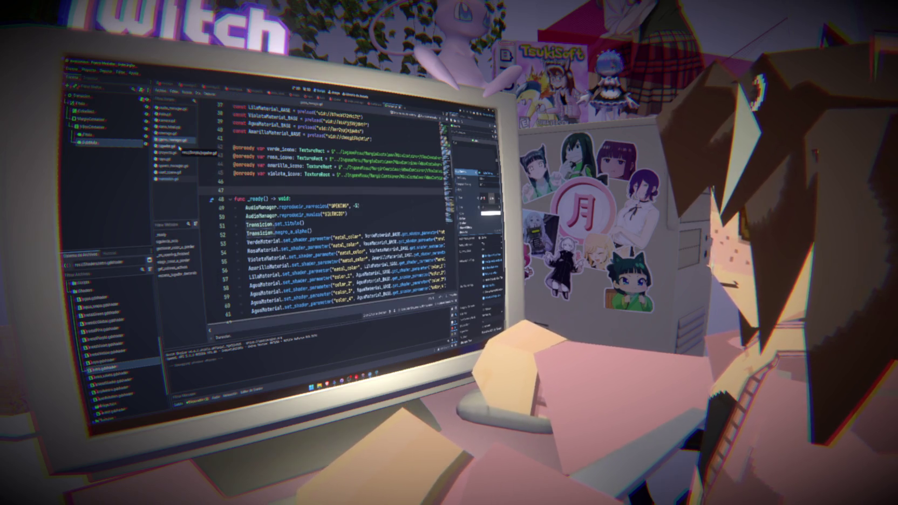
Delete the set_titulo function from transicion.gd.
left_click(178, 178)
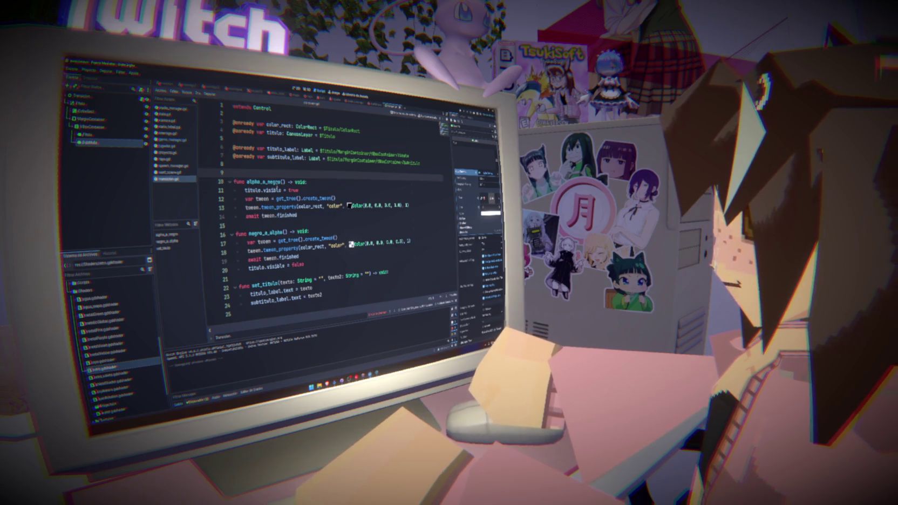
mouse_move(327, 297)
left_mouse_down()
mouse_move(232, 278)
mouse_move(219, 288)
left_mouse_up()
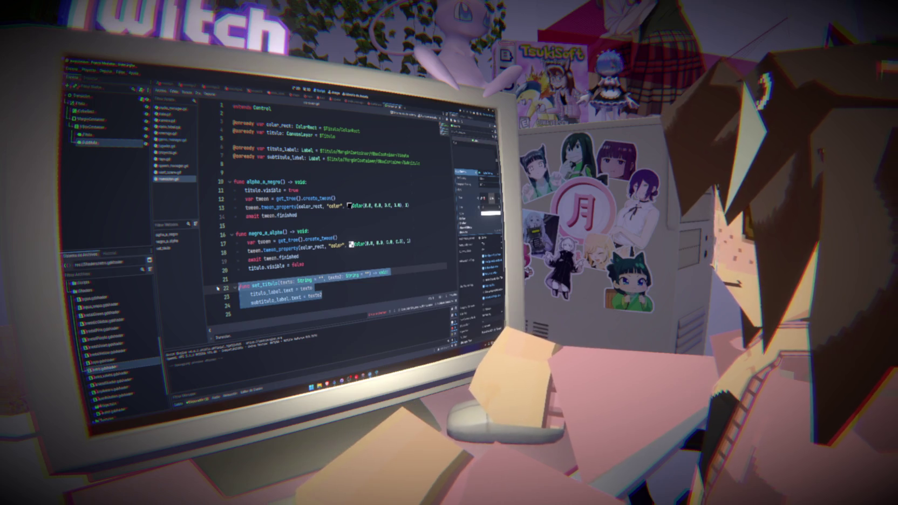
key("BackSpace")
key("BackSpace")
key("BackSpace")
key("ctrl+z")
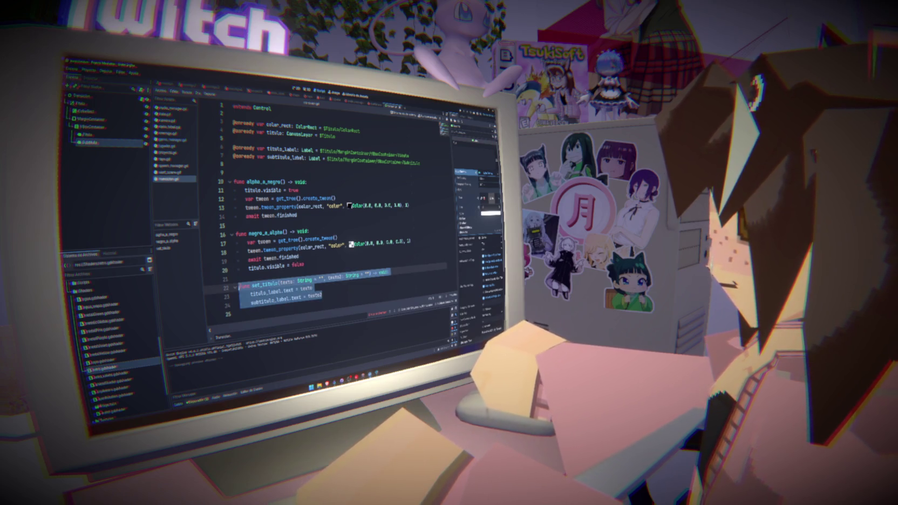
key("BackSpace")
key("BackSpace")
key("BackSpace")
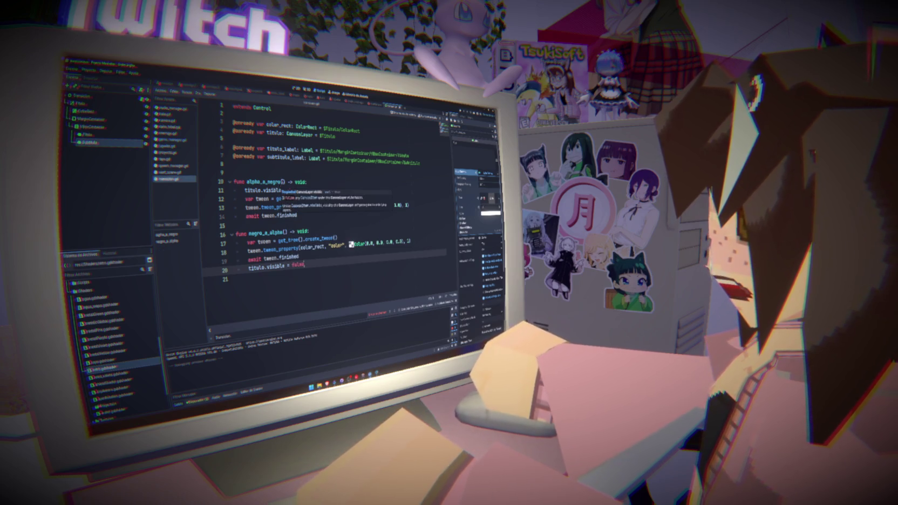
Add titulo_transicion and subtitulo_transicion String parameters, defaulting to "", to alpha_a_negro.
left_click(282, 182)
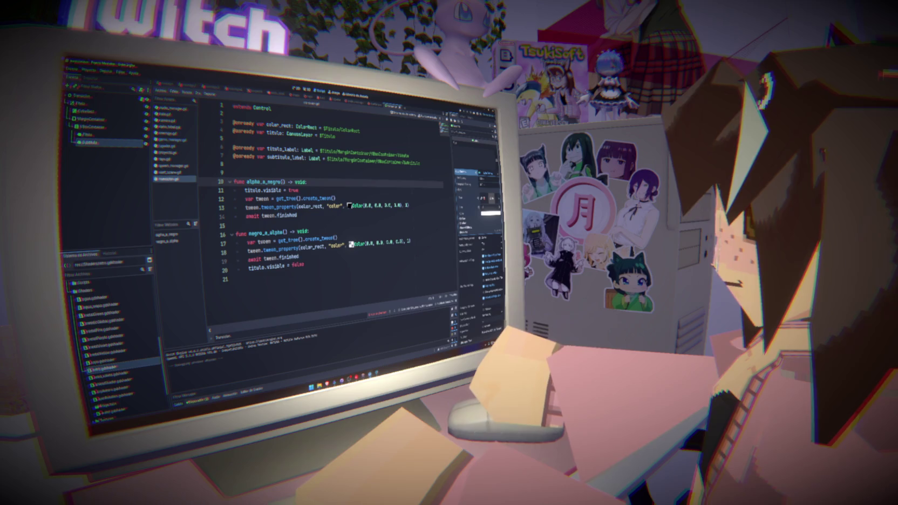
type("tex")
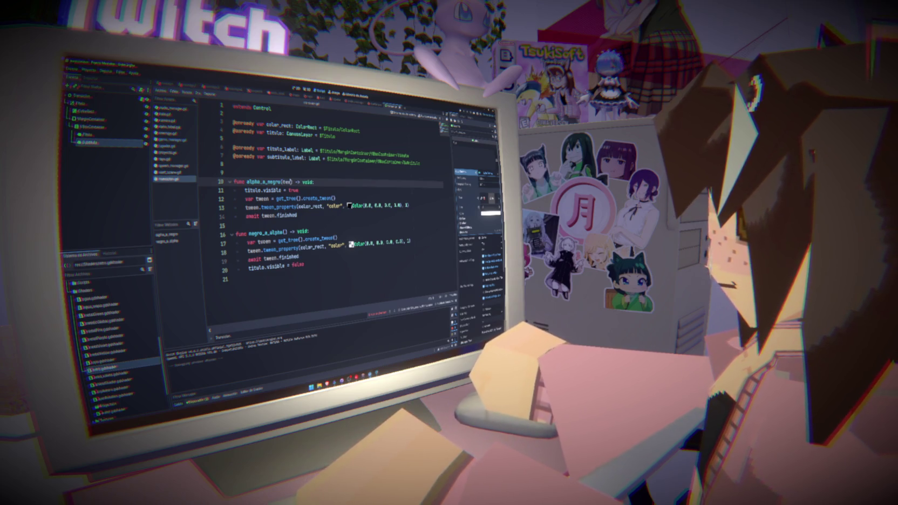
type("titulo_")
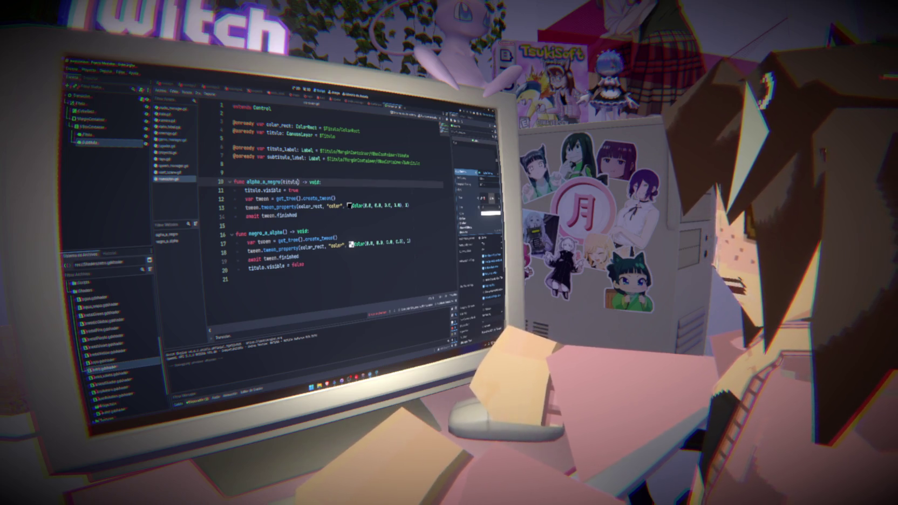
type("transicion: ")
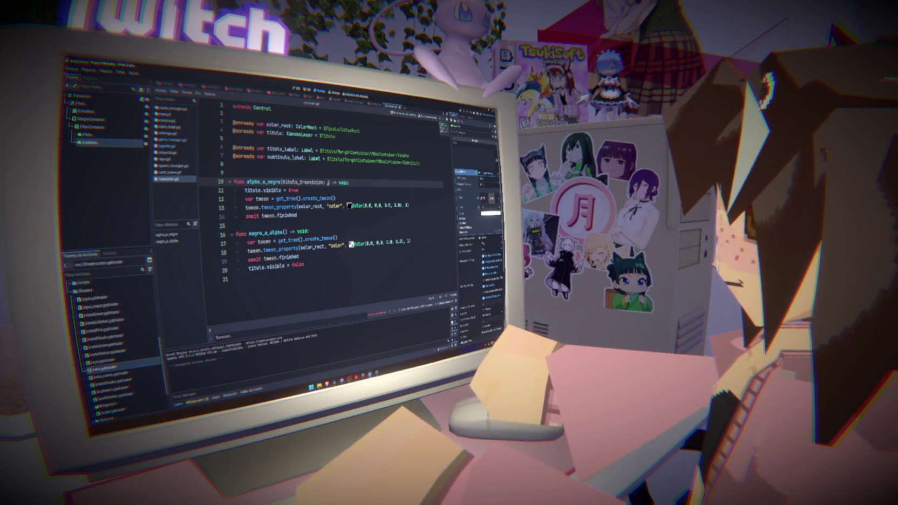
type("String = \"\"")
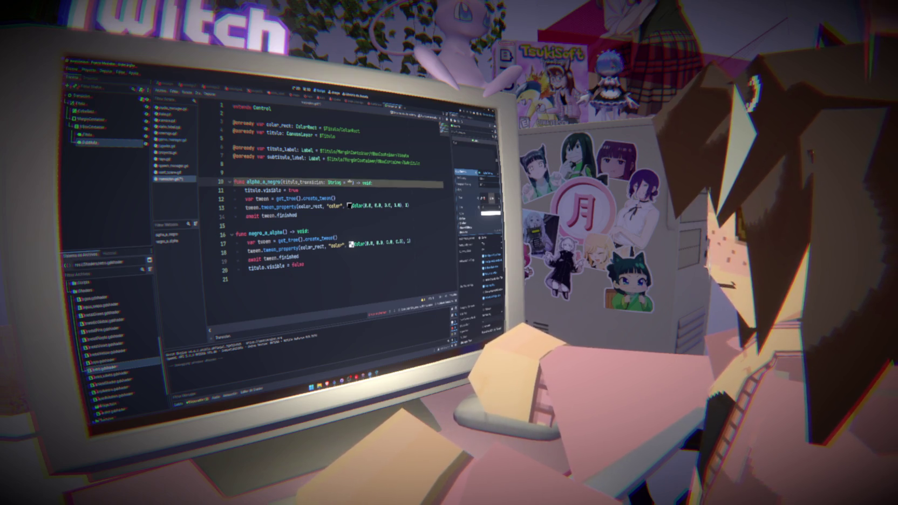
type(", titulo_")
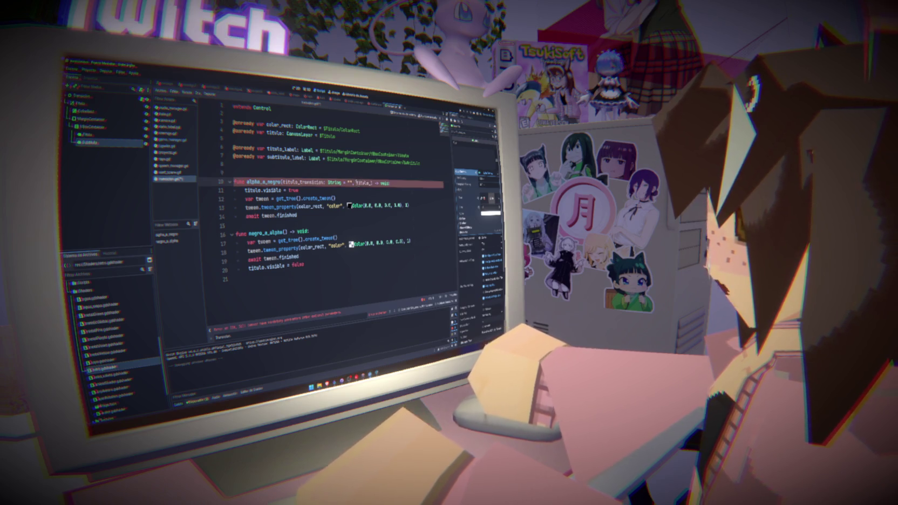
key("ctrl+Left")
type("sub")
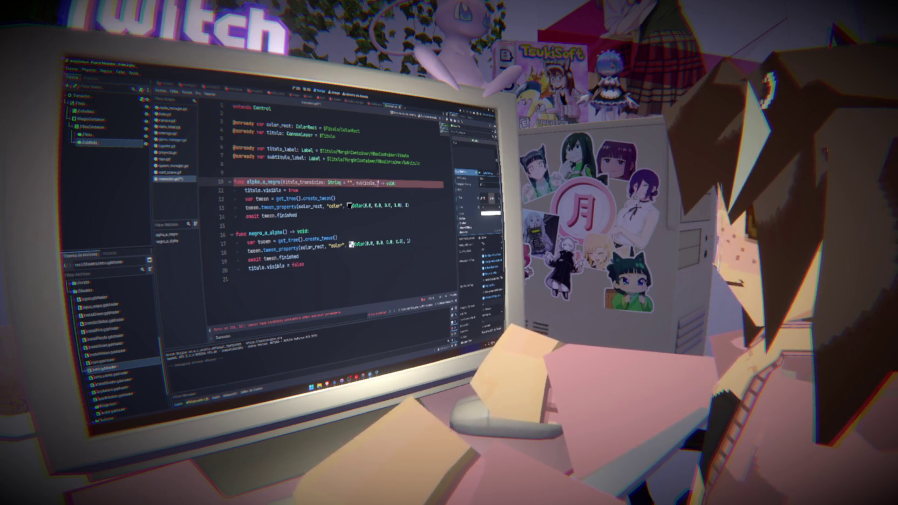
type("titulo_transicion")
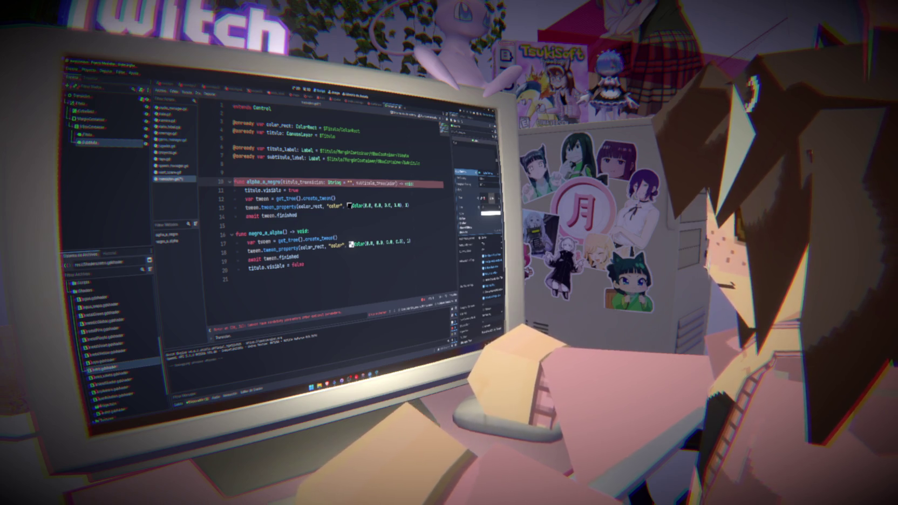
type(": String = \"\"")
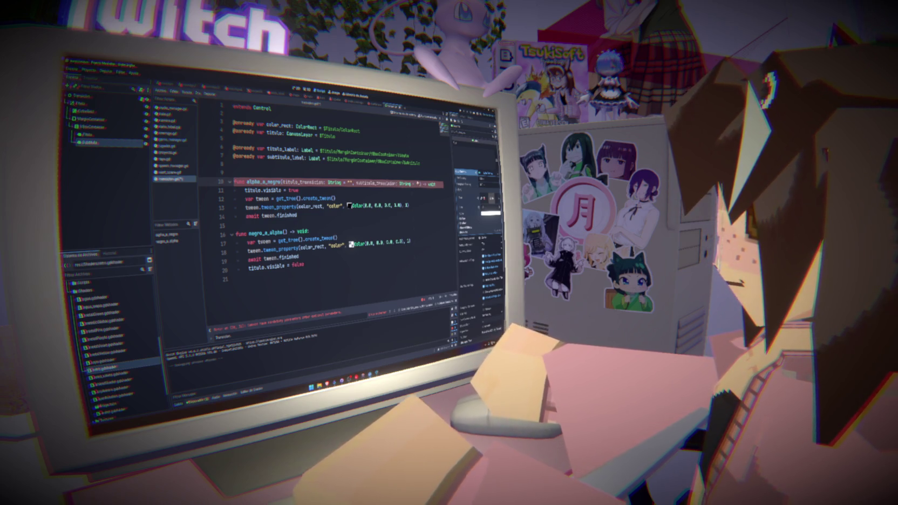
Insert await get_tree().create_timer(2).timeout after await tween.finished.
left_click(299, 190)
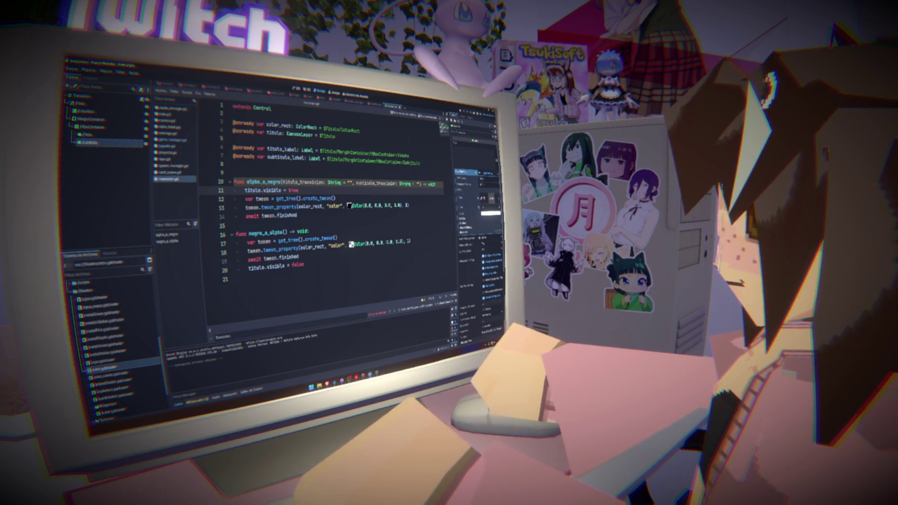
key("Down")
key("Down")
key("Down")
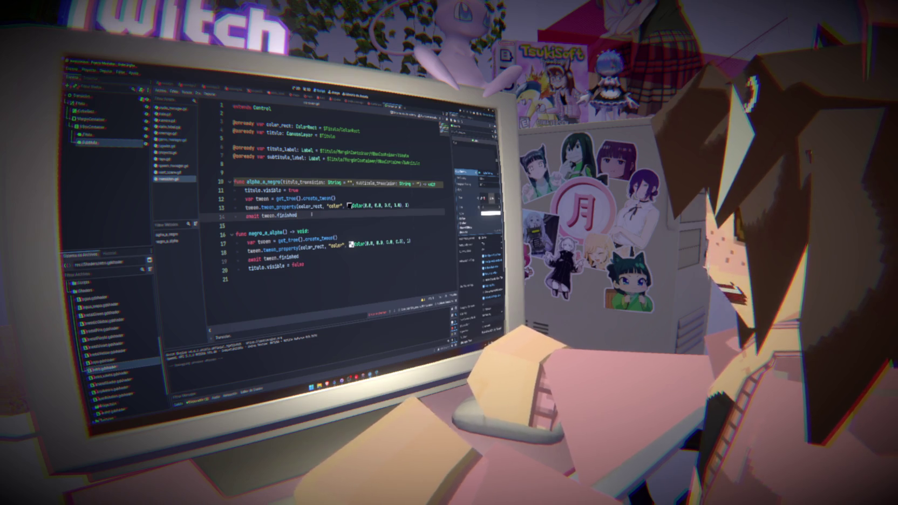
key("Return")
type("await ")
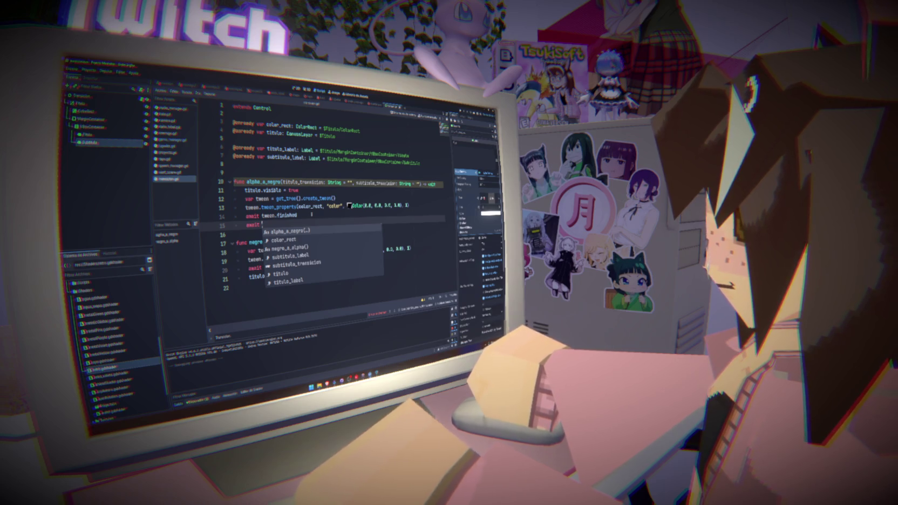
type("get_tr")
key("Return")
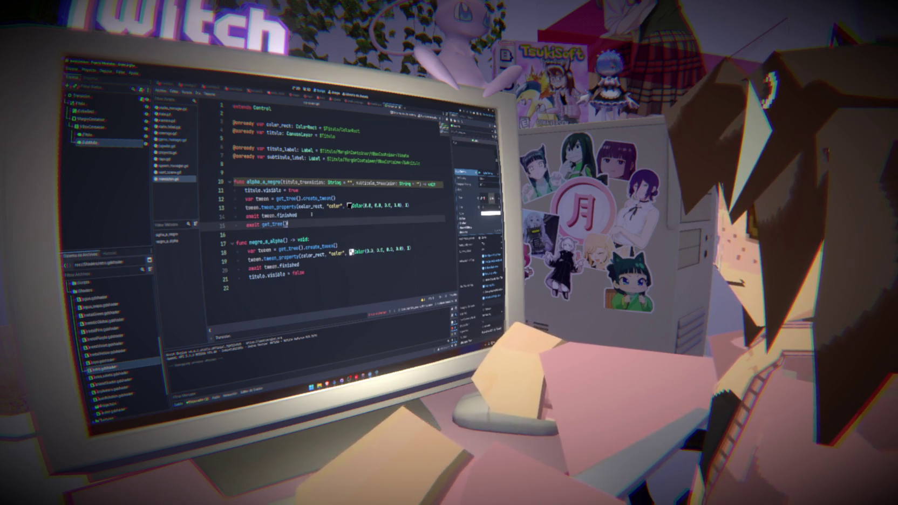
type(".")
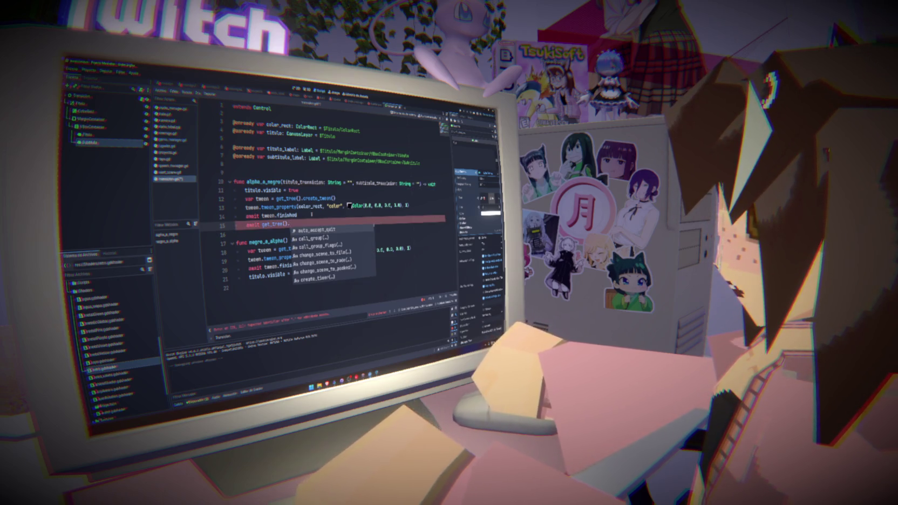
type("cre")
key("Return")
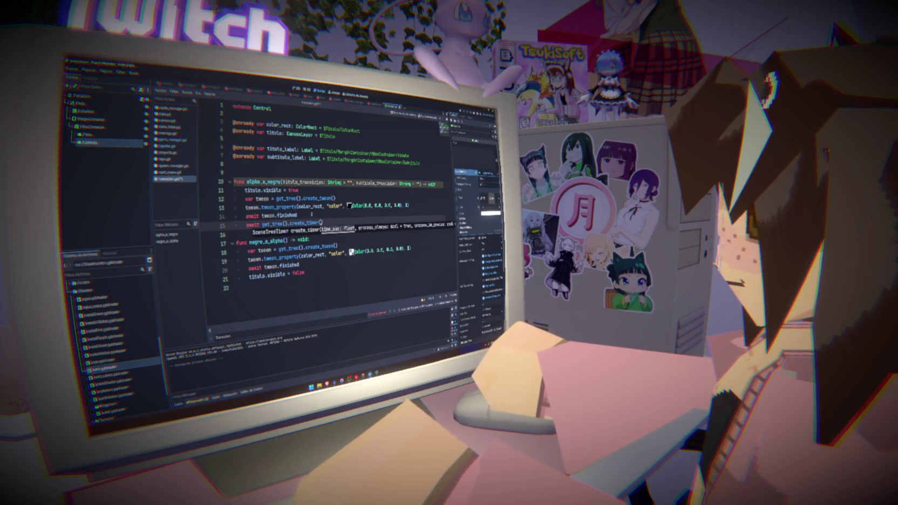
type("2).t")
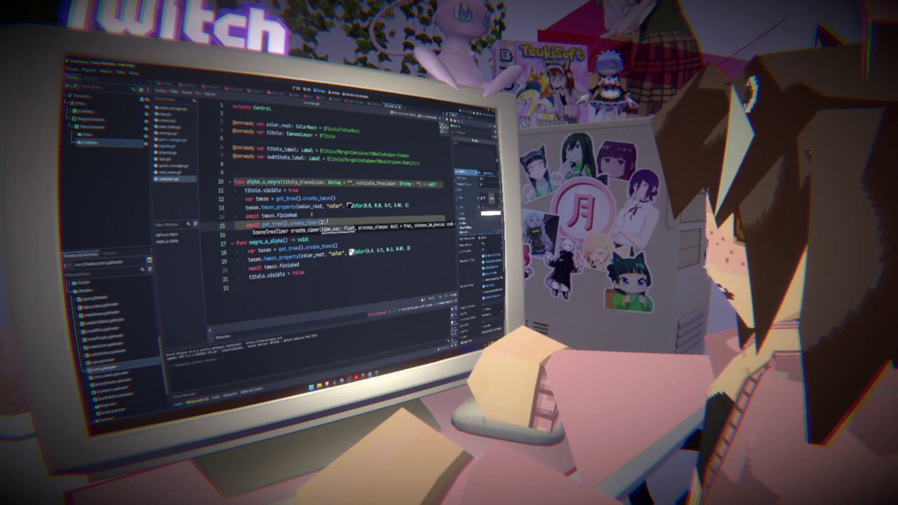
key("Return")
key("Return")
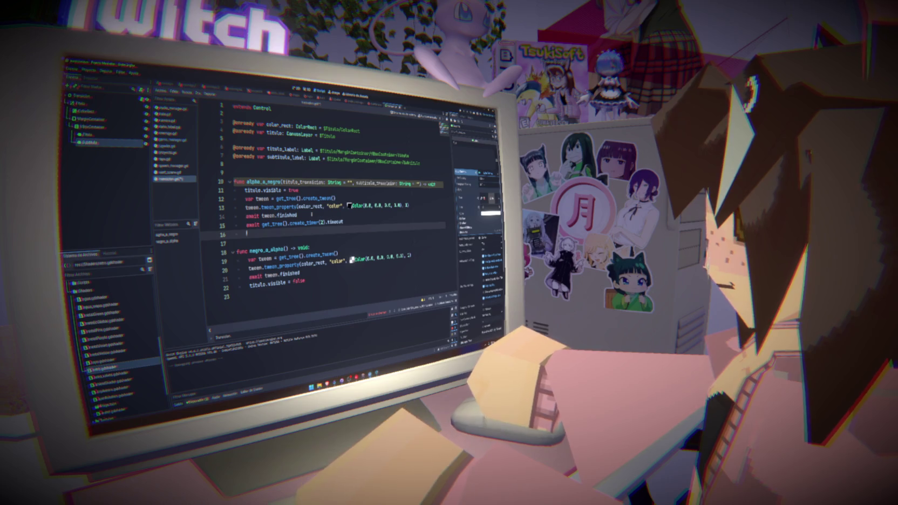
On line 16, assign titulo_transicion to titulo_label.text.
type("tit")
key("BackSpace")
key("BackSpace")
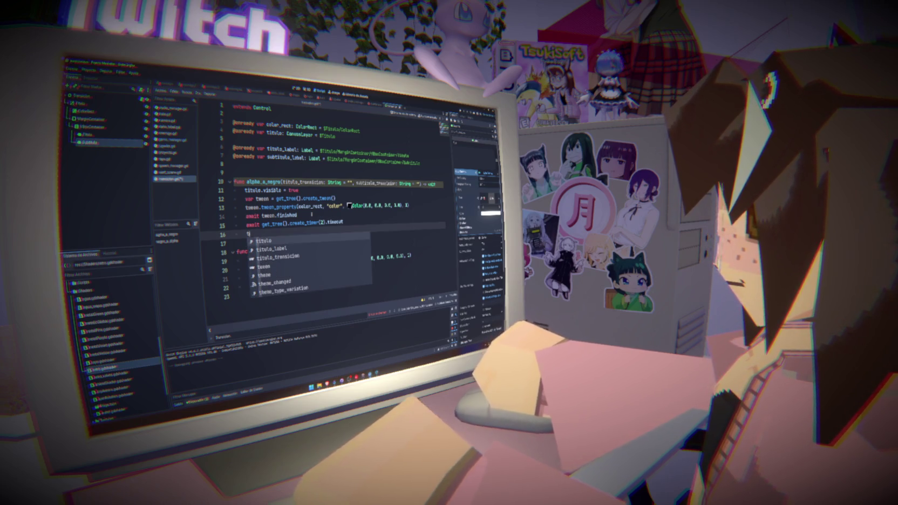
key("Down")
key("Return")
type(".text")
key("Return")
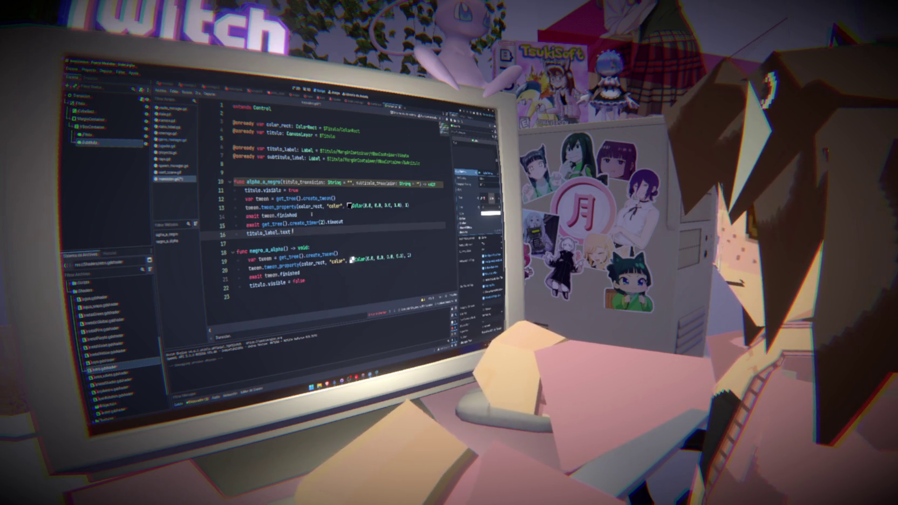
type("= titul")
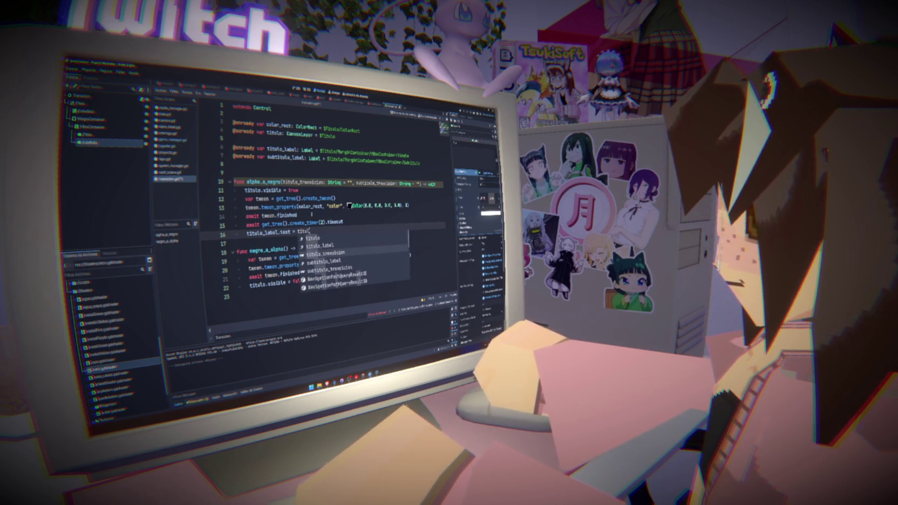
key("Return")
key("Return")
Assign subtitulo_transicion to subtitulo_label.text and save the script.
type("titulo")
key("BackSpace")
key("BackSpace")
key("BackSpace")
type("sub")
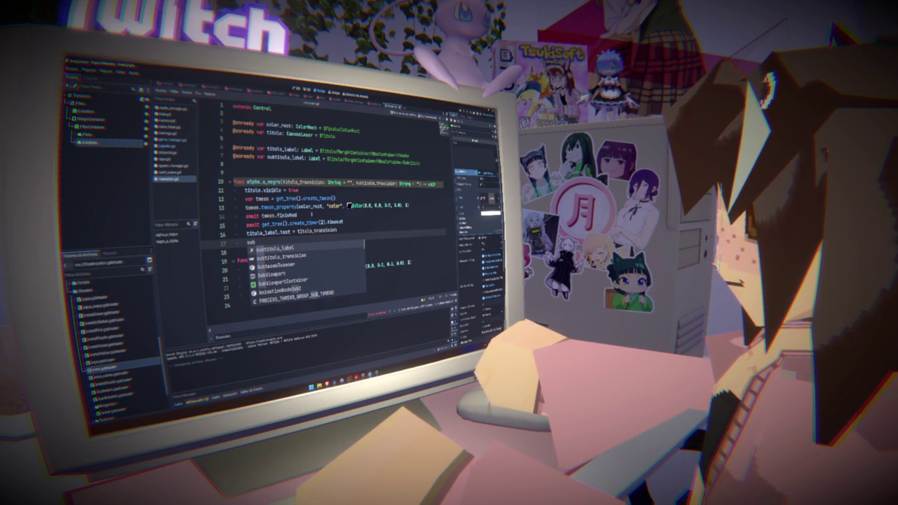
key("Return")
type(".text = sub")
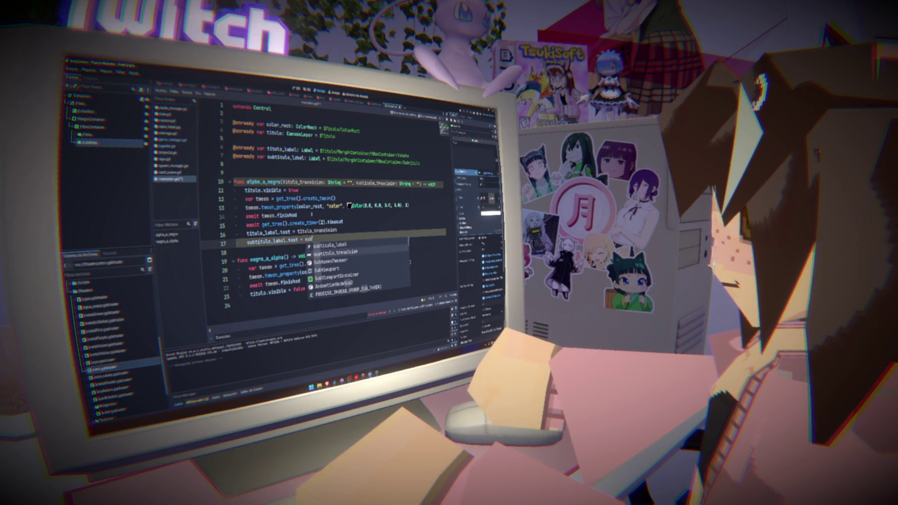
key("Return")
key("ctrl+s")
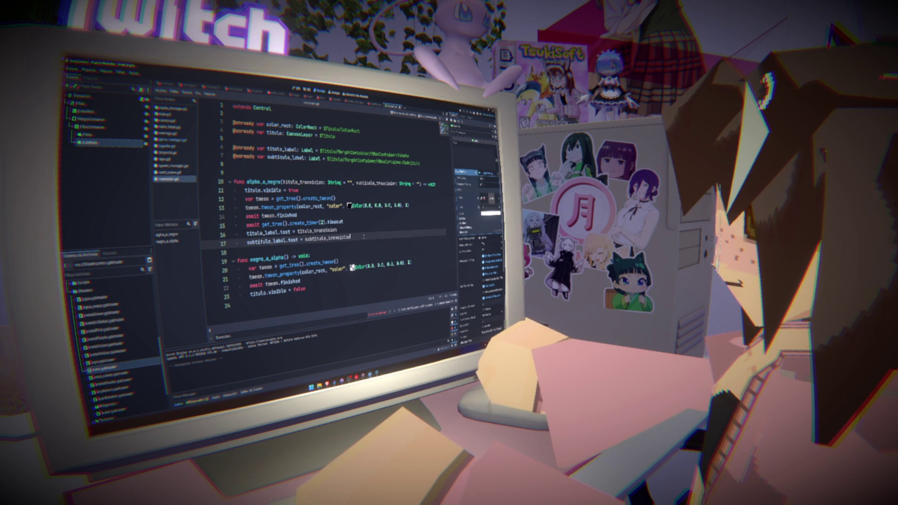
key("Return")
type("if ")
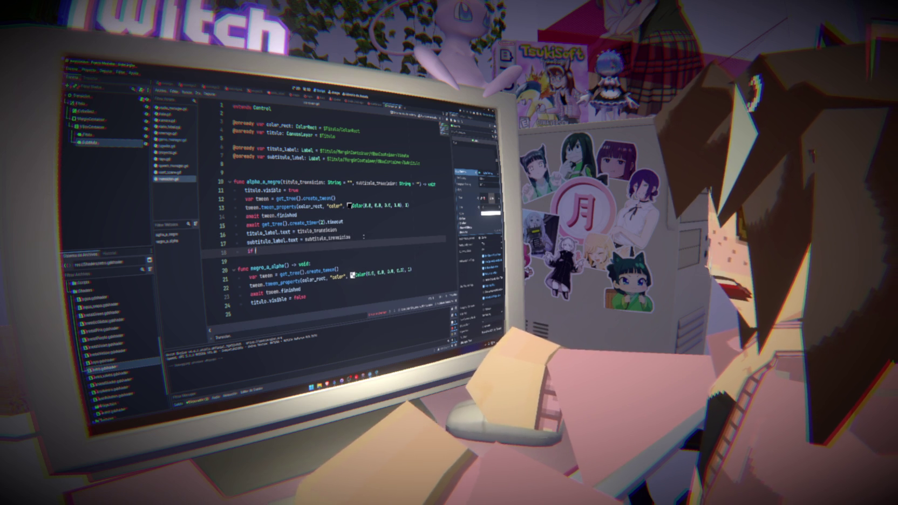
type("ti")
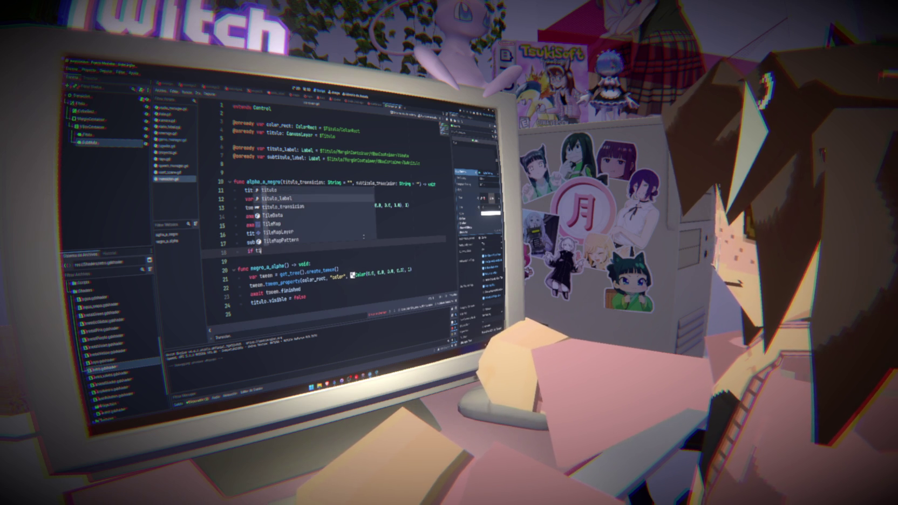
Write the condition 'if titulo_transicion and subtitulo_transicion:' on line 18.
key("Down")
key("Return")
type("and sub")
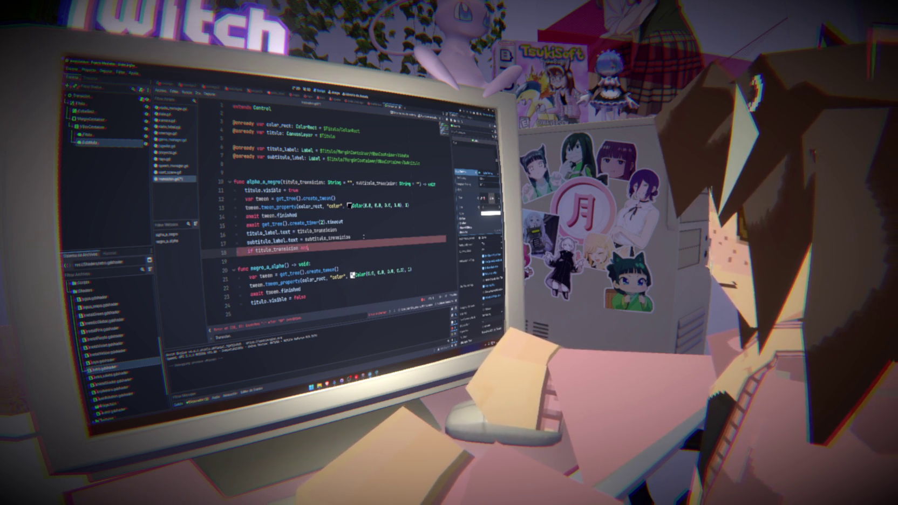
key("Return")
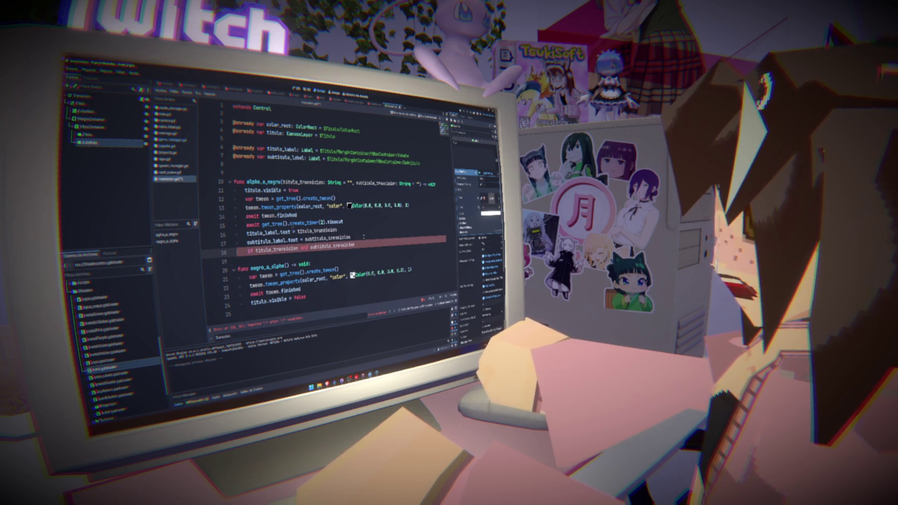
type(":")
key("Return")
Add 'await get_tree().create_timer(1).timeout' inside the if block, then select the label text lines.
type("await")
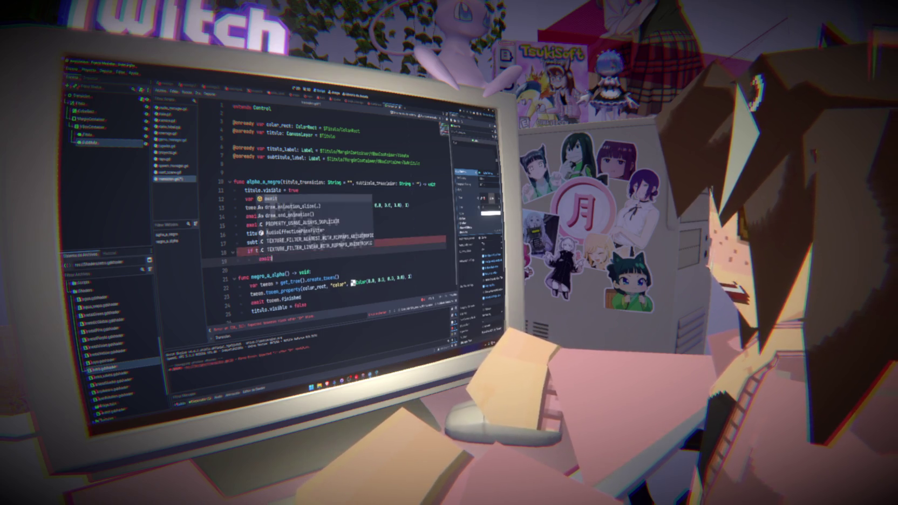
type(" get_tree().cre")
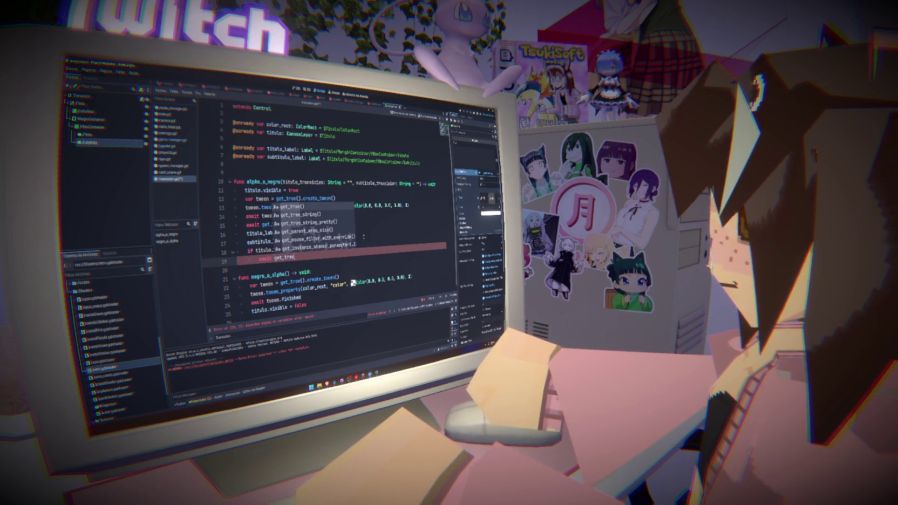
key("Return")
type(".cre")
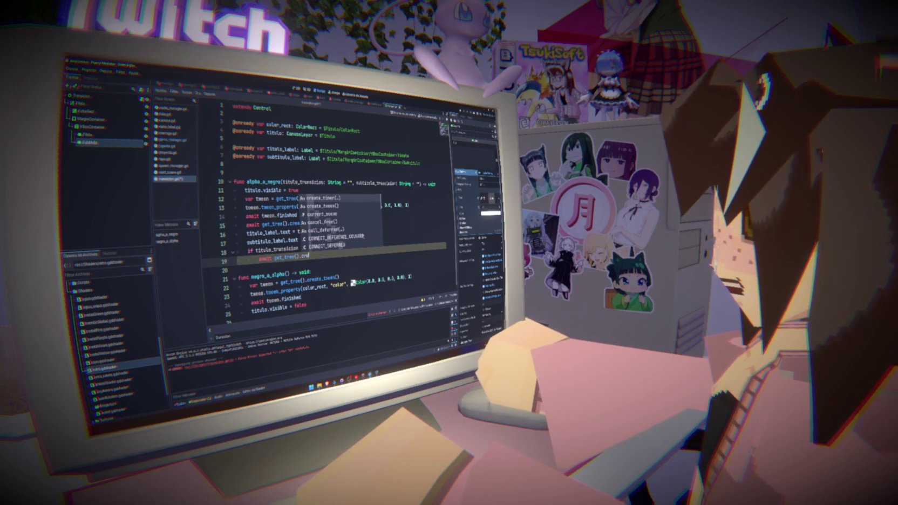
key("Return")
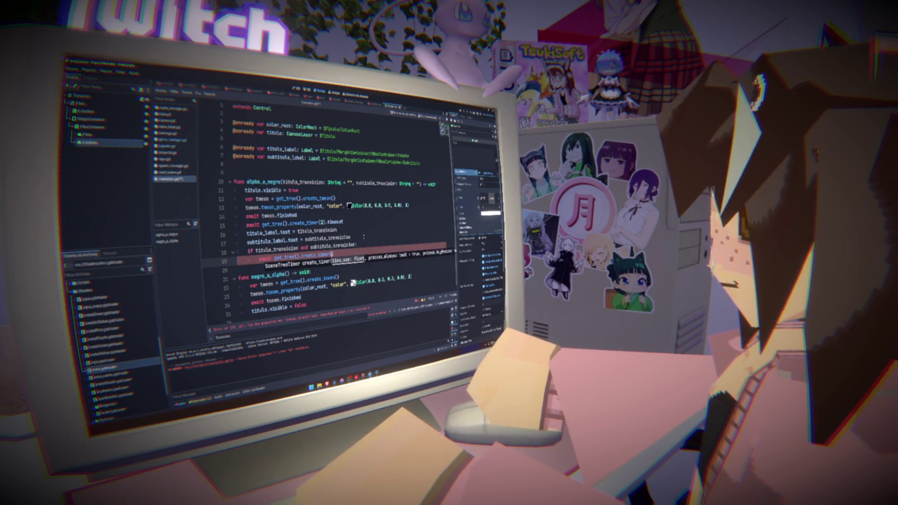
type("1")
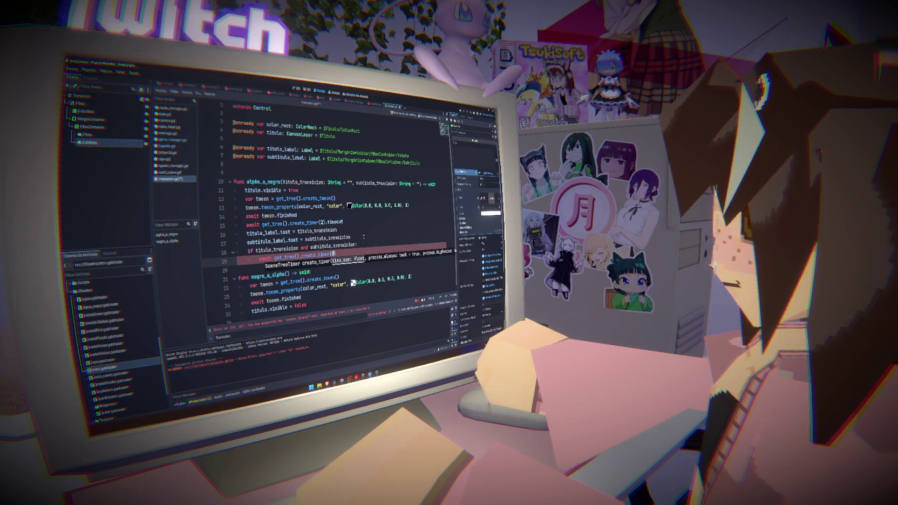
type(").ti")
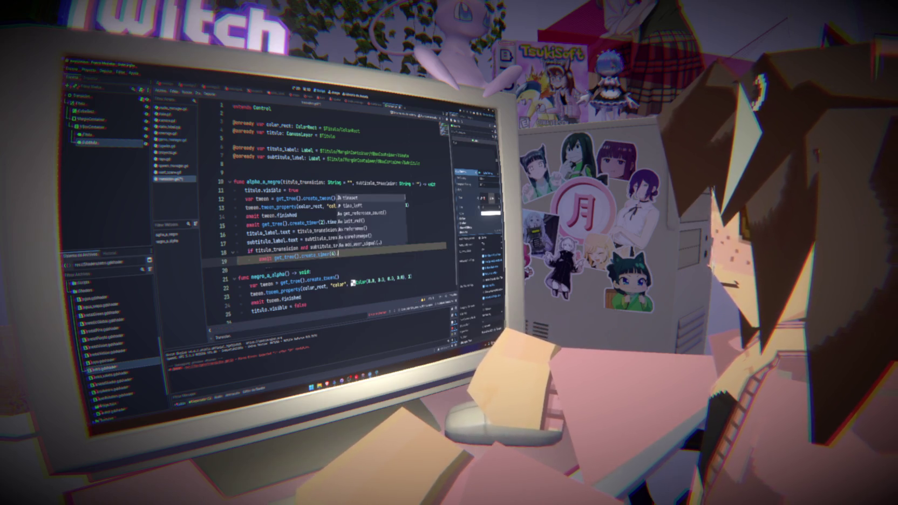
type("meout")
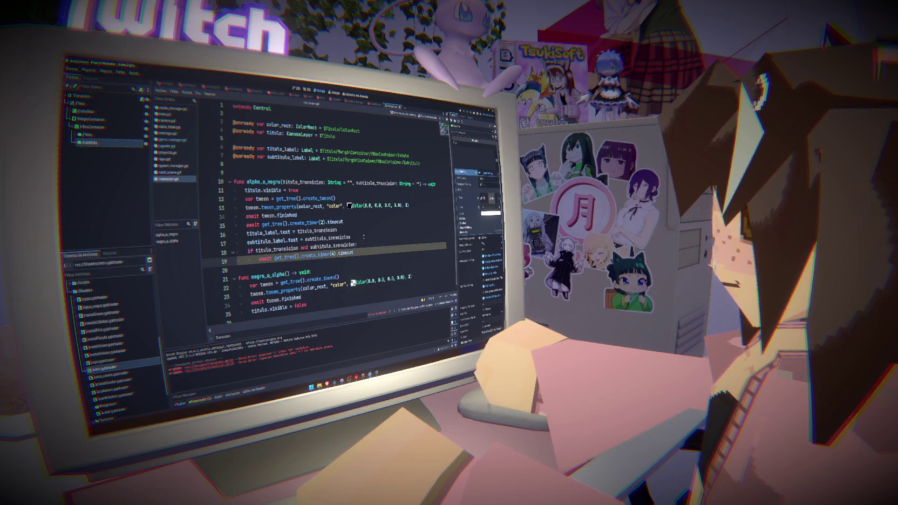
left_click_drag(356, 246, 186, 251)
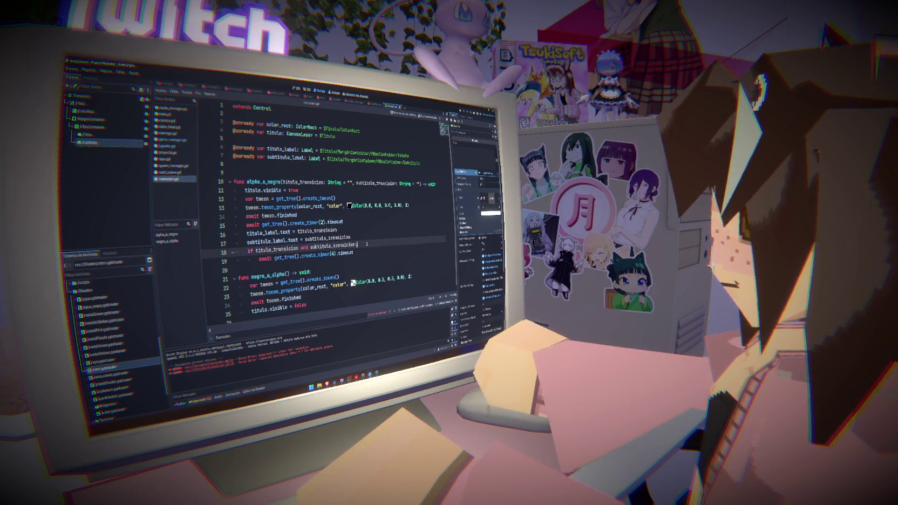
left_click_drag(356, 245, 288, 248)
left_click(368, 237)
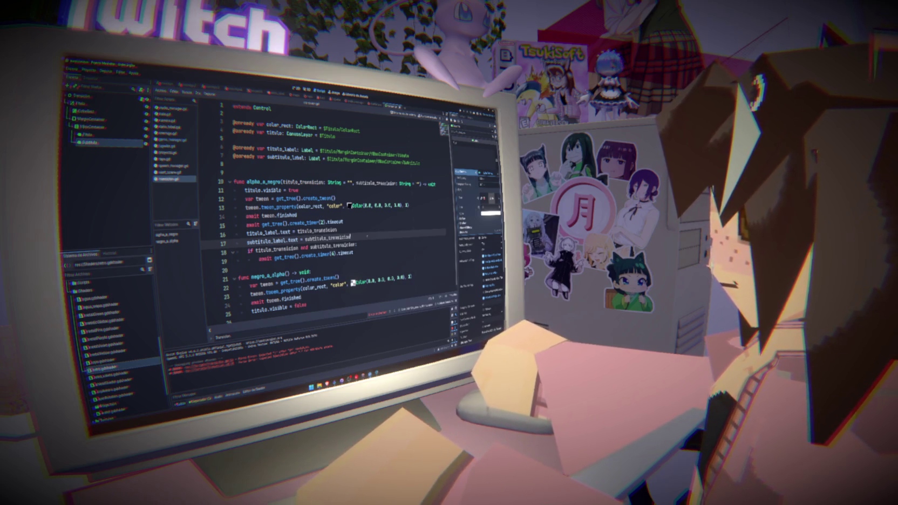
Move the title and subtitle text assignments to the start of alpha_a_negro.
key("shift+Up")
key("shift+Home")
key("ctrl+c")
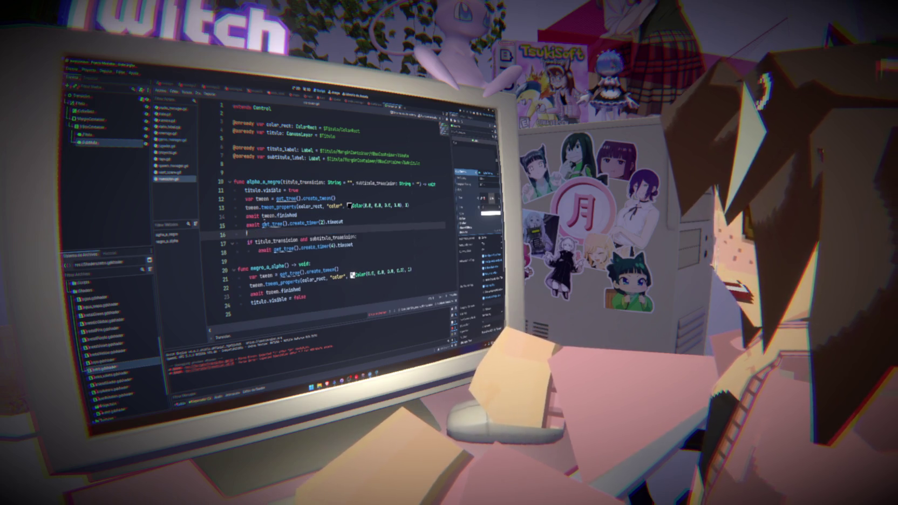
key("BackSpace")
left_click(298, 190)
key("ctrl+v")
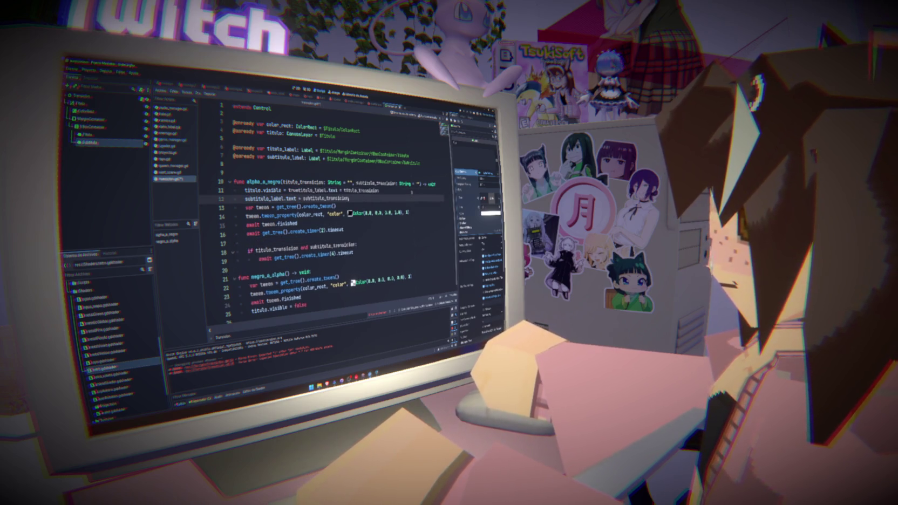
key("ctrl+z")
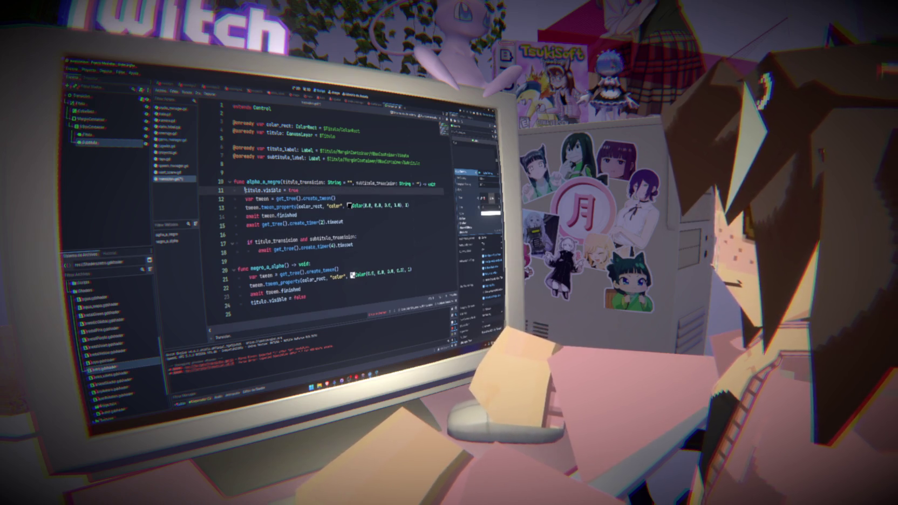
key("ctrl+v")
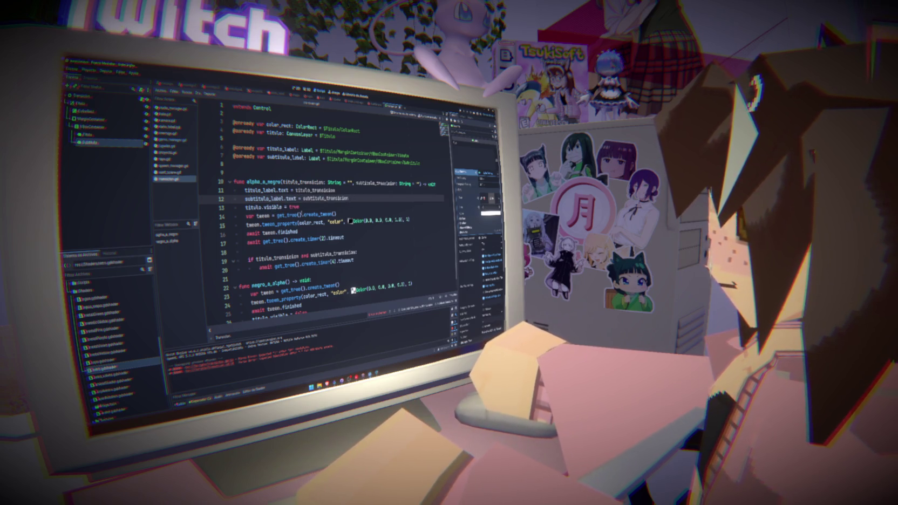
Delete the 'titulo.visible = true' line and its leftover blank line.
key("Down")
key("shift+Home")
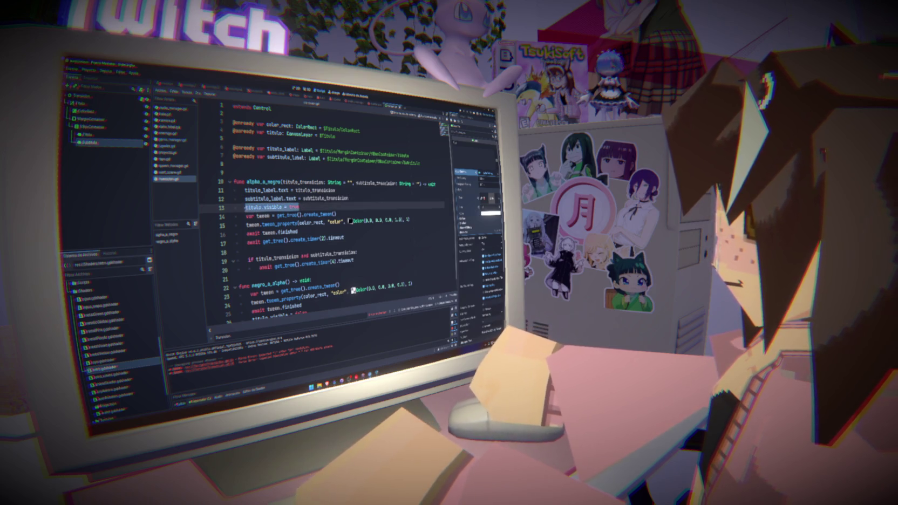
key("ctrl+x")
key("BackSpace")
key("BackSpace")
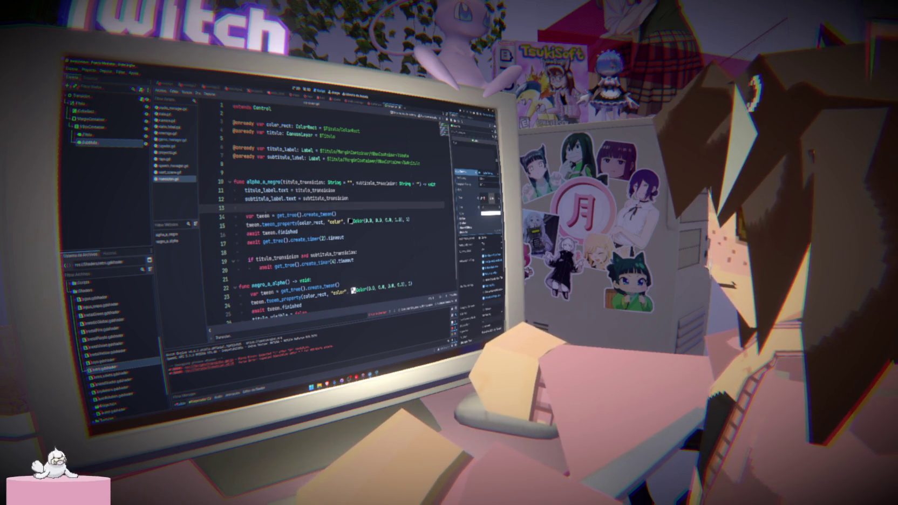
After the two-second wait, add 'if titulo_transicion and subtitulo_transicion:' setting titulo.visible = true.
left_click(363, 230)
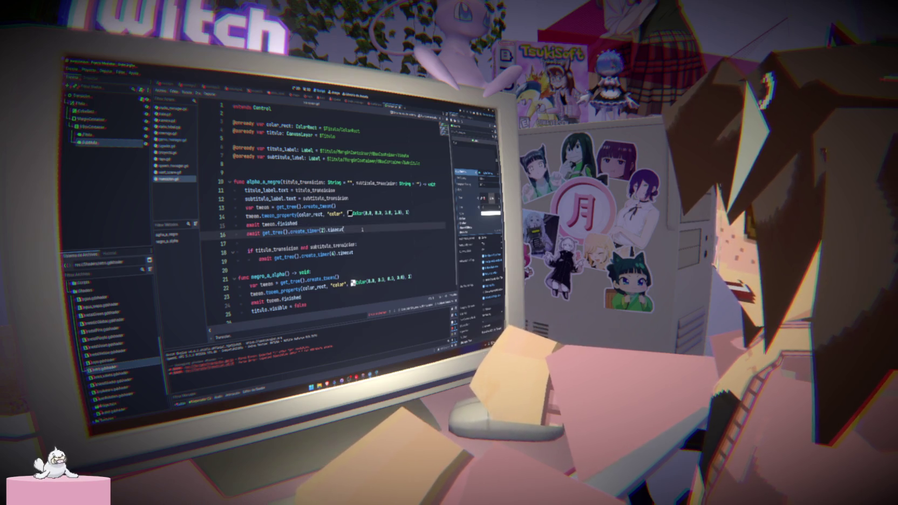
key("Return")
key("Return")
type("if ")
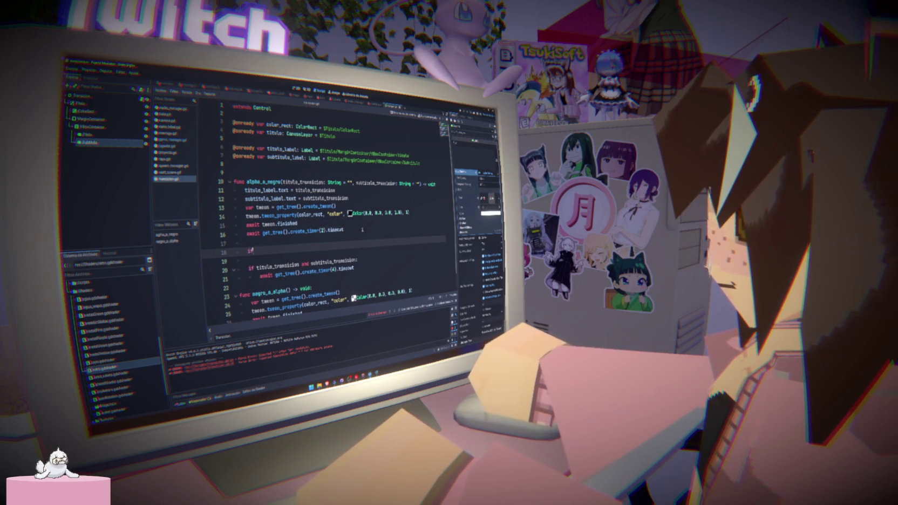
type("t")
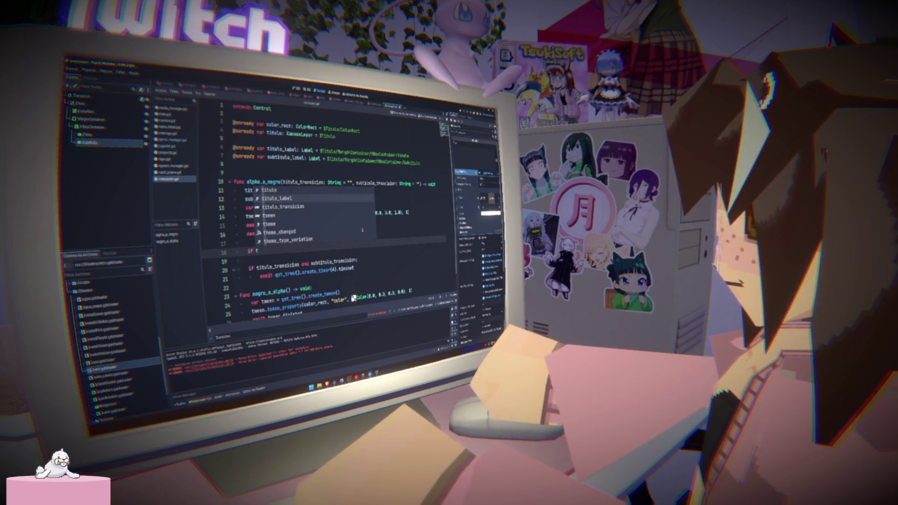
key("Return")
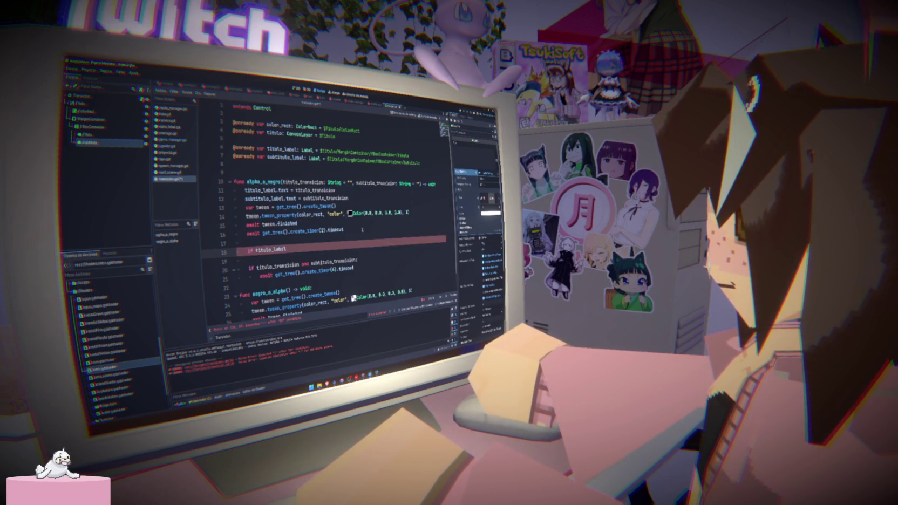
key("BackSpace")
key("BackSpace")
key("BackSpace")
type("t")
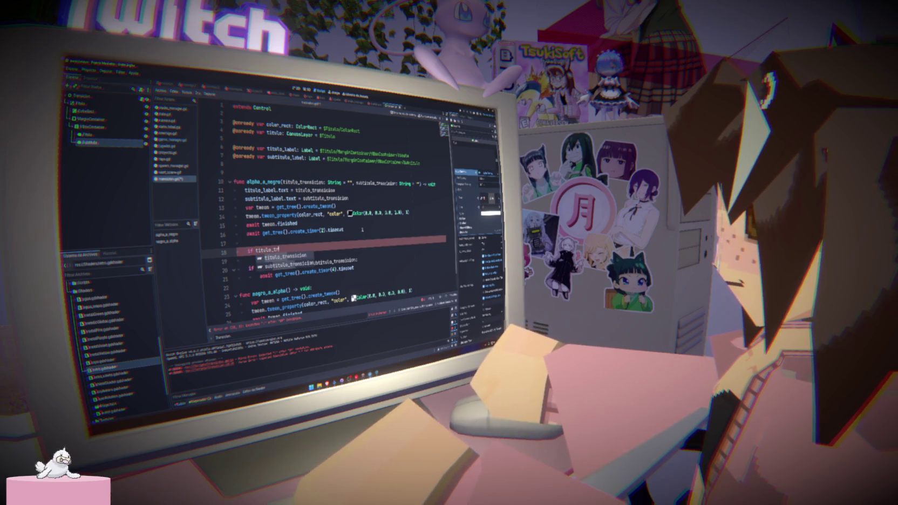
type("r")
key("Return")
type("and s")
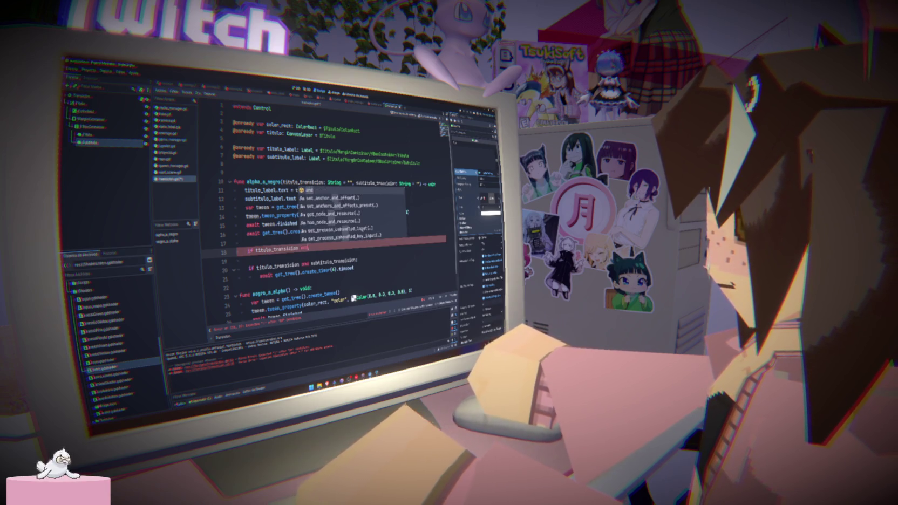
key("Down")
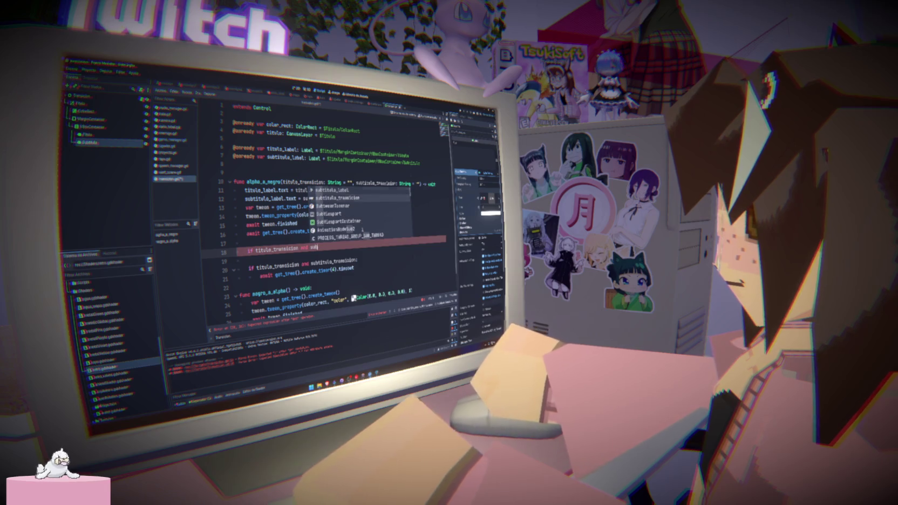
key("Return")
type(":")
key("Return")
type("titulo.visible = true")
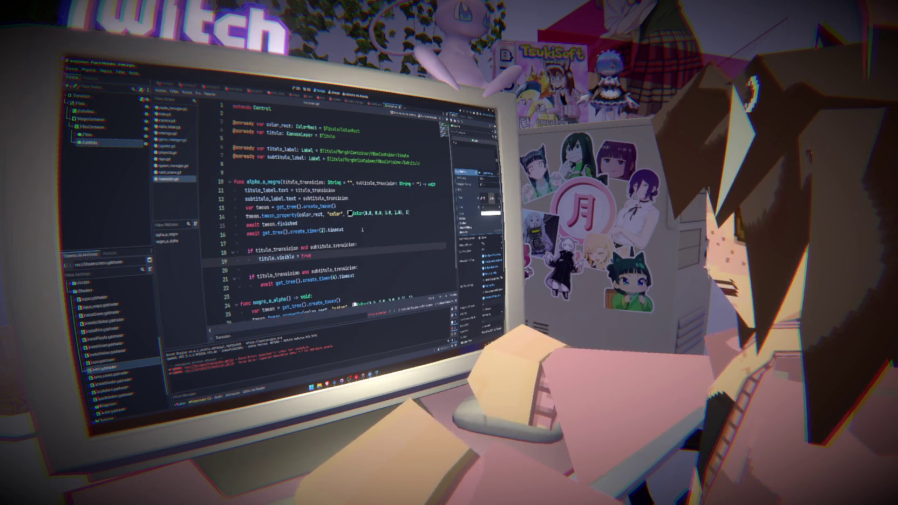
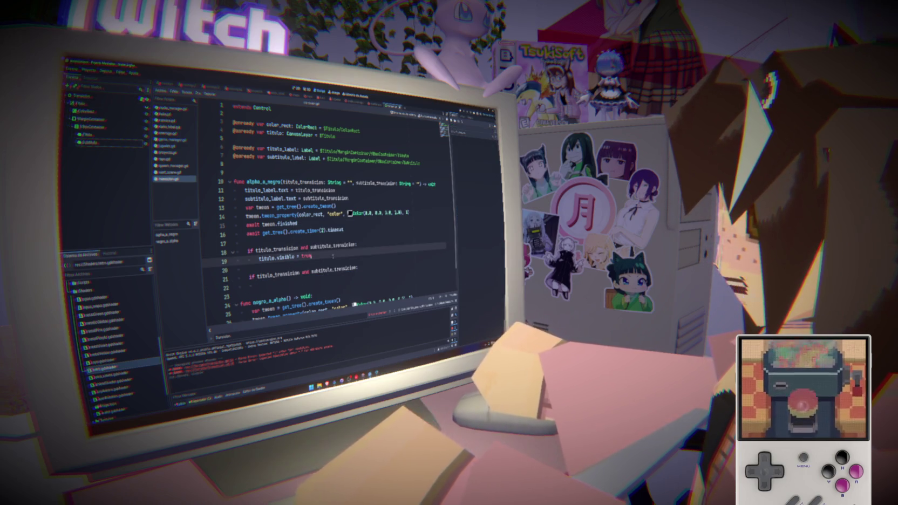
Move the 4-second wait into the title check, delete the duplicate check, and add titulo.visible = false first.
key("alt+Up")
left_click_drag(341, 290, 234, 276)
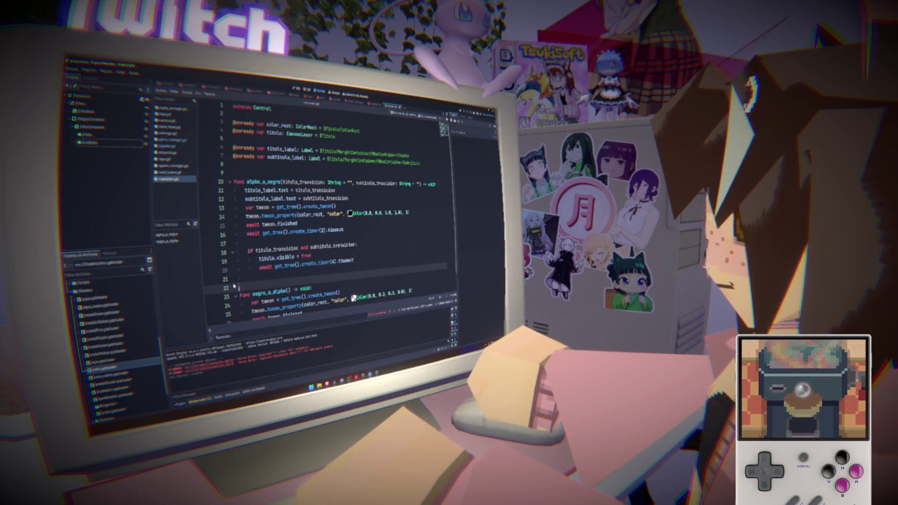
key("BackSpace")
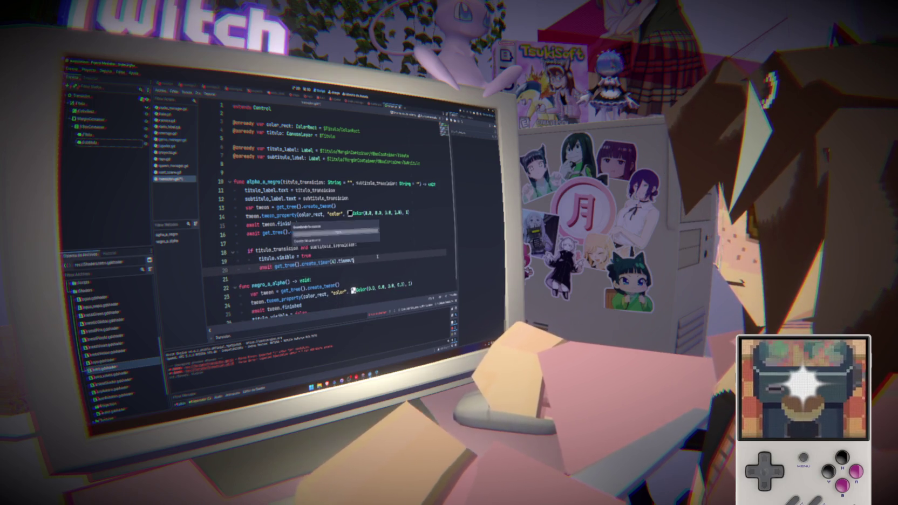
left_click_drag(348, 198, 244, 190)
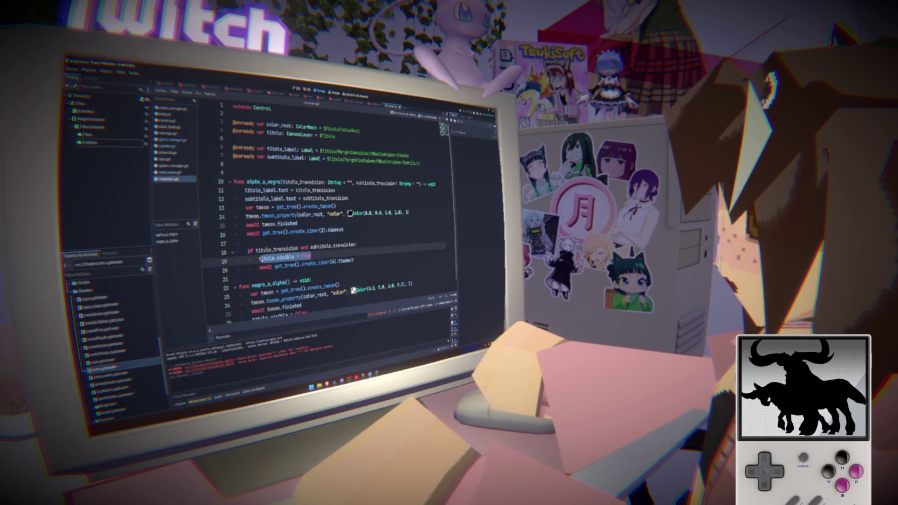
left_click(436, 184)
key("Return")
type("titulo.visible = true")
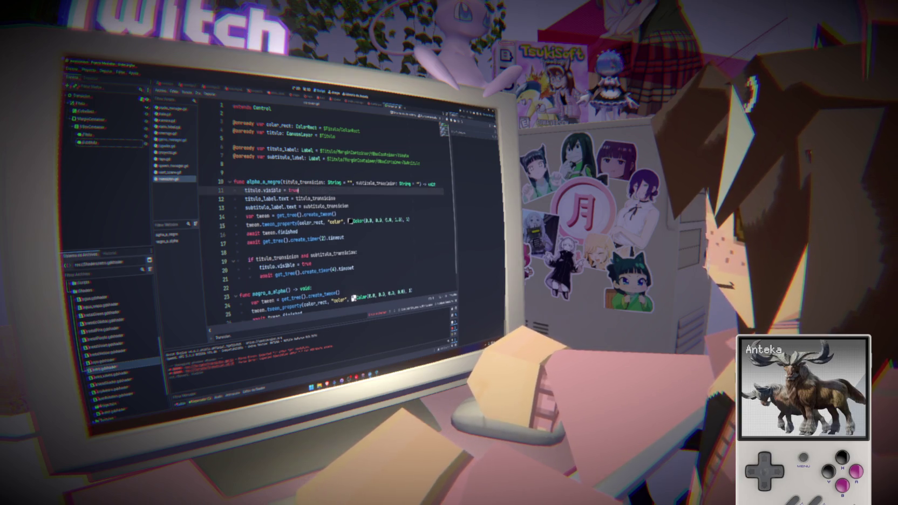
key("BackSpace")
key("BackSpace")
key("BackSpace")
key("BackSpace")
type("false")
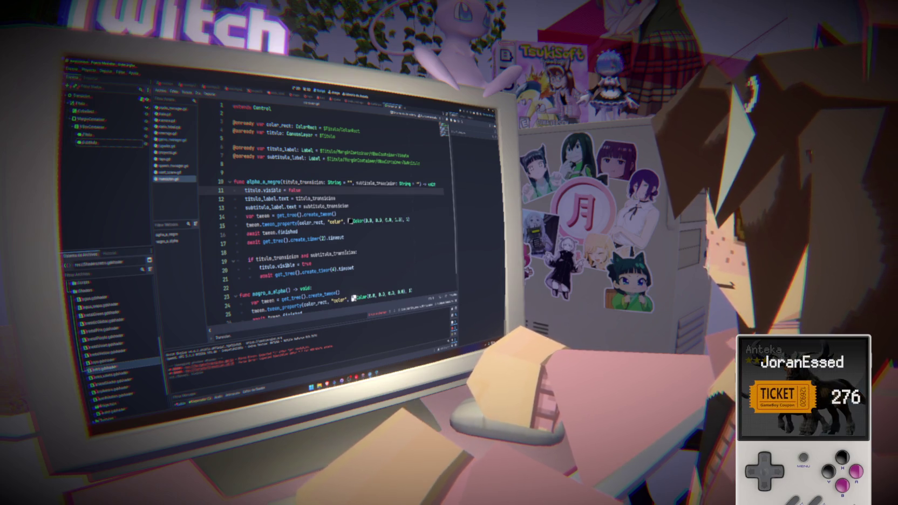
Open the game manager script that calls the transition and select set_titulo.
left_click(369, 252)
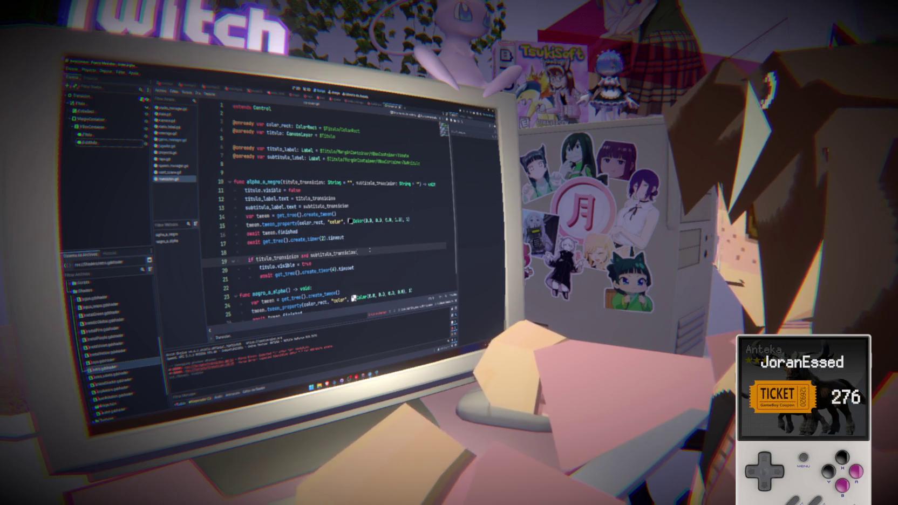
left_click(238, 182)
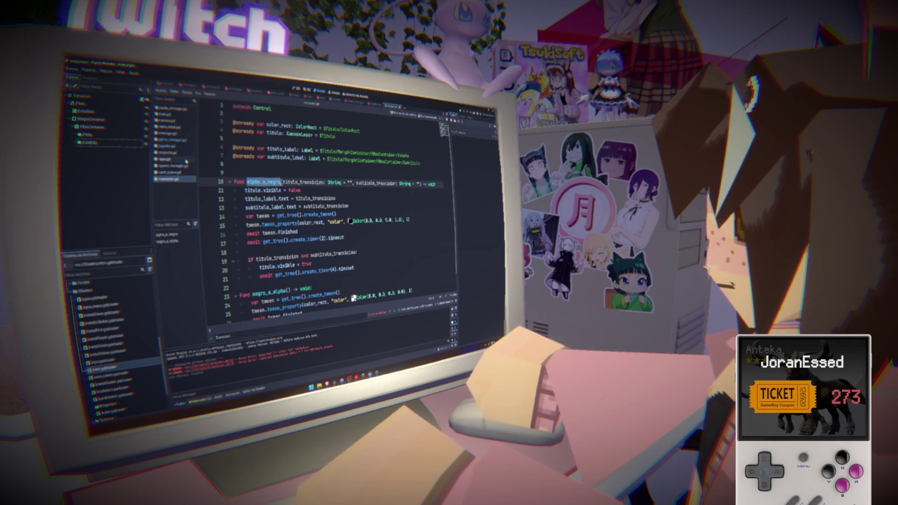
left_click(173, 139)
double_click(289, 224)
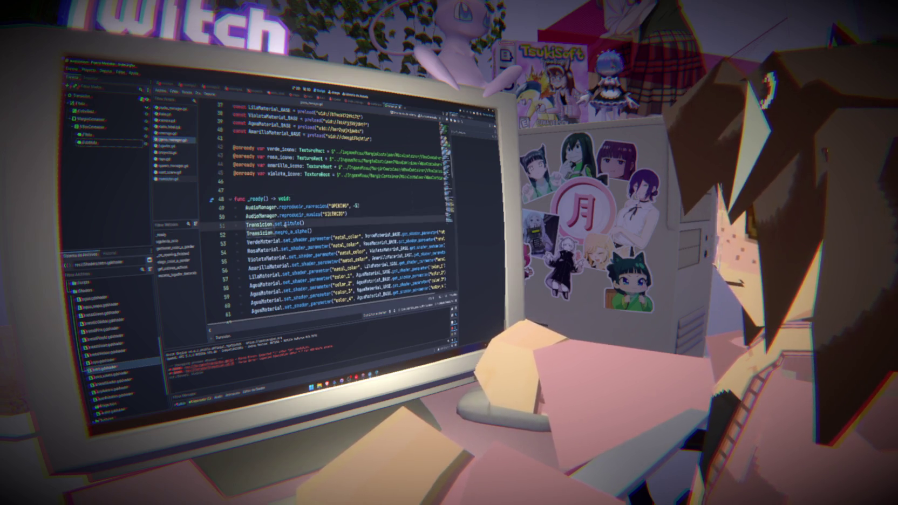
Find the next Transicion.set_titulo call and delete that line.
key("ctrl+f")
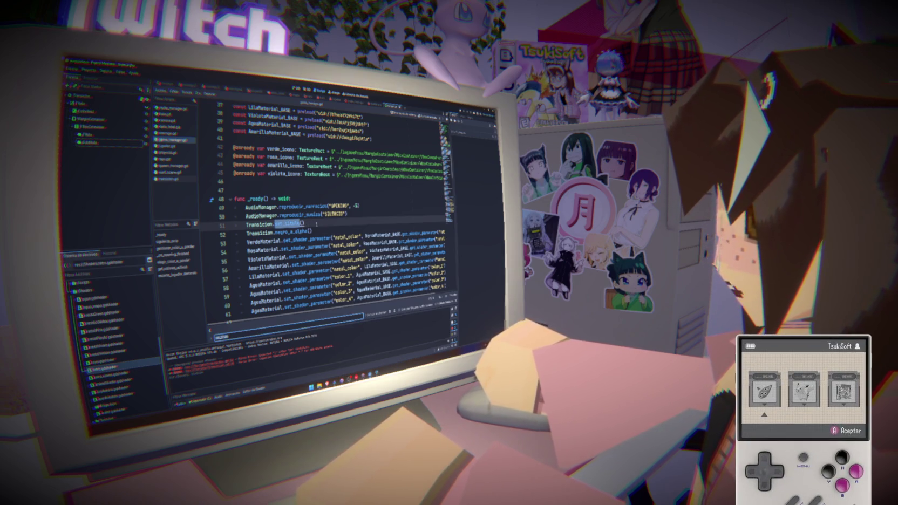
key("Return")
key("Return")
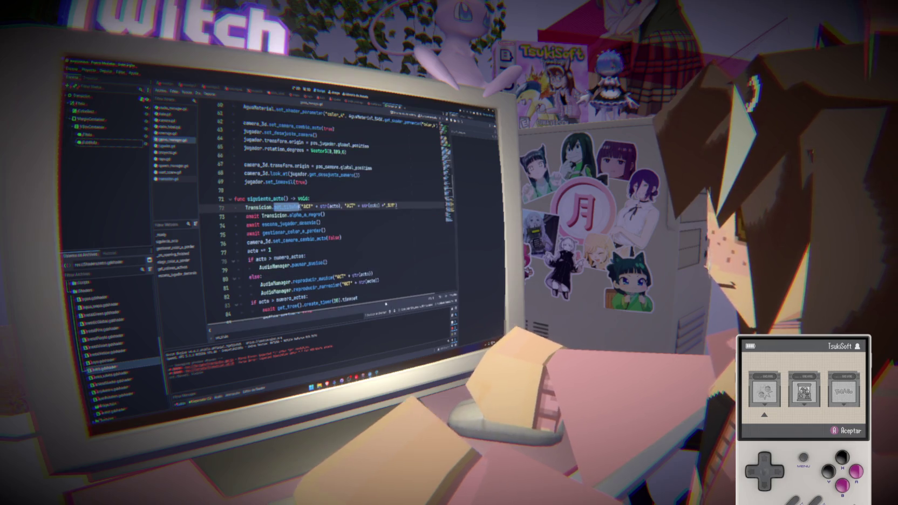
triple_click(402, 208)
key("BackSpace")
key("BackSpace")
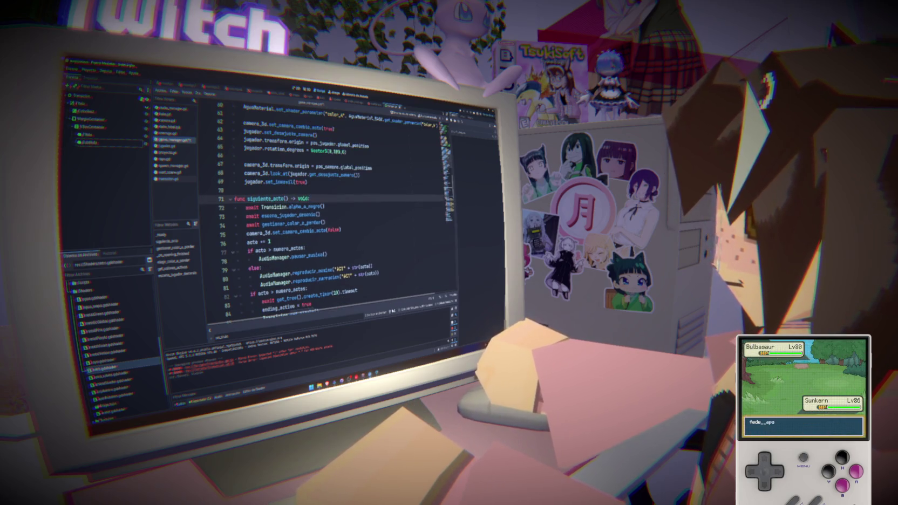
Scroll to the Transicion.alpha_a_negro fade call in _on_opening_finished.
left_click(280, 306)
scroll(324, 243, "down", 4)
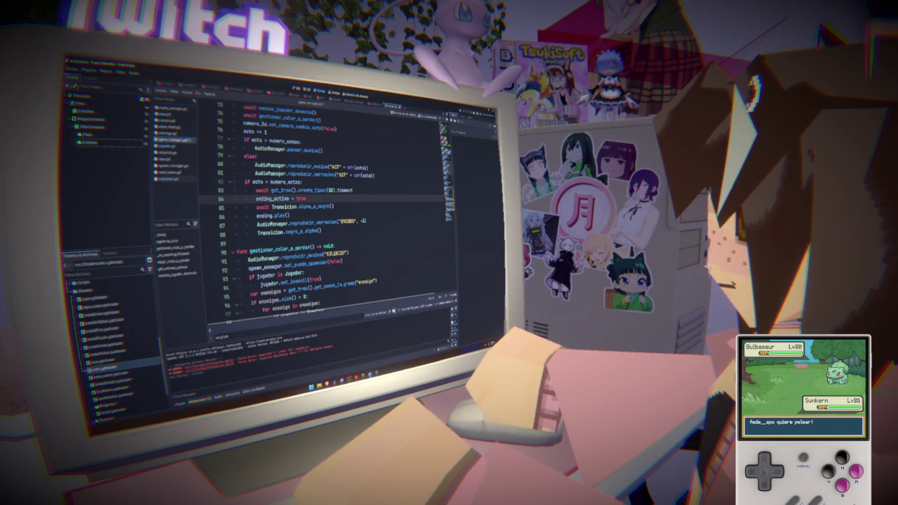
scroll(378, 259, "down", 6)
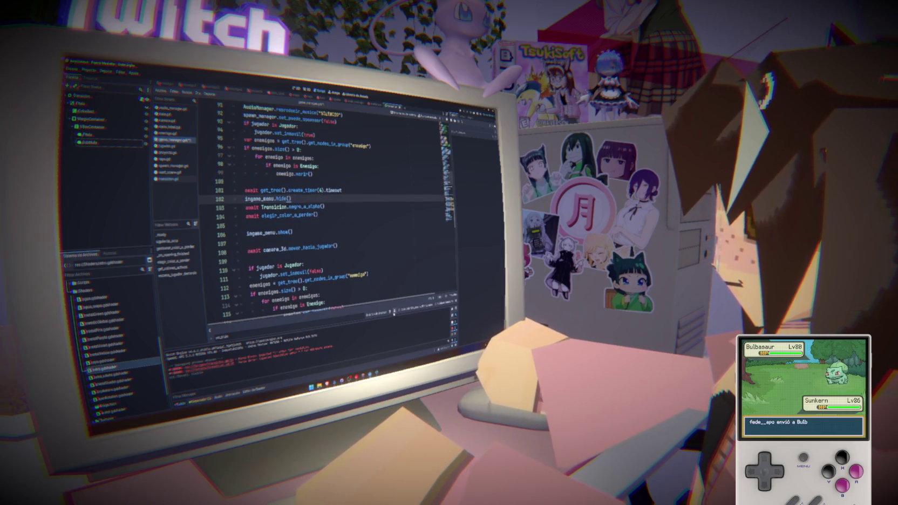
scroll(377, 242, "down", 6)
left_click(377, 208)
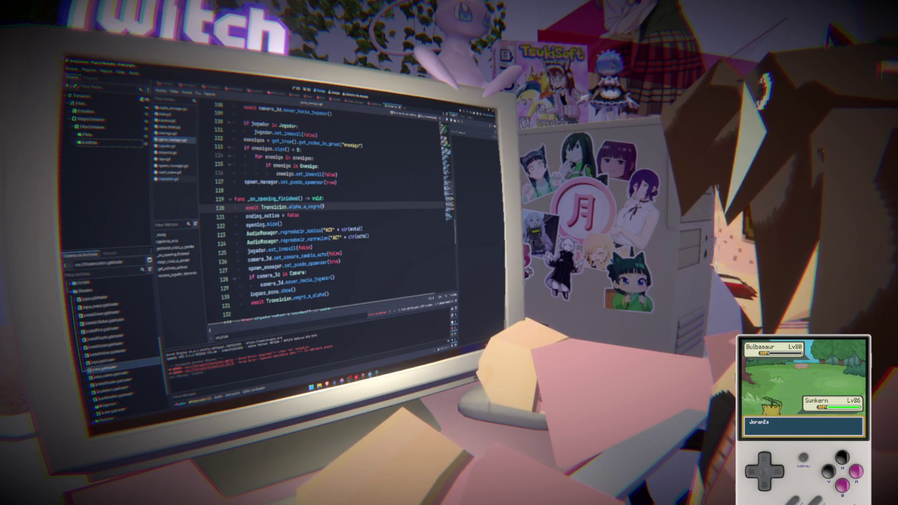
scroll(113, 324, "up", 5)
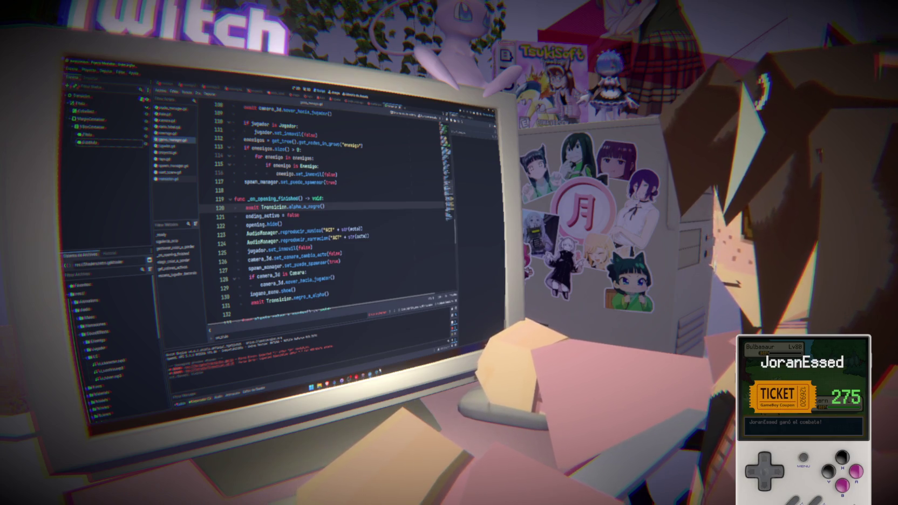
Pass "ACT" + str(acto) and "ACT" + str(acto) + "_SUB" to Transicion.alpha_a_negro.
type("\"ACT\"")
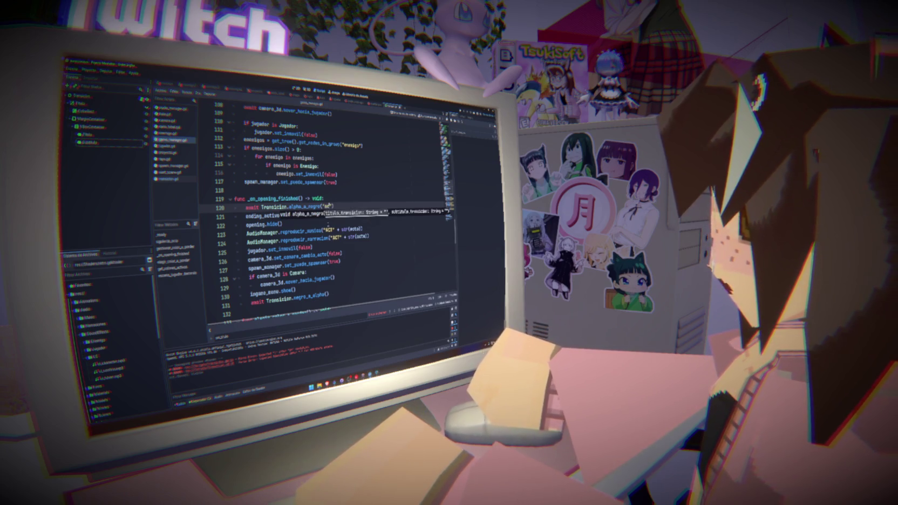
type("1\", \"")
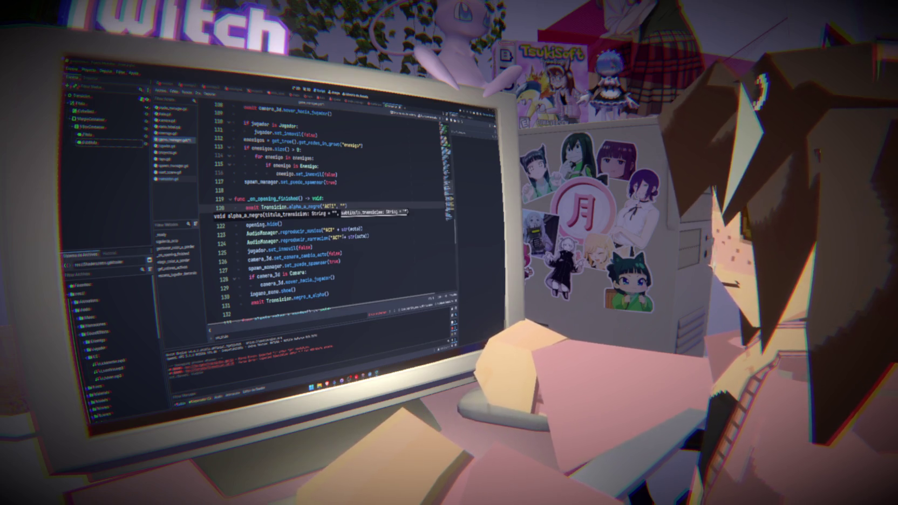
type("ACT1")
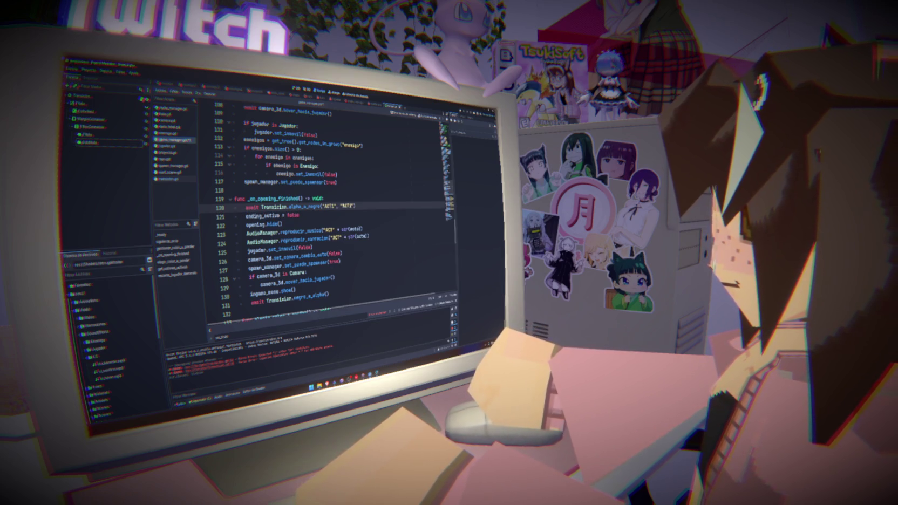
type("_SUB")
key("BackSpace")
type("\"")
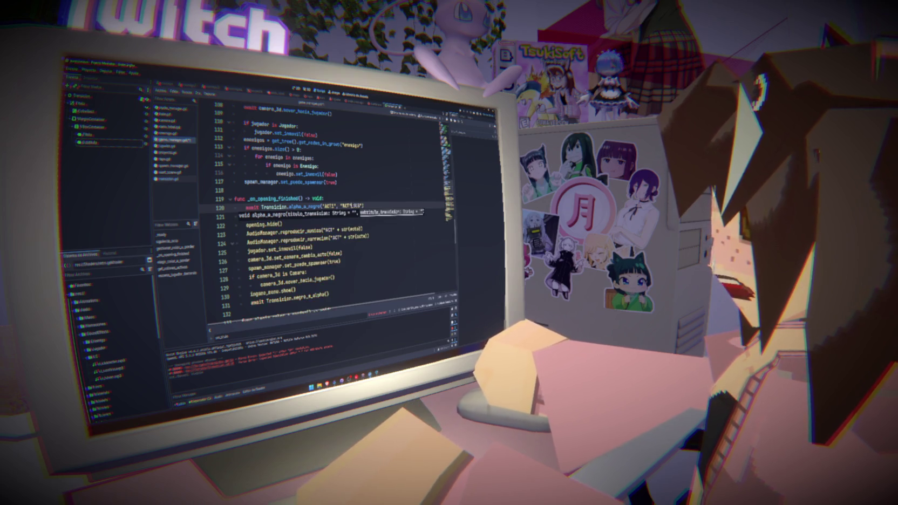
type(" + \"")
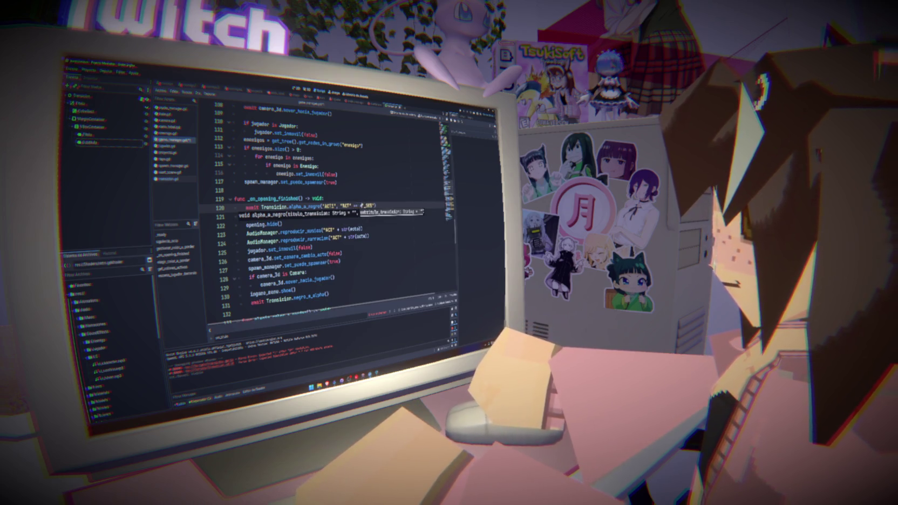
type("ac")
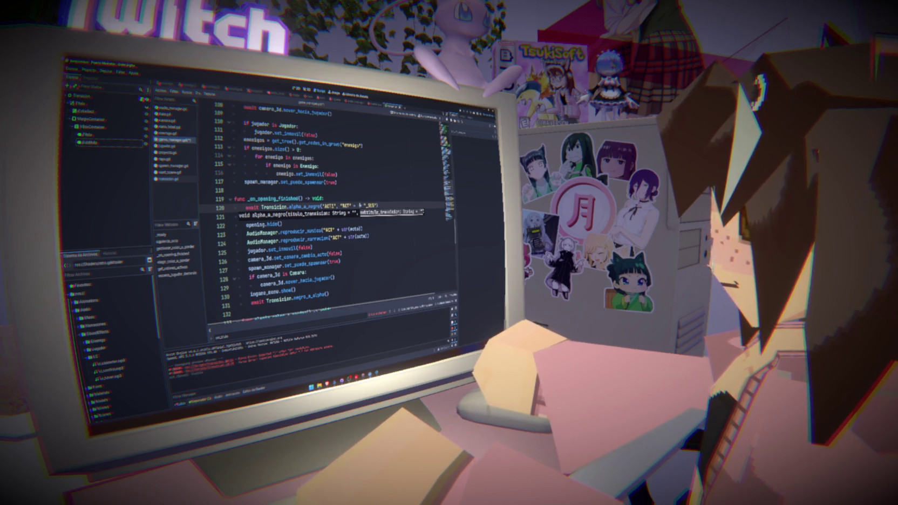
key("BackSpace")
key("BackSpace")
type("str(a")
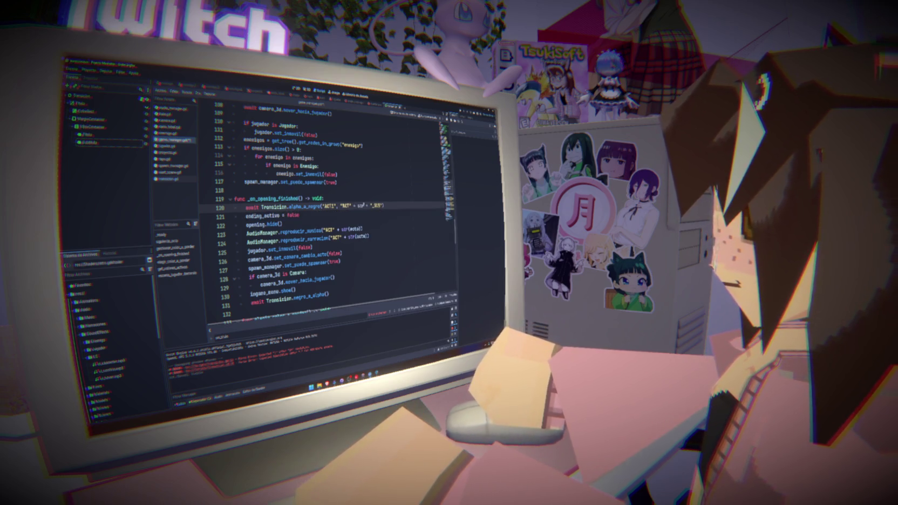
type("cto")
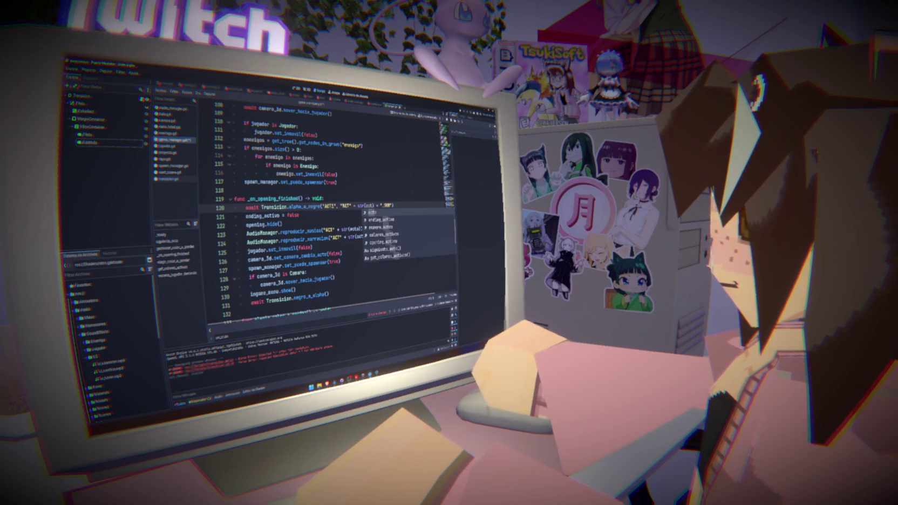
key("BackSpace")
key("BackSpace")
type("\" + st")
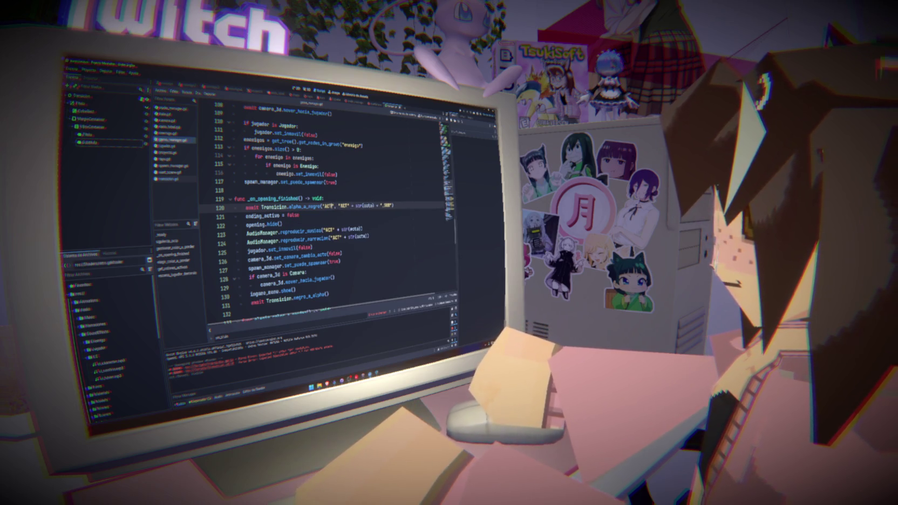
type("r(acto")
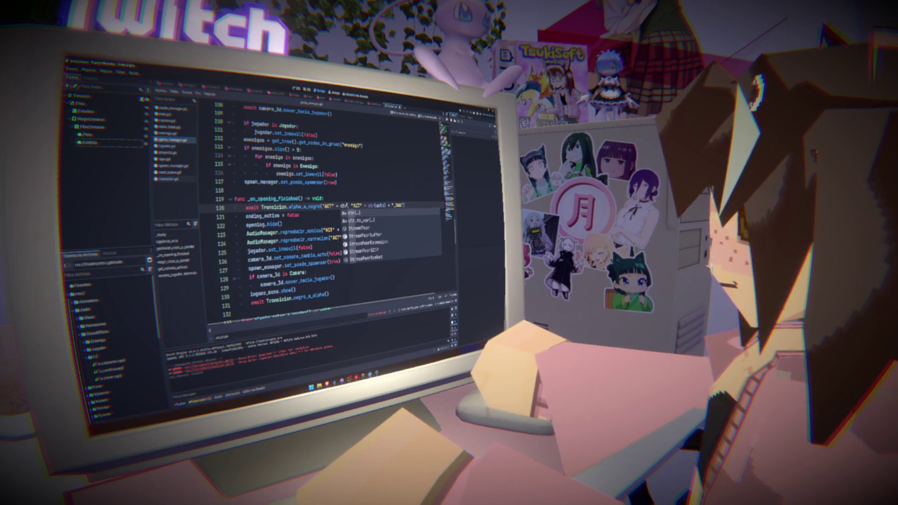
Save the script and run the game with F5.
key("ctrl+s")
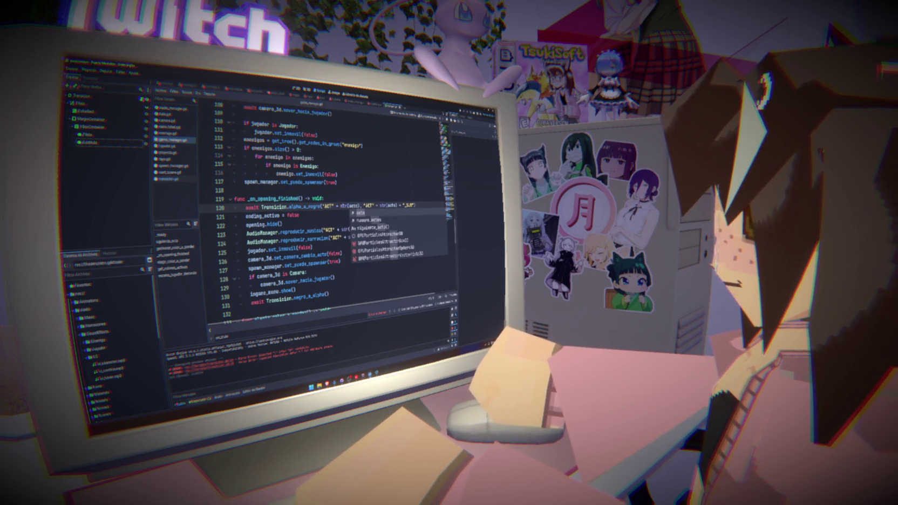
left_click(324, 198)
key("F5")
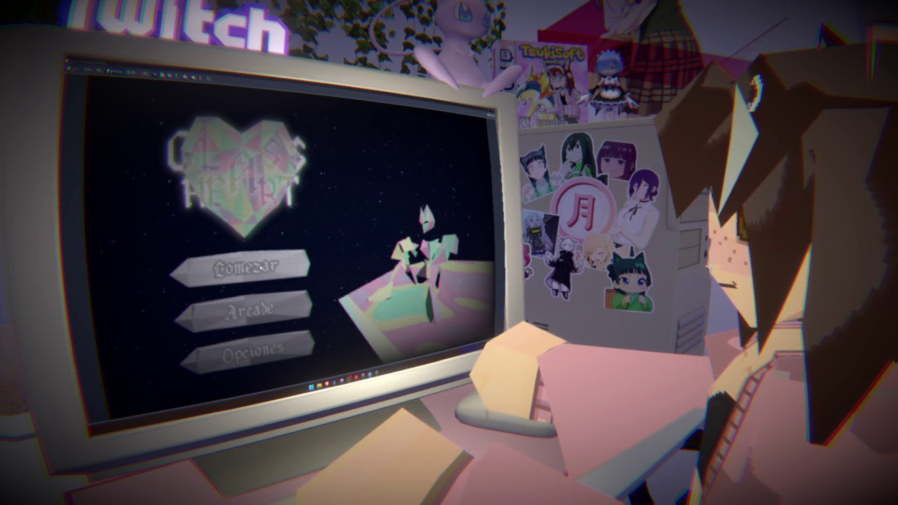
Start a new game from the main menu, then stop it with F8.
left_click(242, 266)
key("F8")
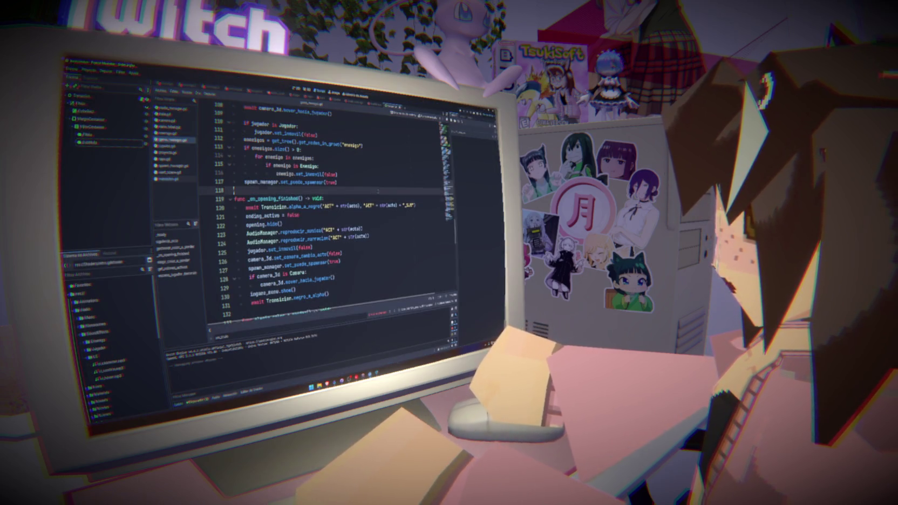
scroll(447, 187, "up", 15)
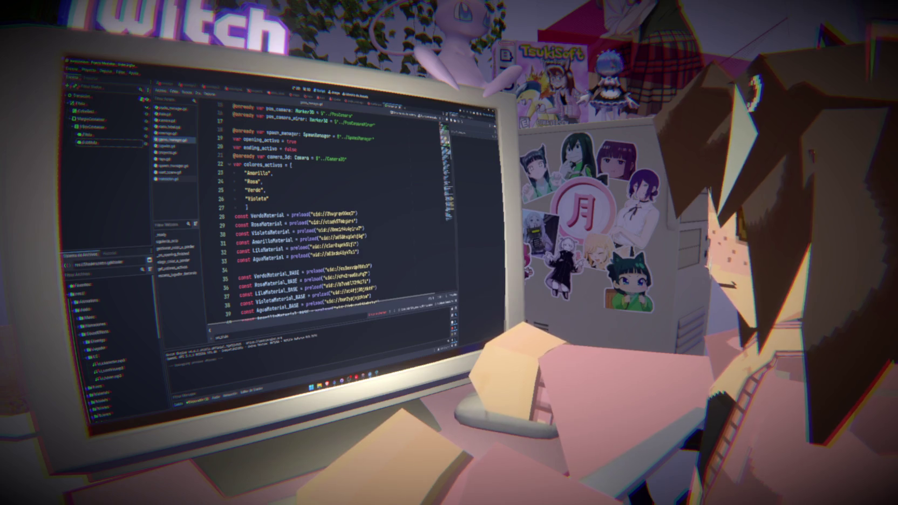
scroll(334, 210, "up", 1)
scroll(335, 211, "down", 9)
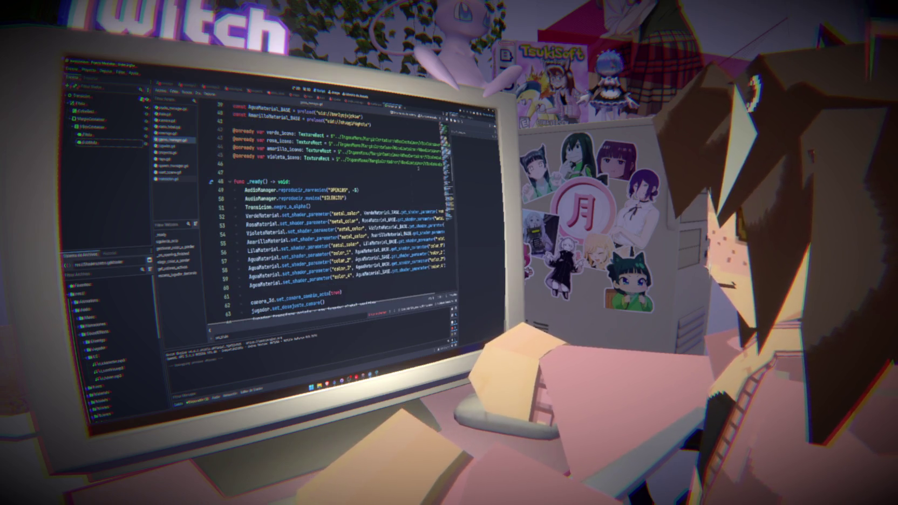
Check the negro_a_alpha call in game_manager, then open transicion.gd.
double_click(290, 207)
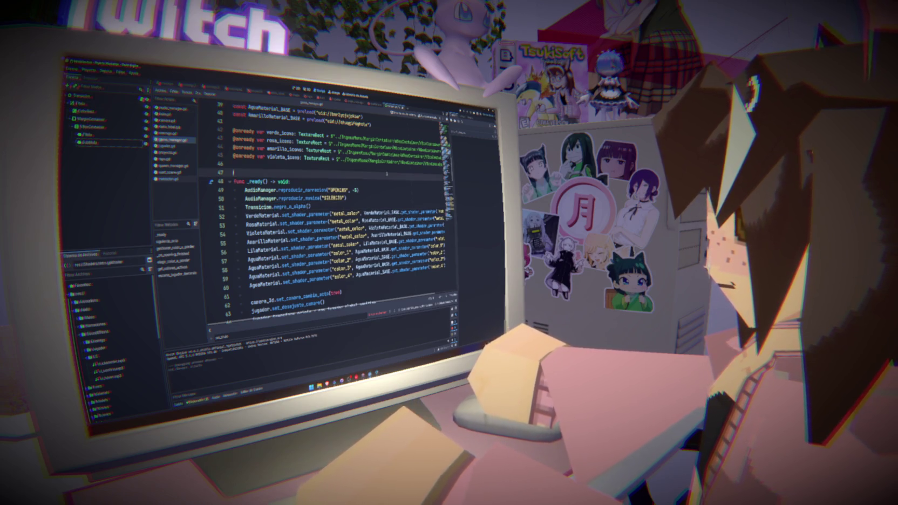
left_click(384, 172)
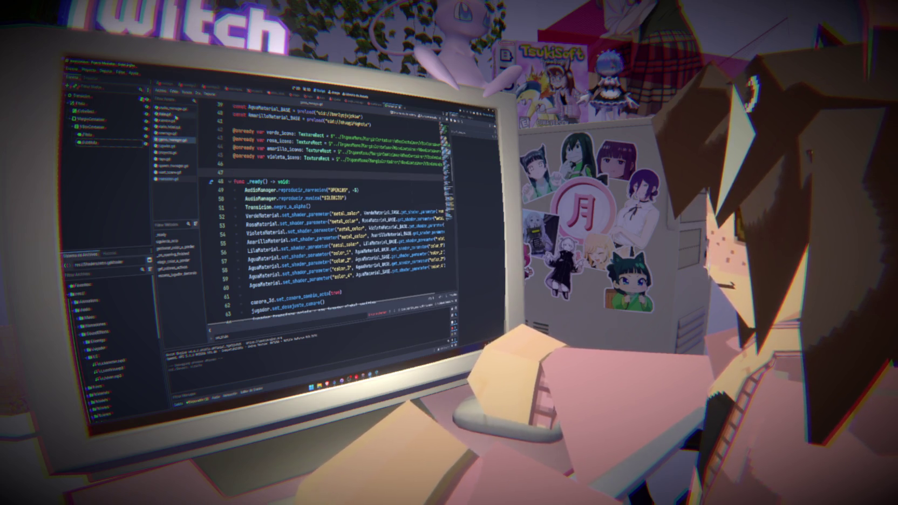
left_click(176, 179)
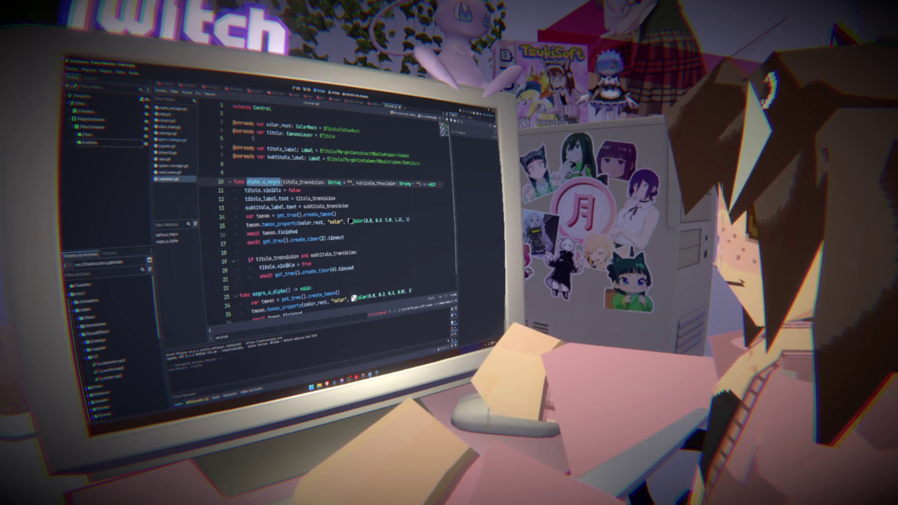
Add an onready reference to the MarginContainer node alongside the titulo declaration.
left_click_drag(91, 118, 254, 139)
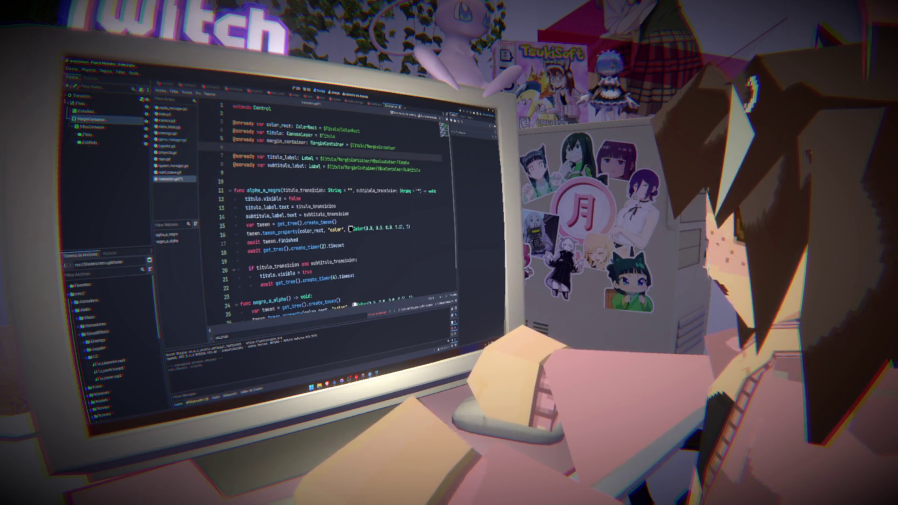
type("titulo")
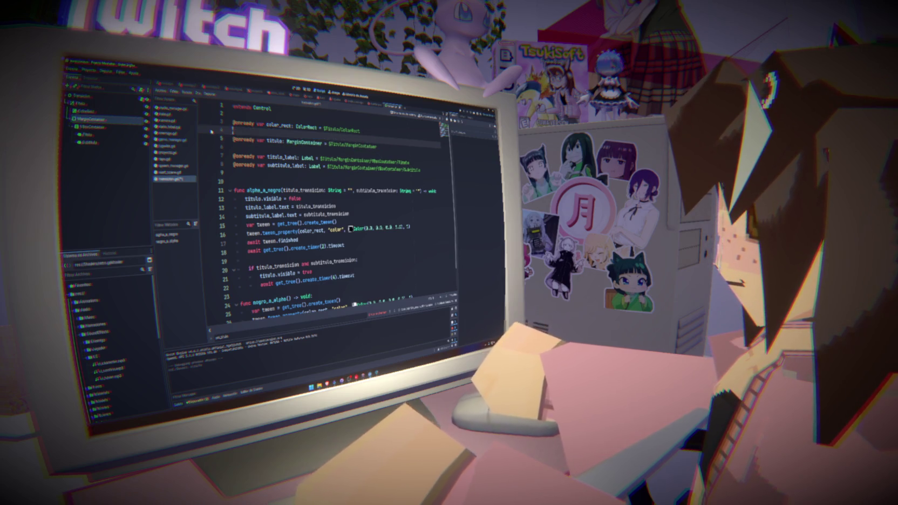
key("ctrl+shift+k")
left_click(463, 111)
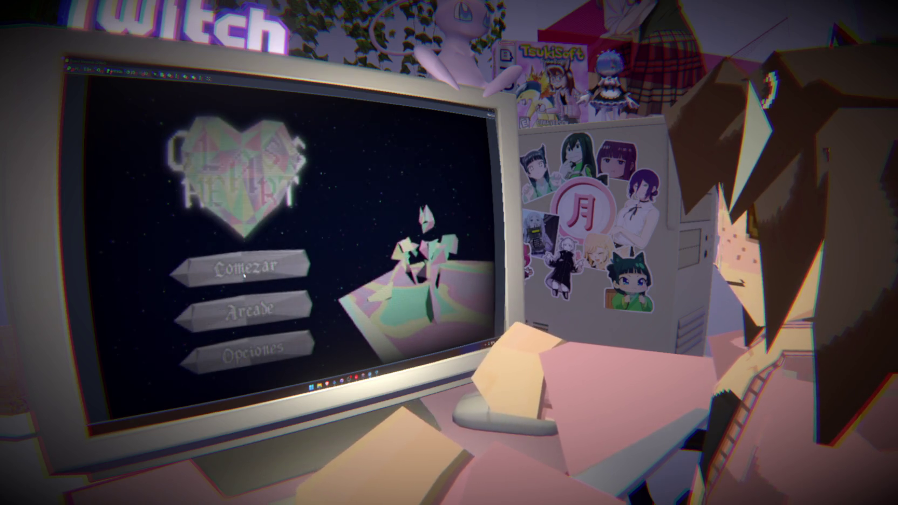
key("F8")
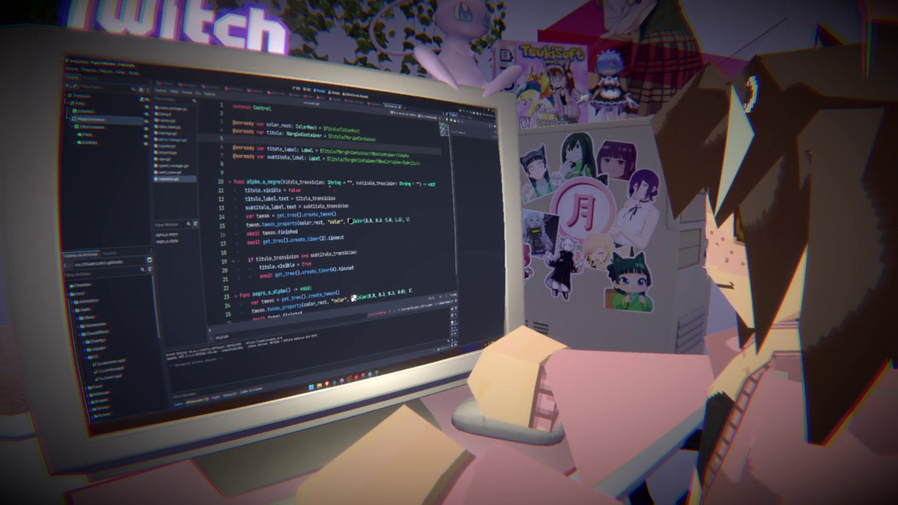
key("ctrl+s")
key("ctrl+z")
key("ctrl+z")
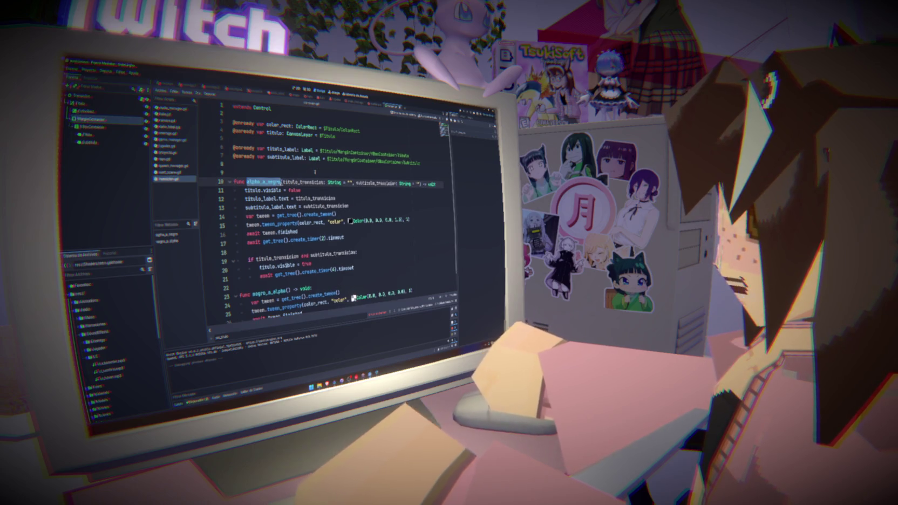
key("ctrl+y")
Rename the MarginContainer variable to textos and use textos in both visibility lines.
double_click(288, 142)
type("textos")
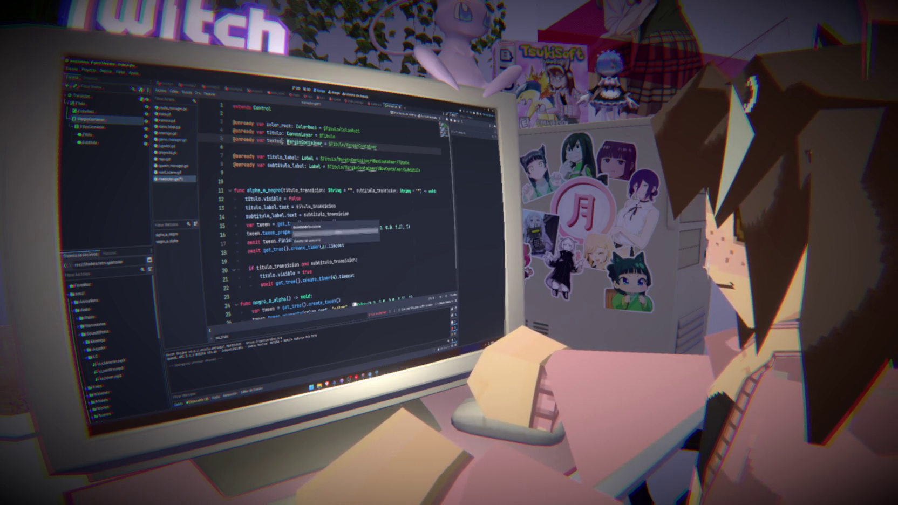
double_click(274, 141)
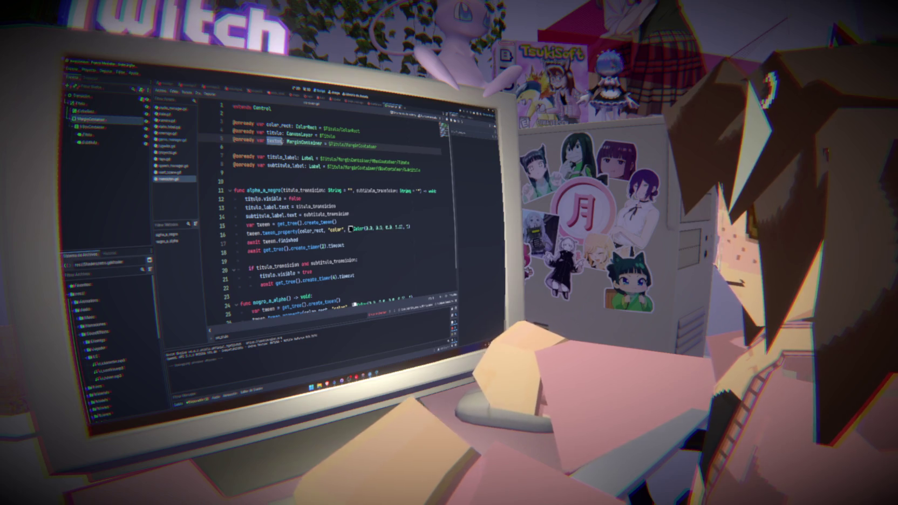
left_click(296, 198)
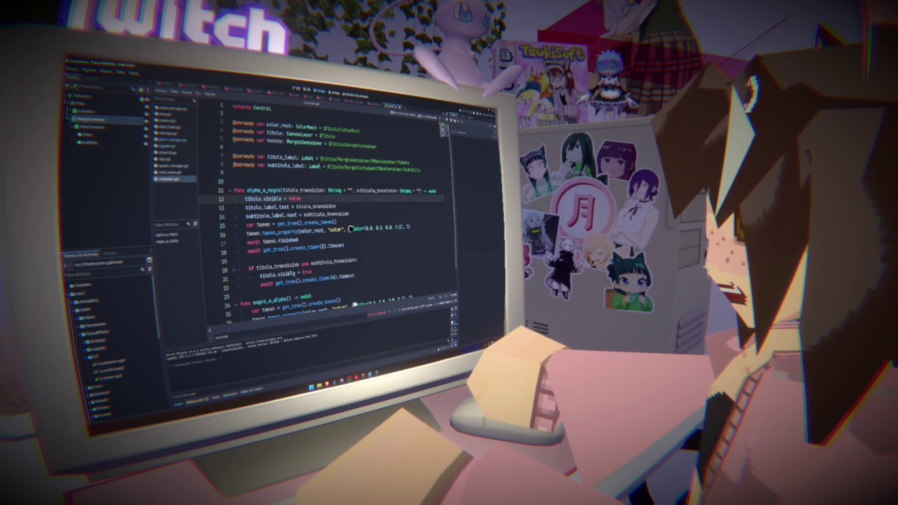
double_click(268, 274)
type("textos")
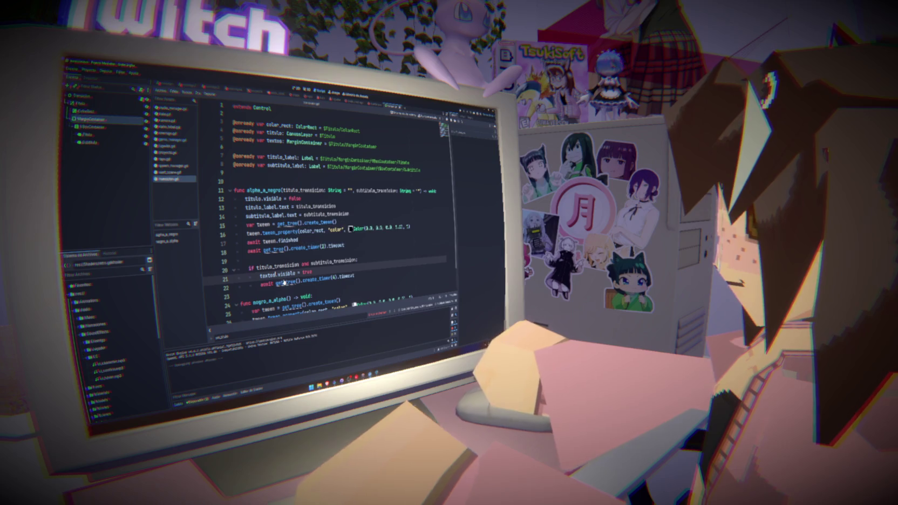
double_click(252, 198)
type("textos")
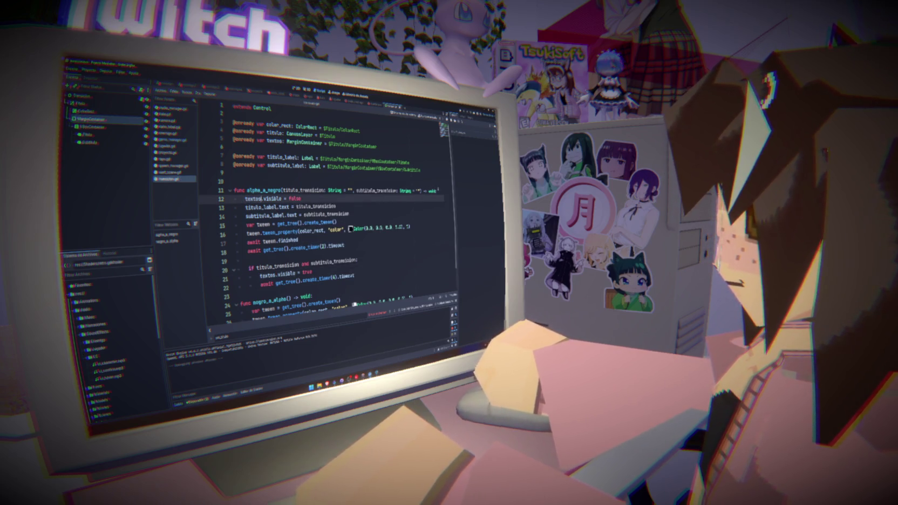
Add titulo.visible = true as the first line of alpha_a_negro and run the project.
left_click(438, 191)
key("Return")
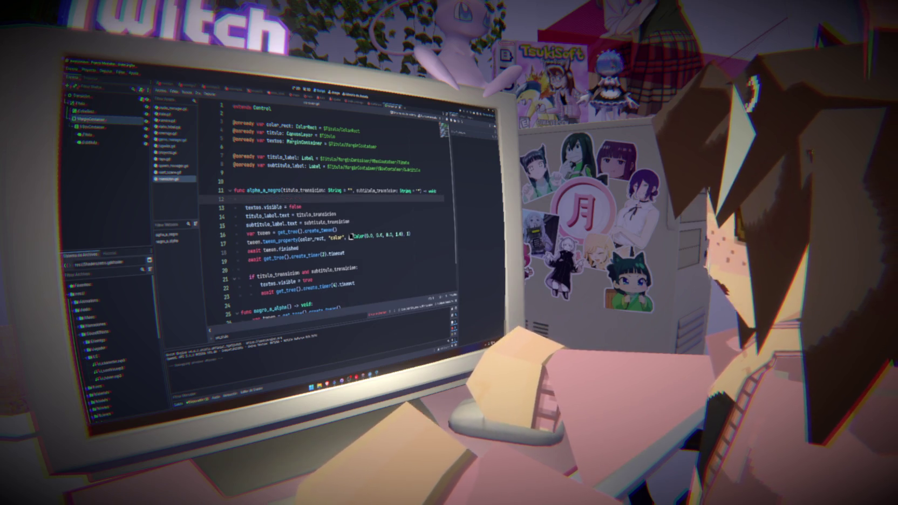
type("titulo")
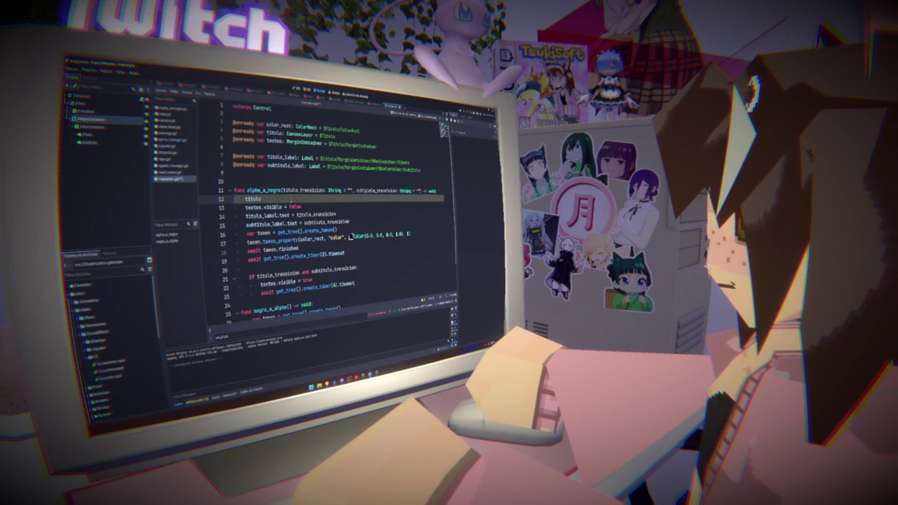
type(".visi")
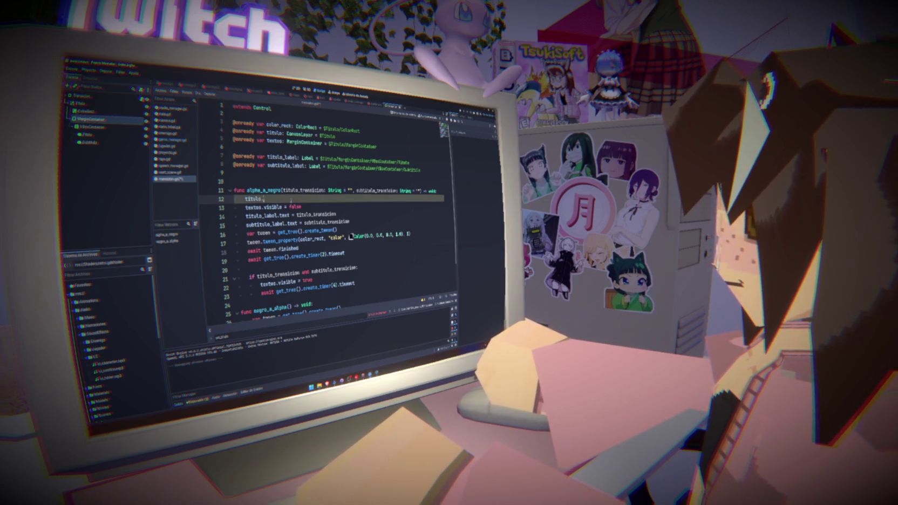
key("Return")
type("= tru")
key("Return")
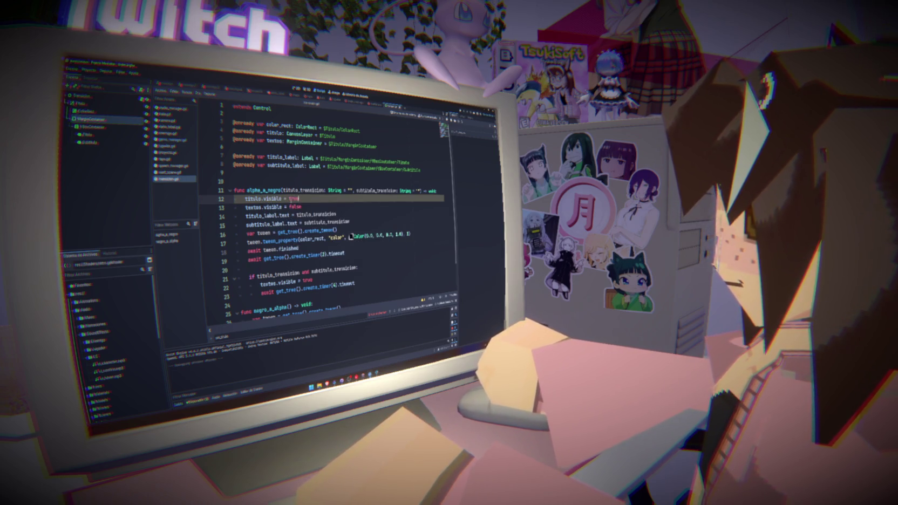
key("shift+Home")
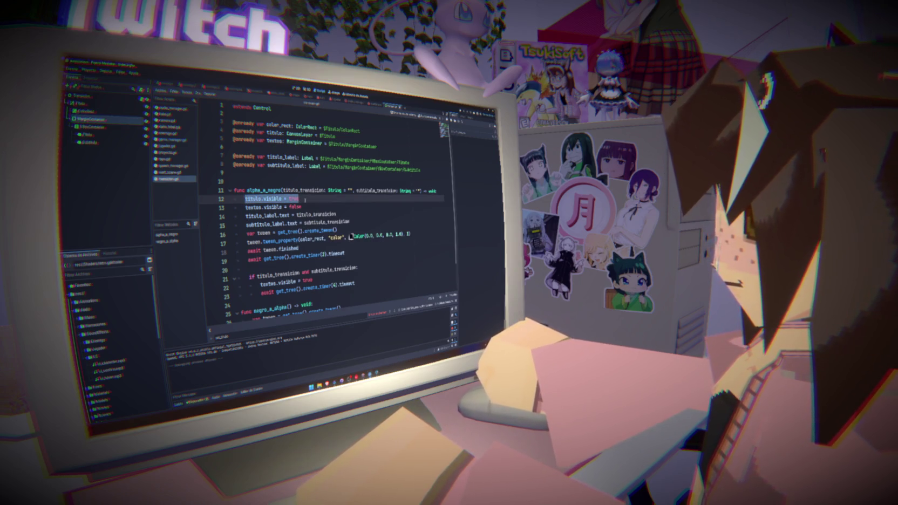
scroll(323, 227, "down", 2)
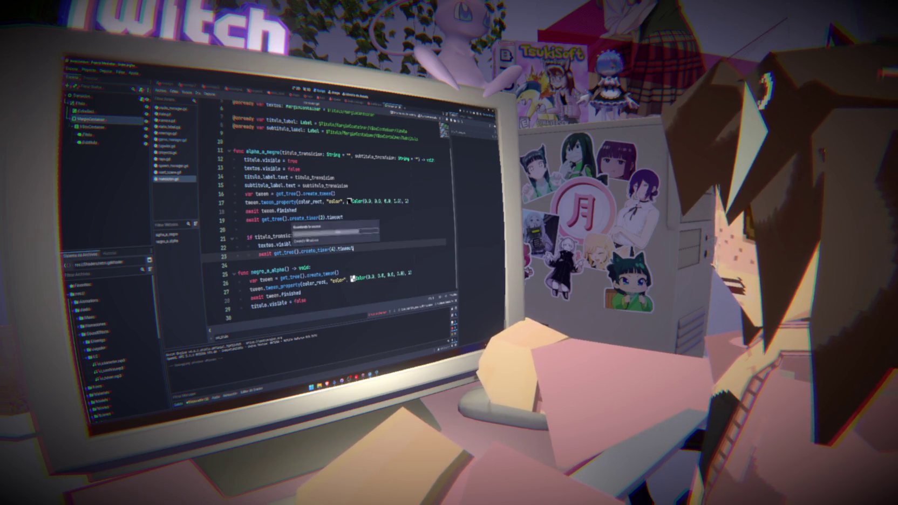
left_click(462, 114)
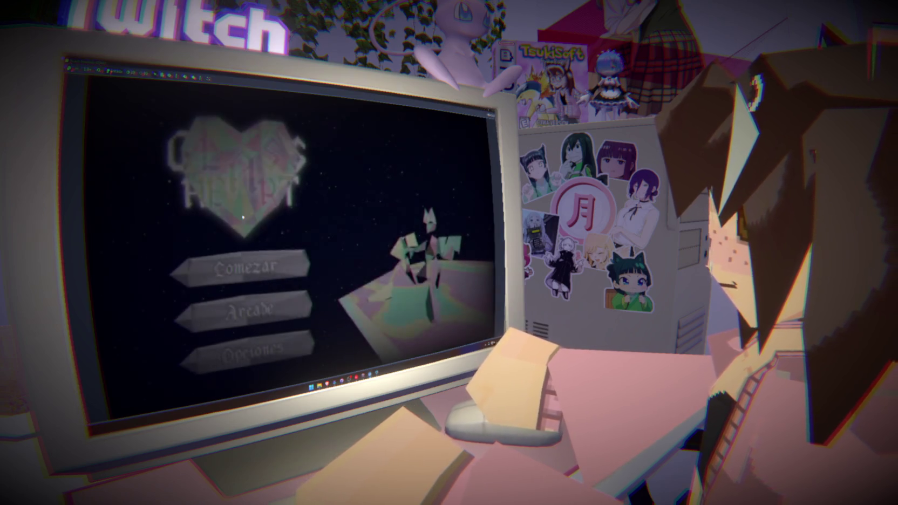
left_click(257, 265)
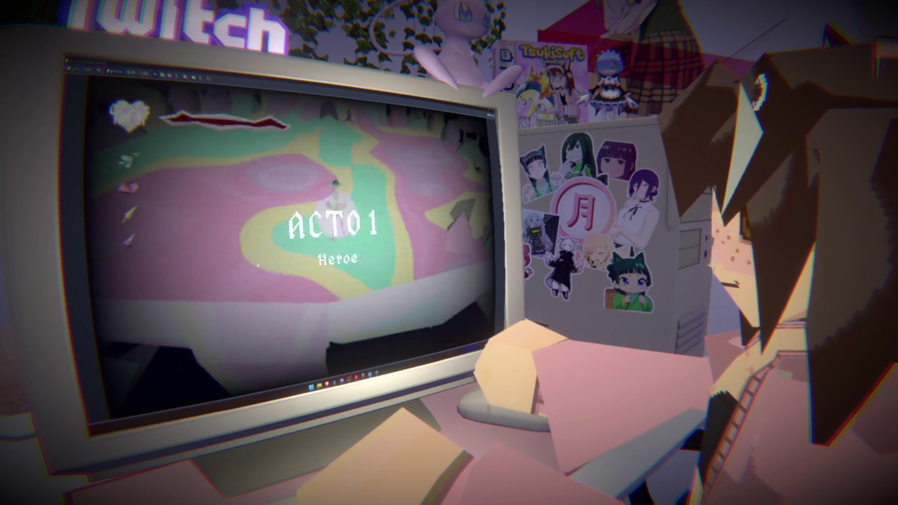
key("F8")
left_click(348, 185)
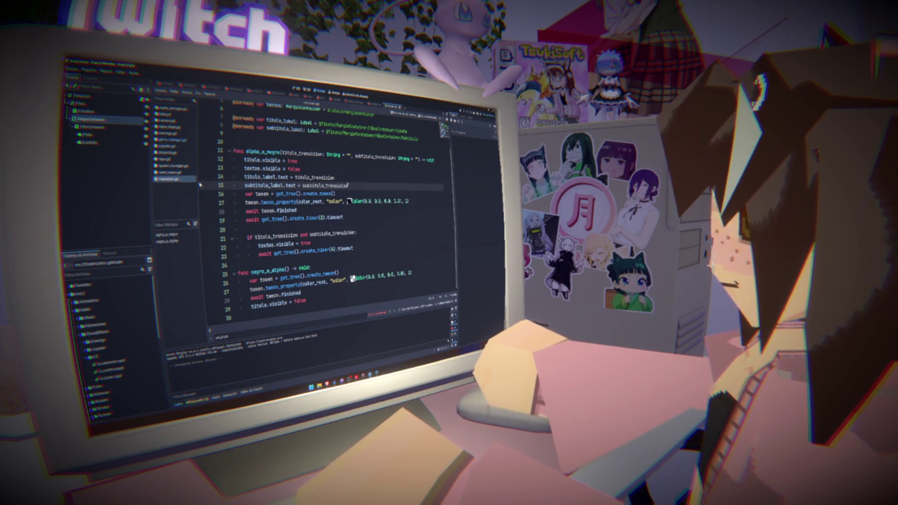
After the timer, set textos.visible = false and add a further 2-second wait.
left_click(338, 244)
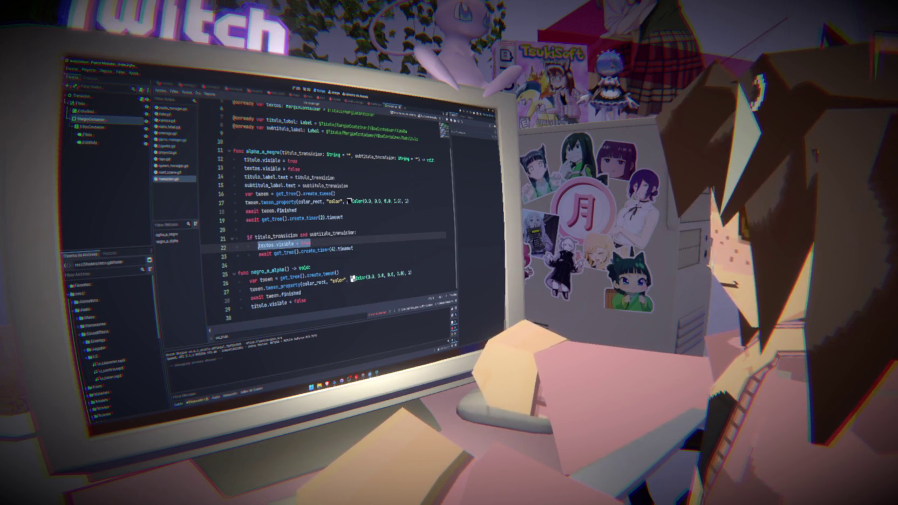
left_click(361, 247)
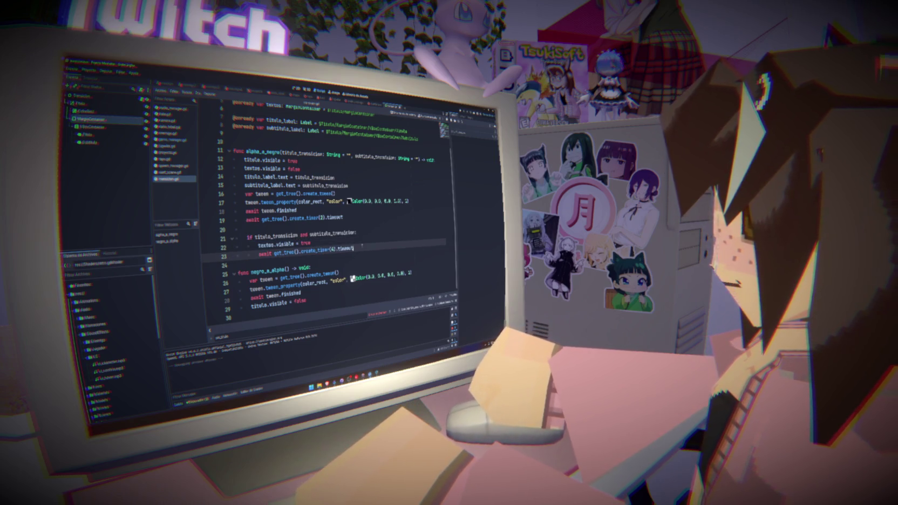
key("Return")
type("textos.visible = true")
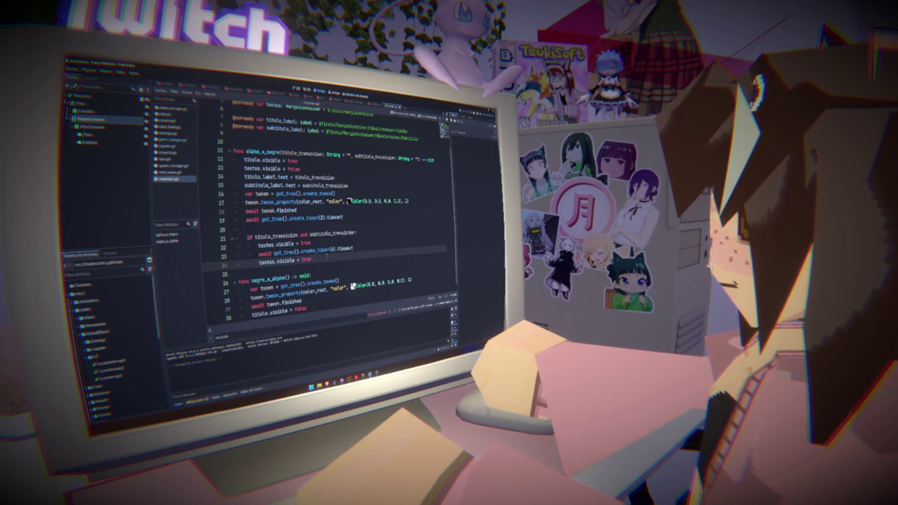
key("ctrl+shift+Left")
type("false")
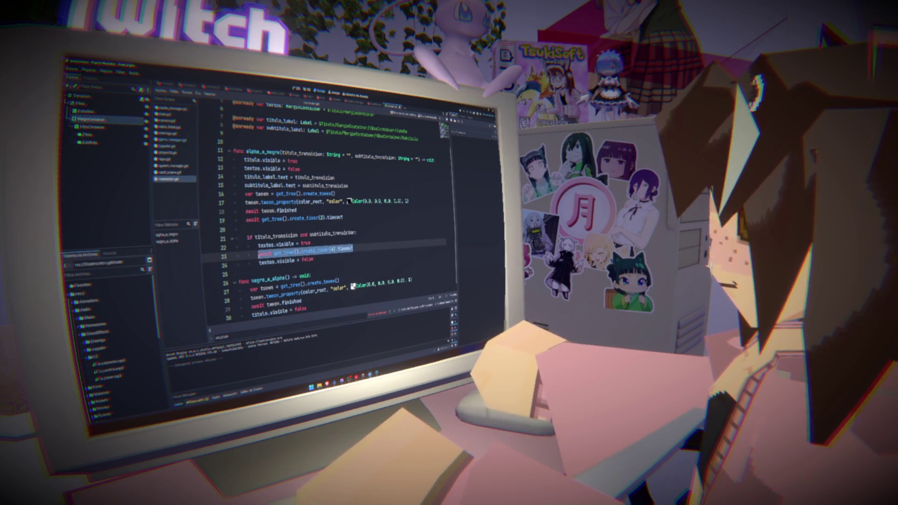
key("Return")
type("await get_tree().create_timer(4).timeout")
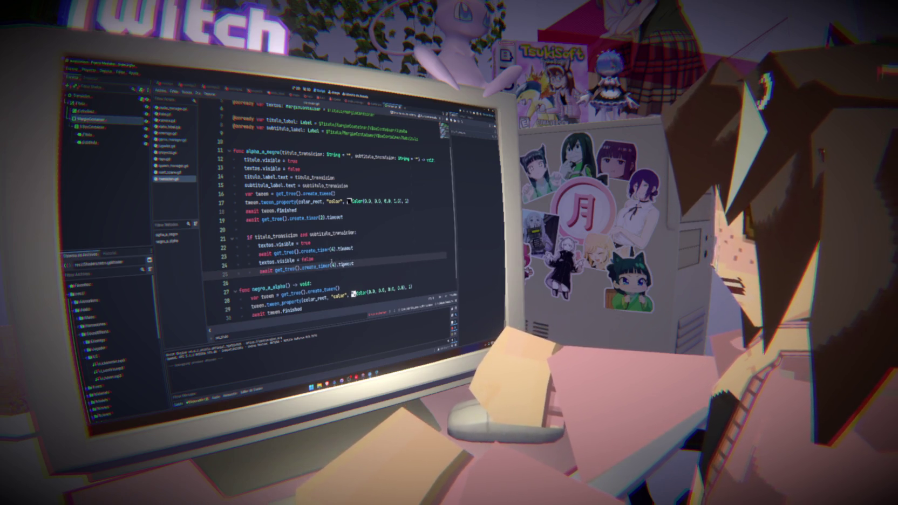
type("2")
key("Up")
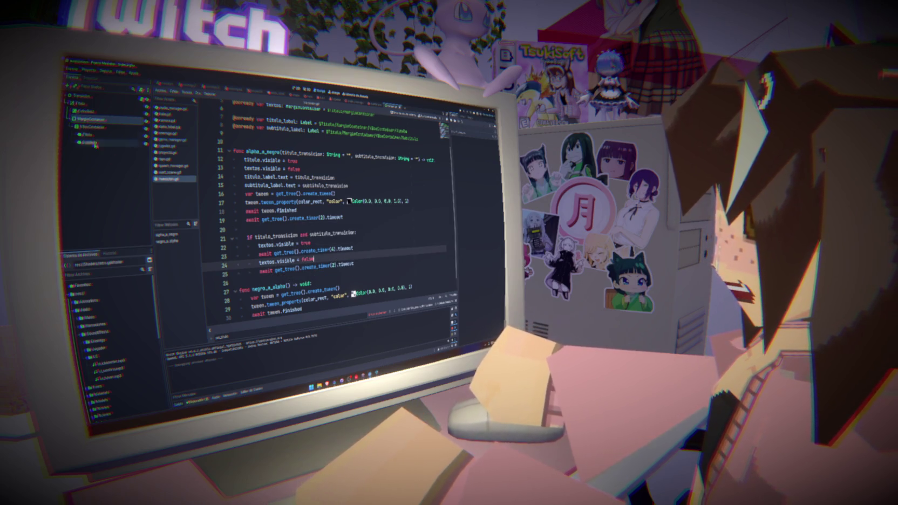
Change a property value of the title's MarginContainer in the Inspector, then run the game.
left_click(101, 118)
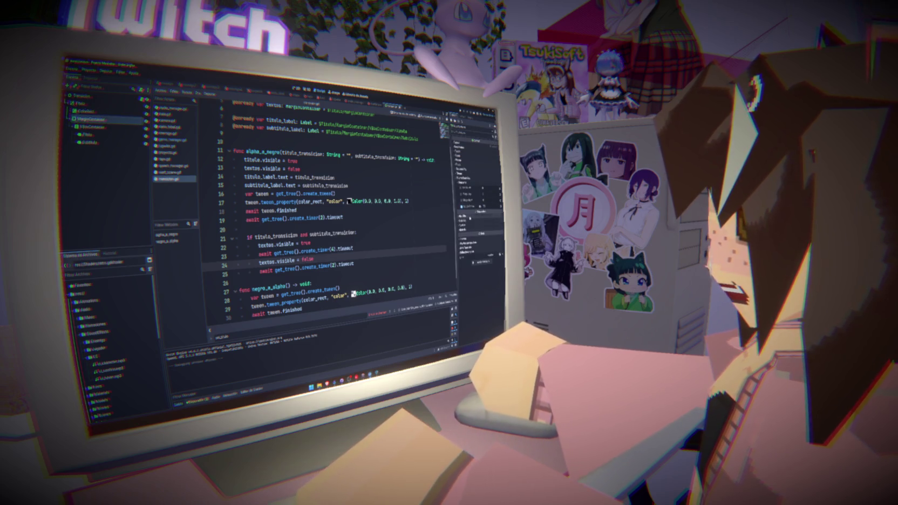
left_click(465, 227)
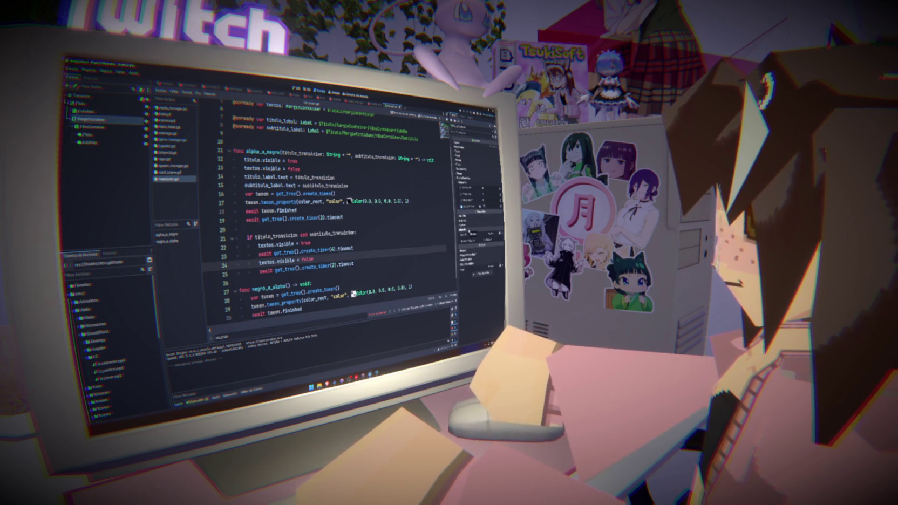
left_click(489, 234)
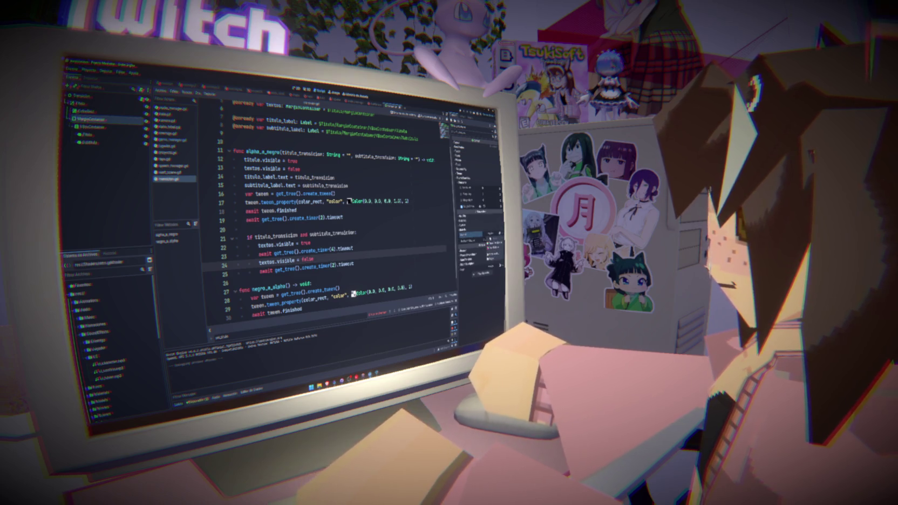
left_click(491, 246)
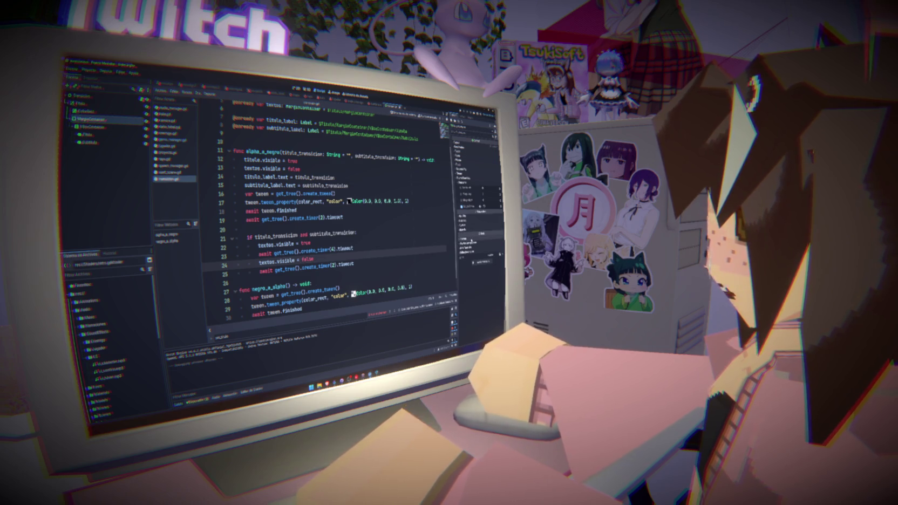
key("F5")
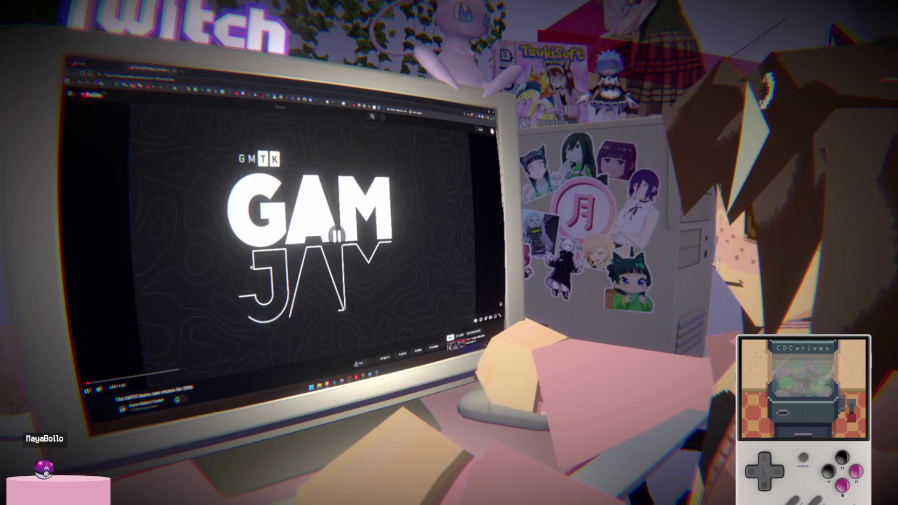
Leave the GMTK Game Jam video and return to the YouTube home feed.
left_click(202, 275)
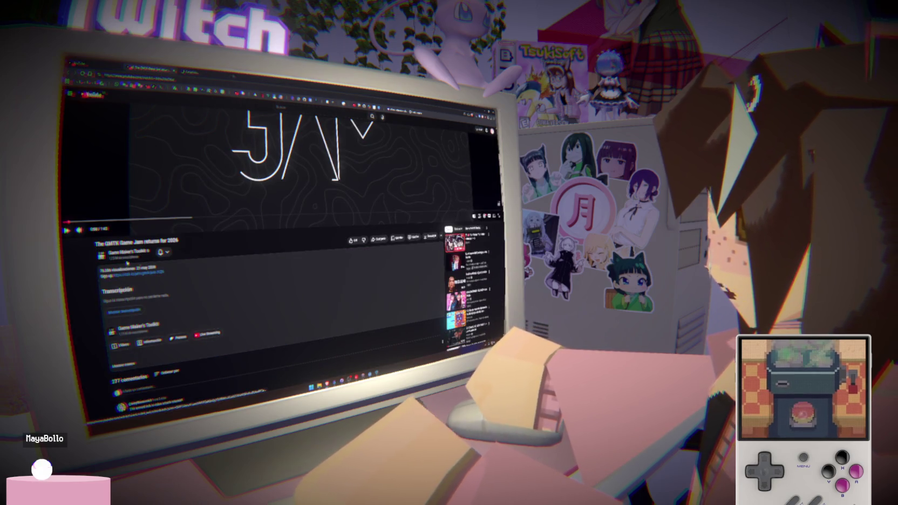
left_click(212, 71)
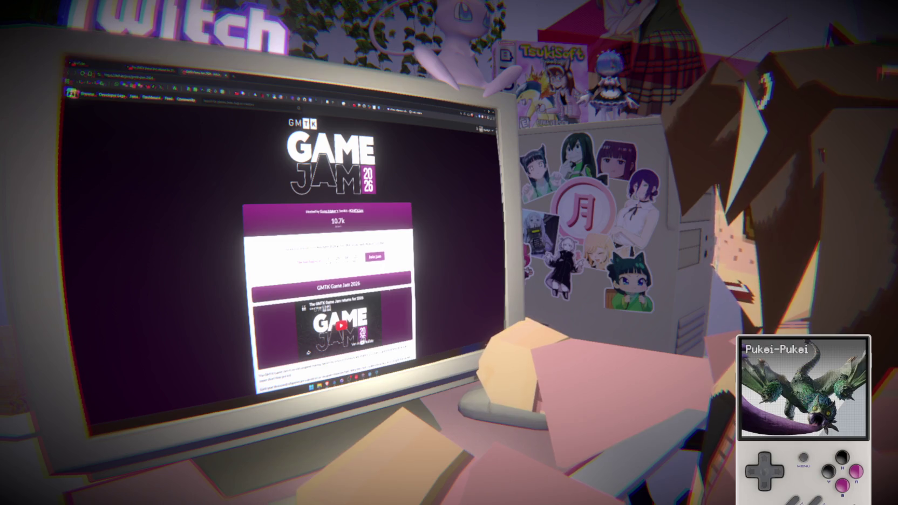
key("super+n")
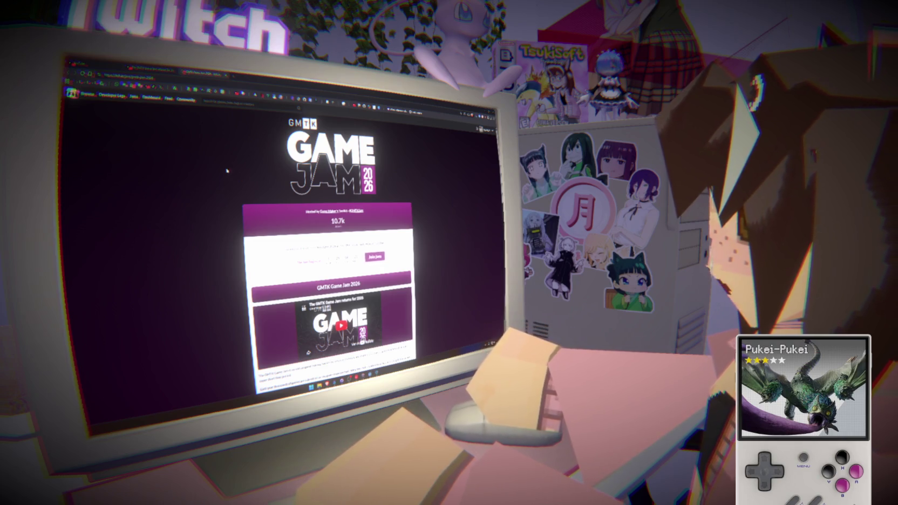
left_click(151, 70)
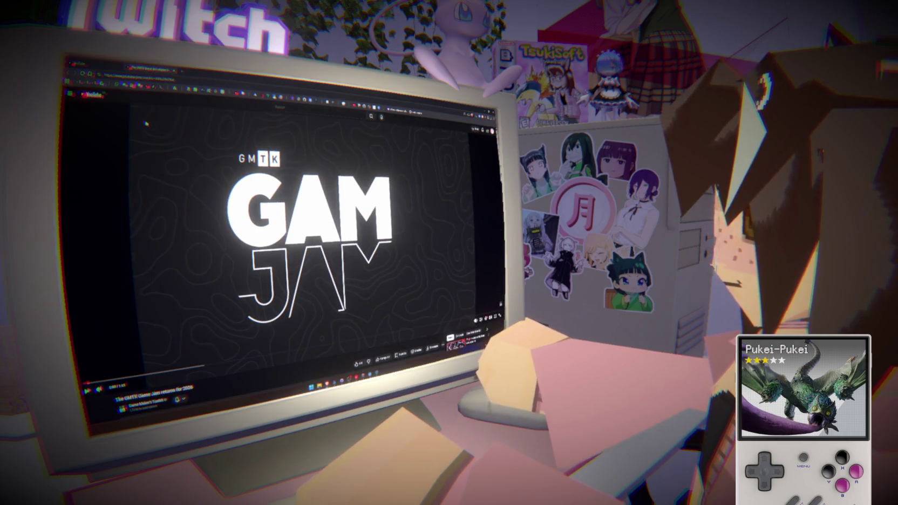
left_click(97, 95)
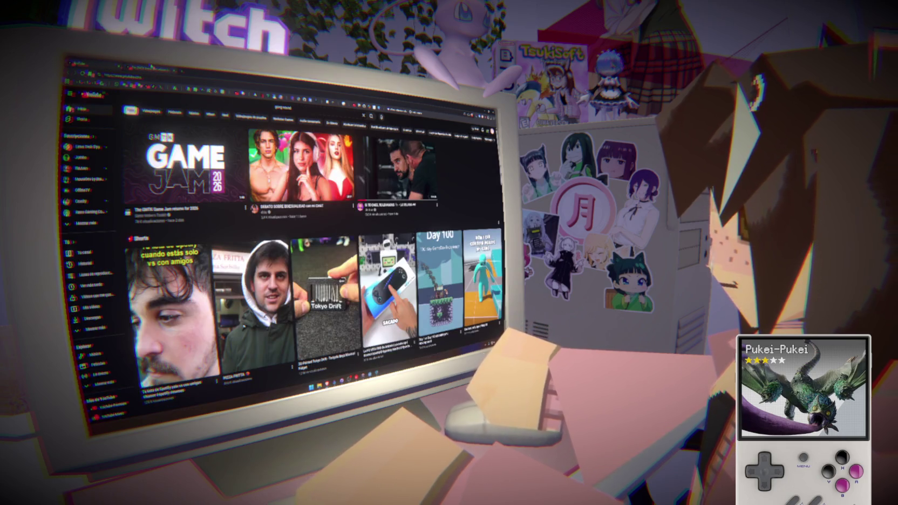
Search YouTube for 'boom sound' and open the Cinematic Boom sound effect video.
left_click(315, 112)
key("ctrl+a")
type("p")
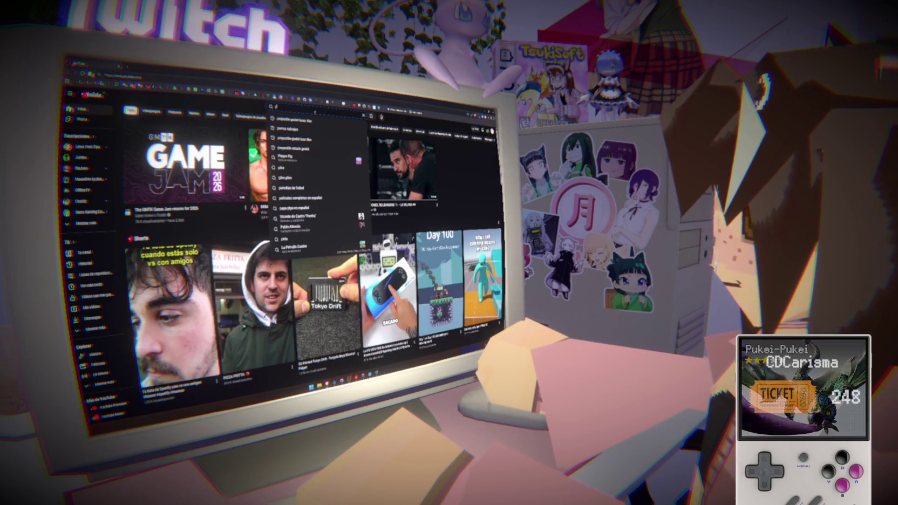
key("BackSpace")
type("boom sound")
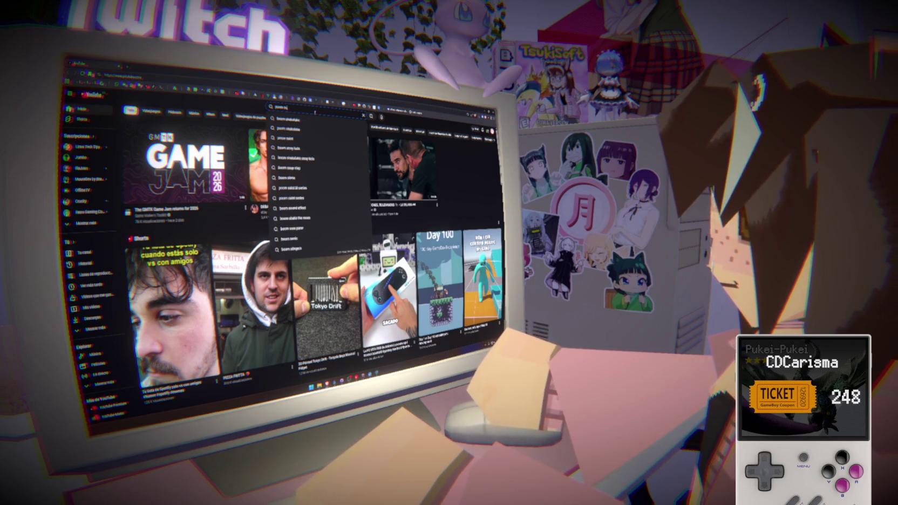
key("Down")
key("Return")
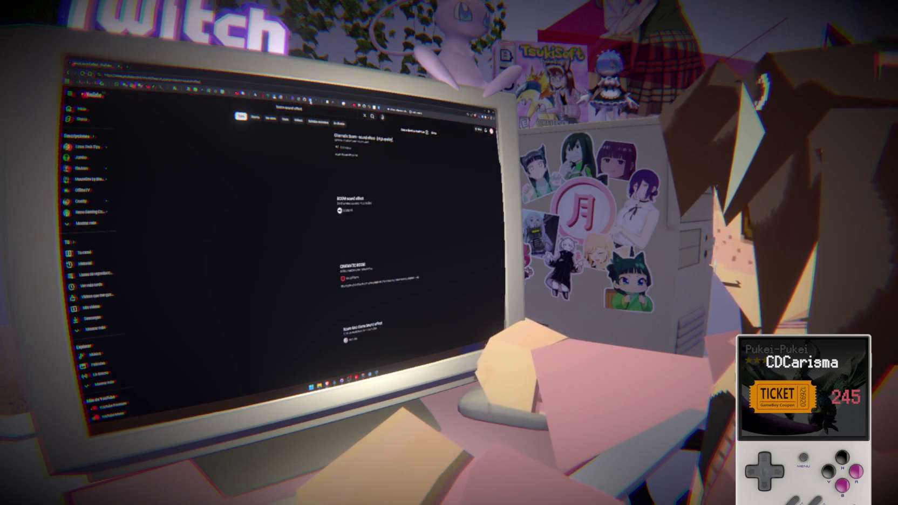
left_click(272, 157)
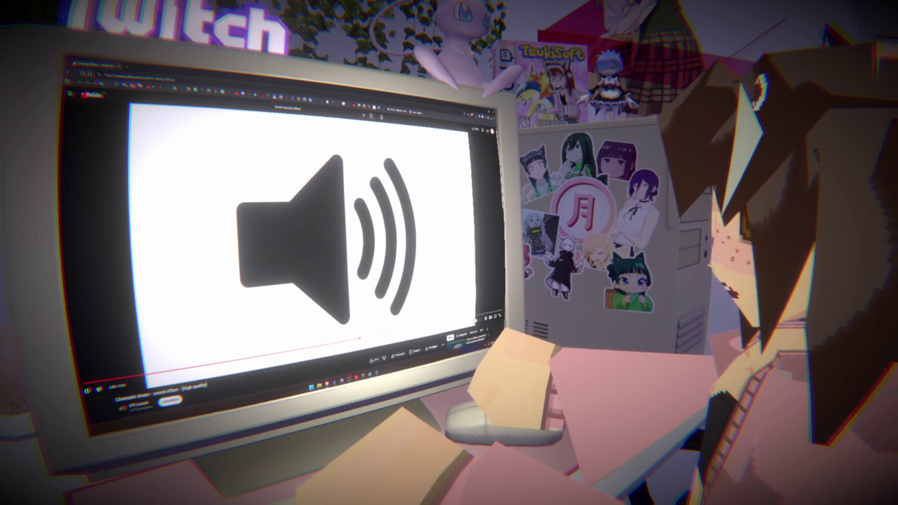
Play the boom sound twice, copy the video URL, and launch the media downloader.
left_click(102, 382)
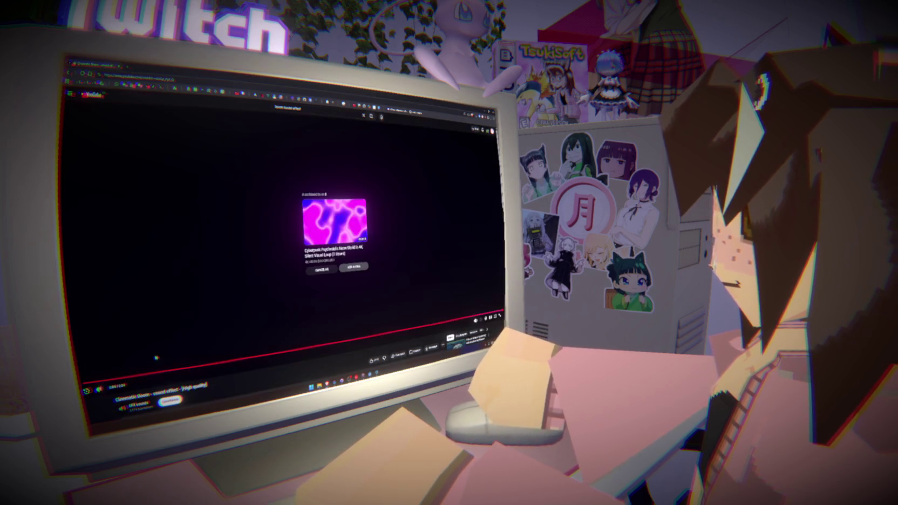
left_click(90, 391)
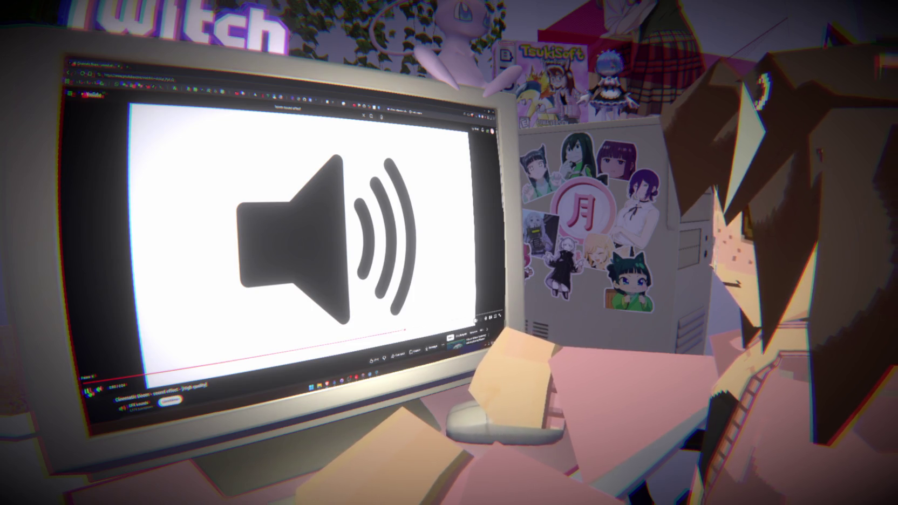
left_click(137, 77)
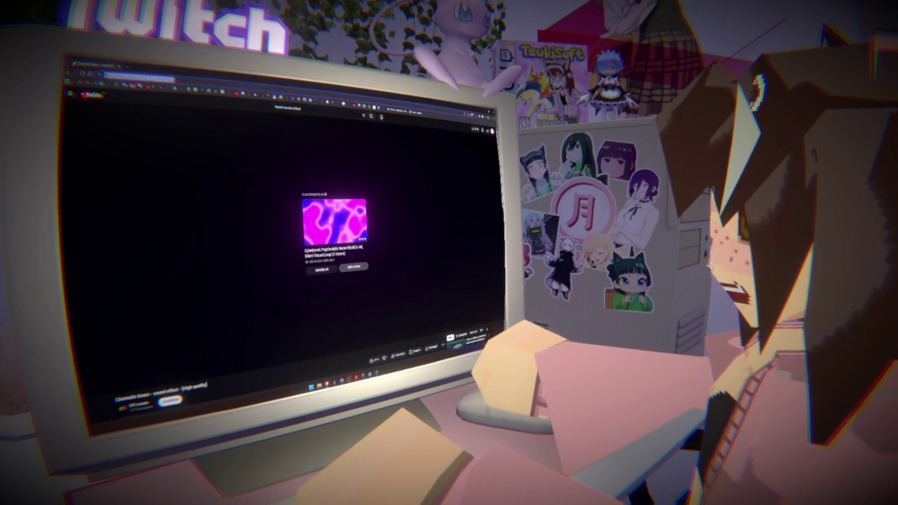
key("super")
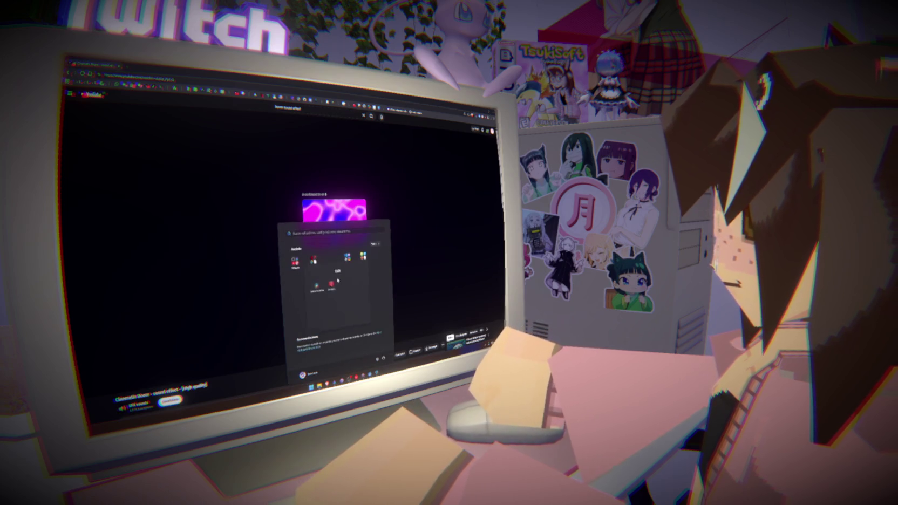
key("super")
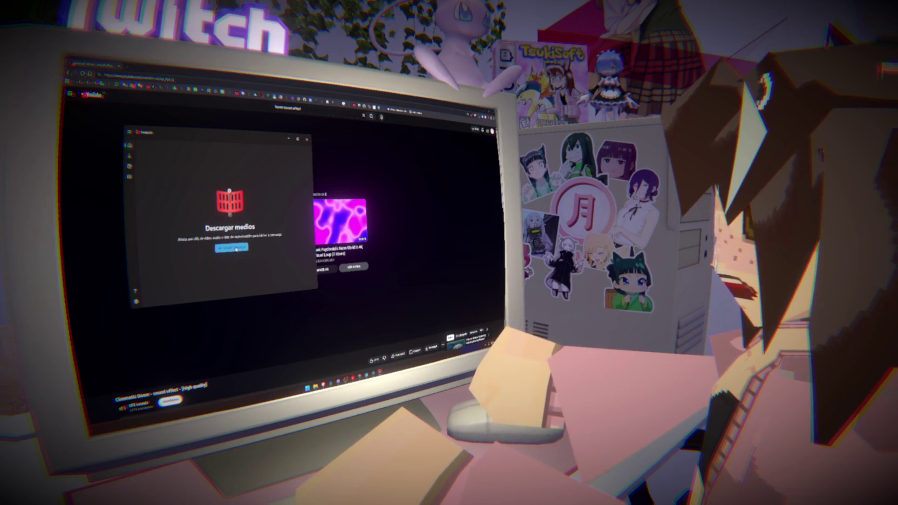
Add a new download using the copied boom video link.
left_click(236, 248)
left_click(204, 252)
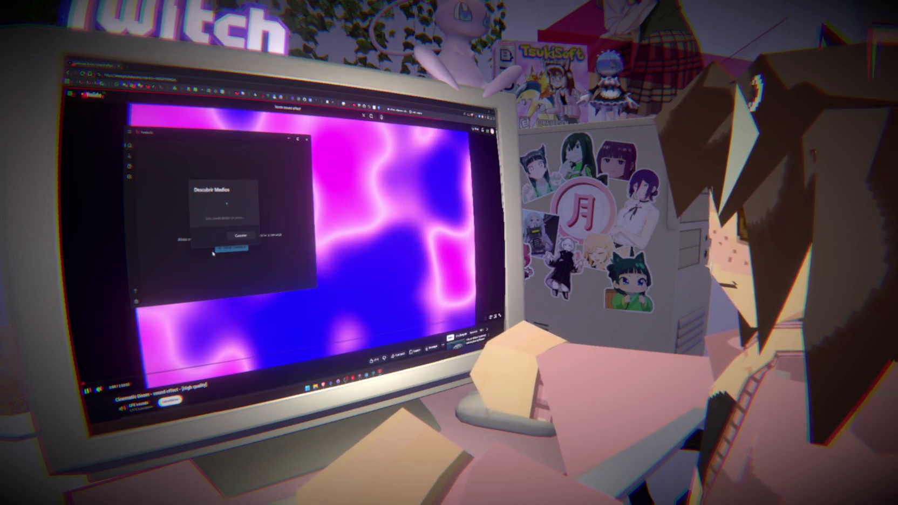
left_click(337, 236)
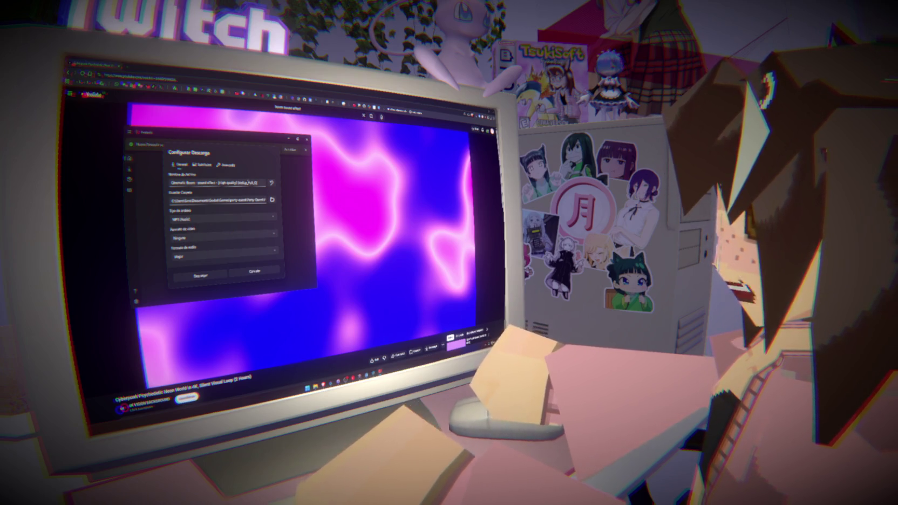
Set the save folder to the sound effects folder inside the game project's Audio folder.
left_click(272, 200)
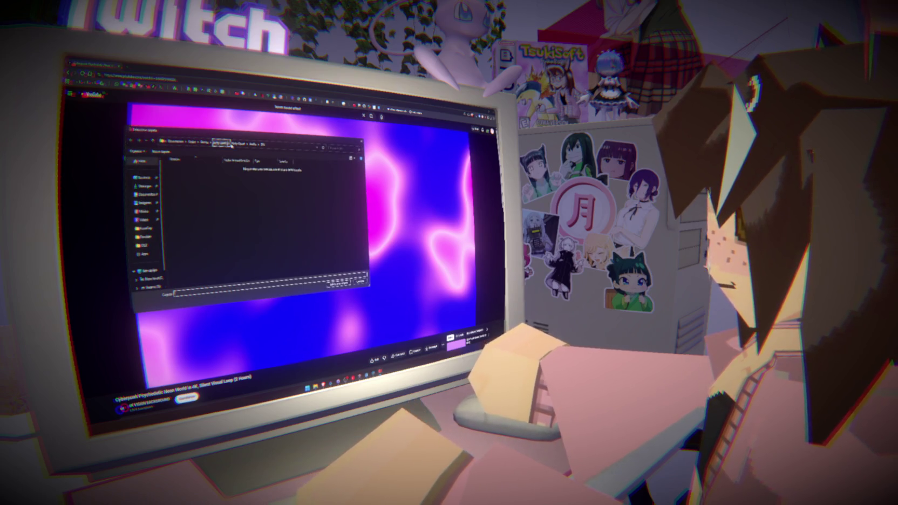
left_click(205, 142)
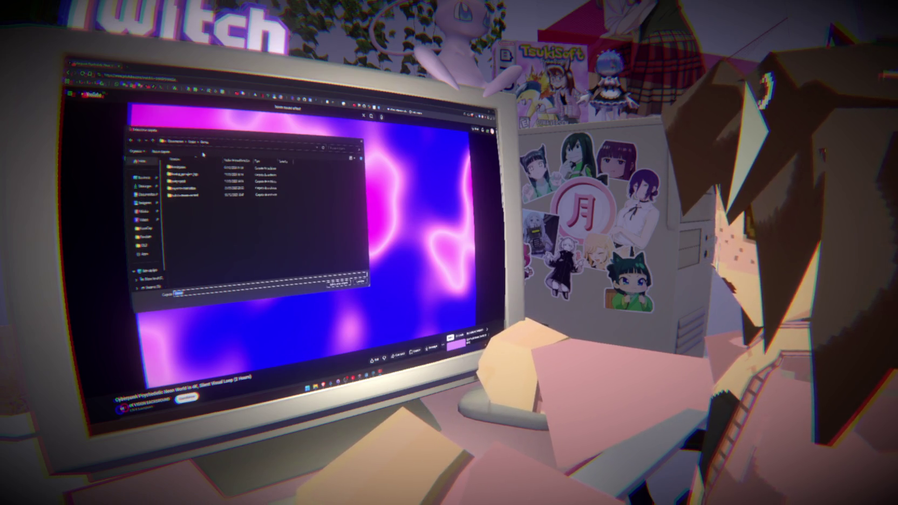
double_click(192, 189)
double_click(186, 189)
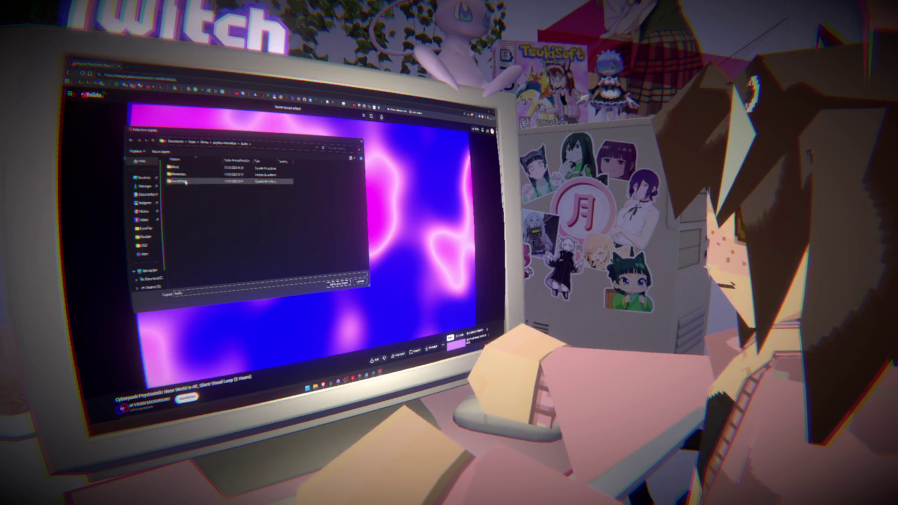
double_click(185, 182)
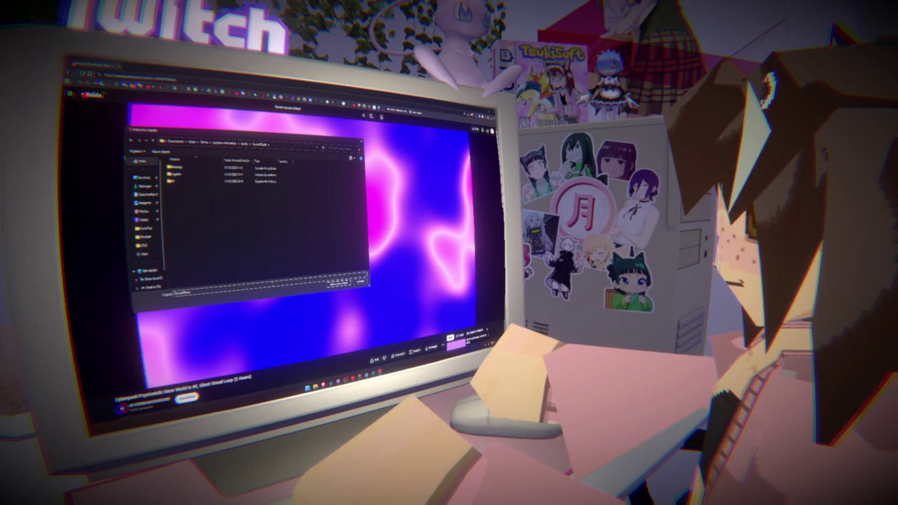
left_click(340, 282)
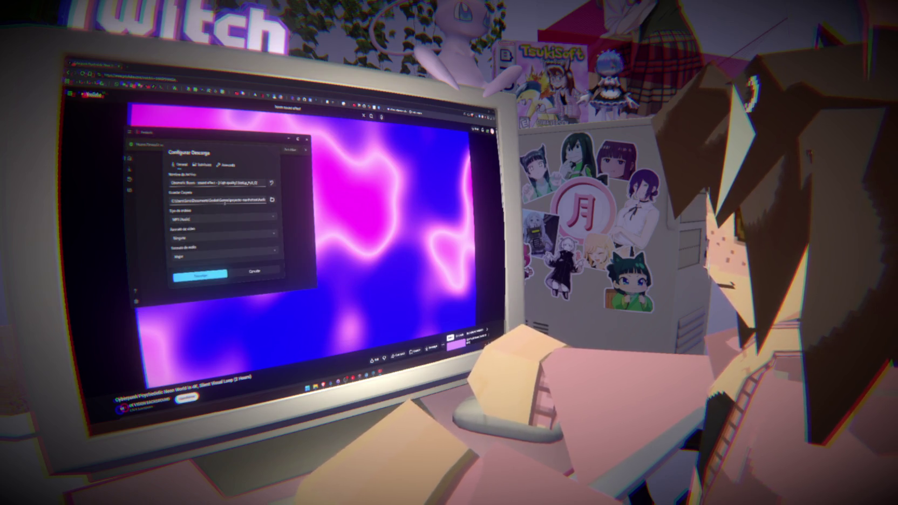
Rename the file to 'pasos' and start the download.
left_click(216, 182)
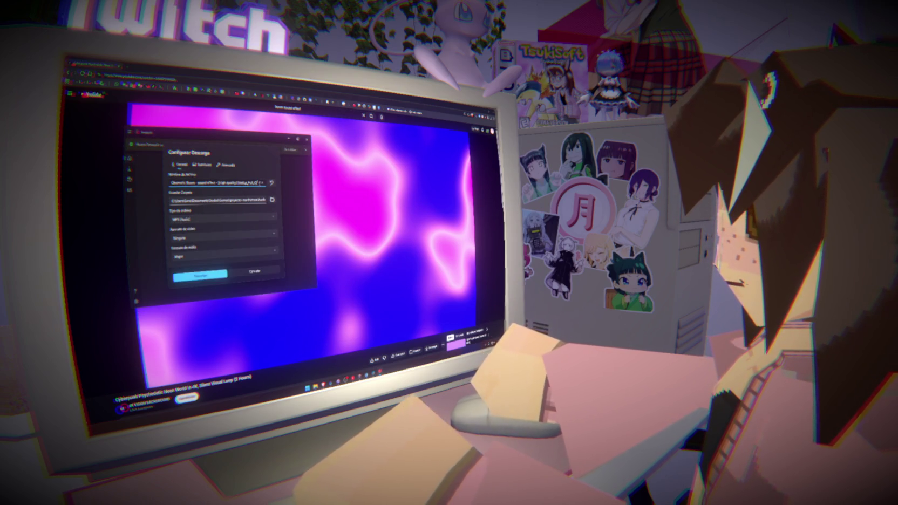
key("ctrl+a")
type("pasos")
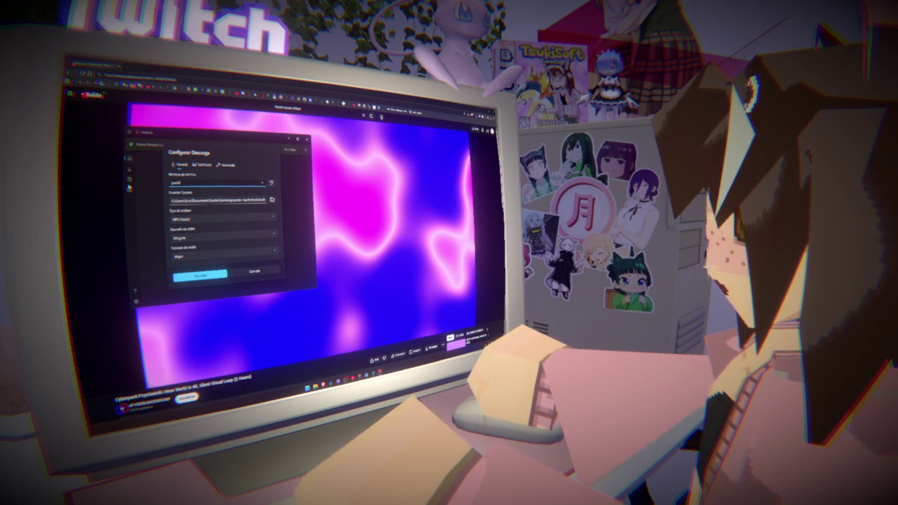
left_click(182, 278)
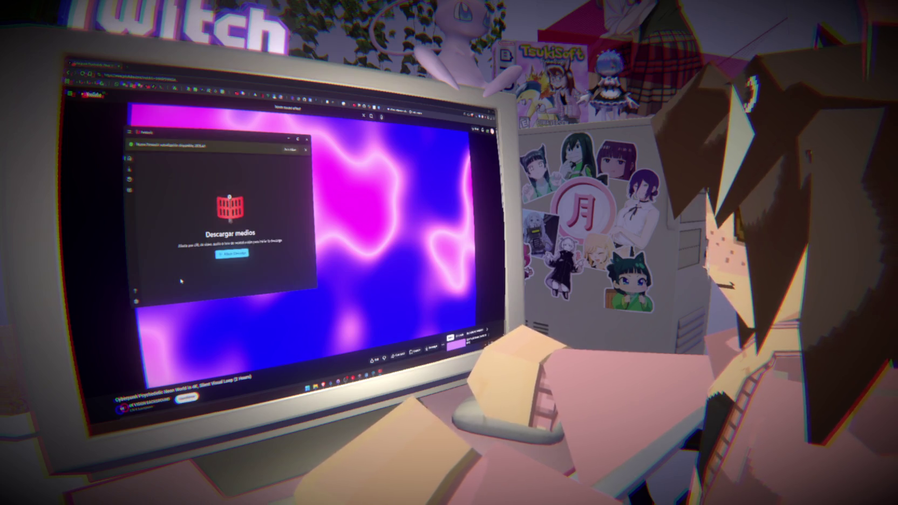